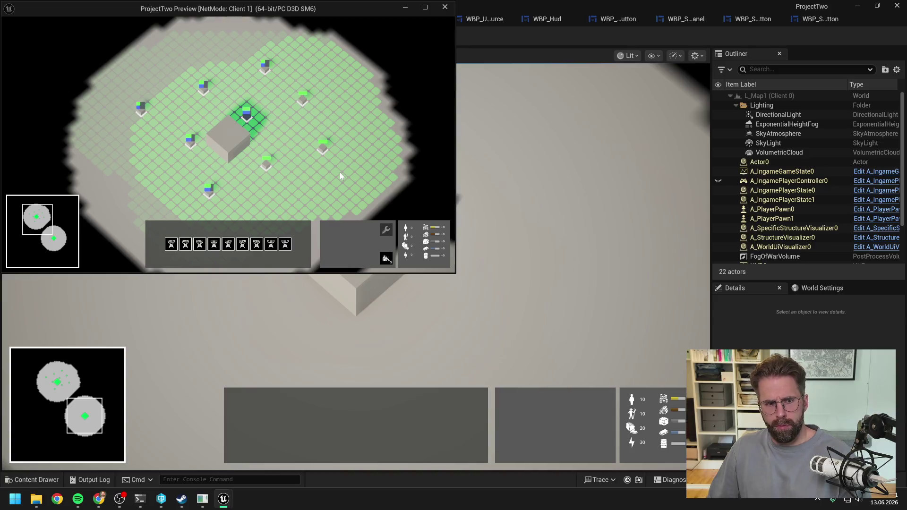
- Stop play and set WBP_SelectionPanel's Border_1 content vertical alignment to Top
{"action": "key", "text": "Escape"}
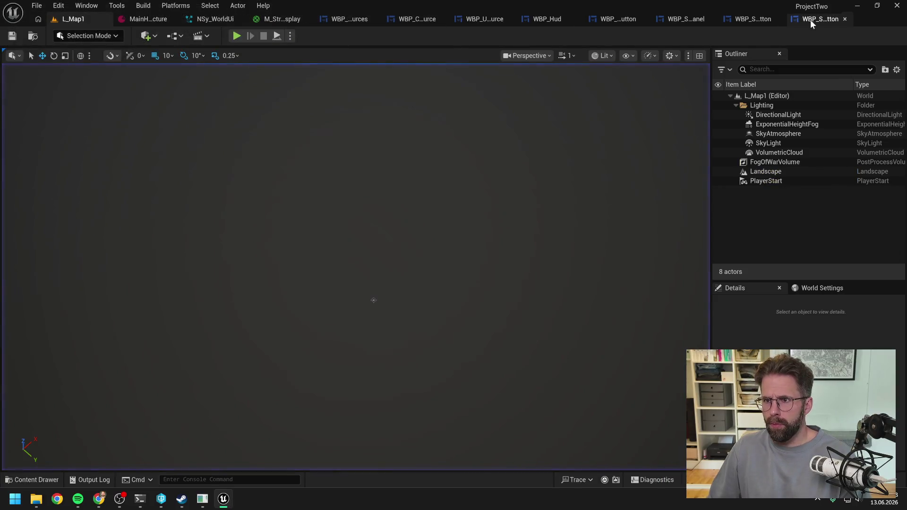
{"action": "left_click", "coordinate": [810, 18]}
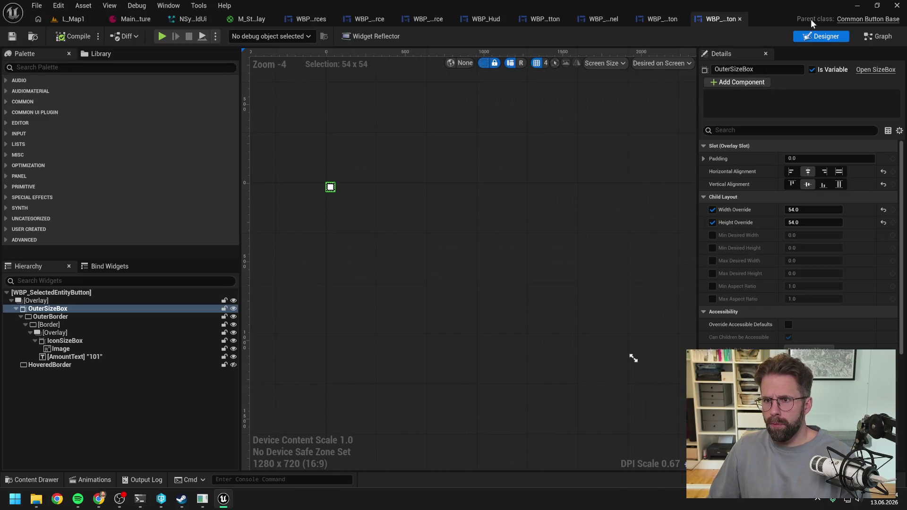
{"action": "left_click", "coordinate": [661, 20]}
{"action": "left_click", "coordinate": [607, 20]}
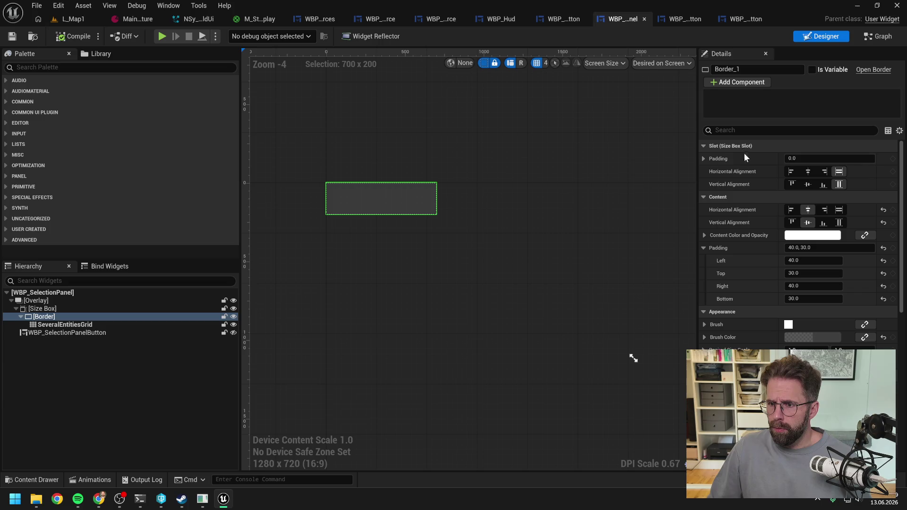
{"action": "left_click", "coordinate": [793, 224]}
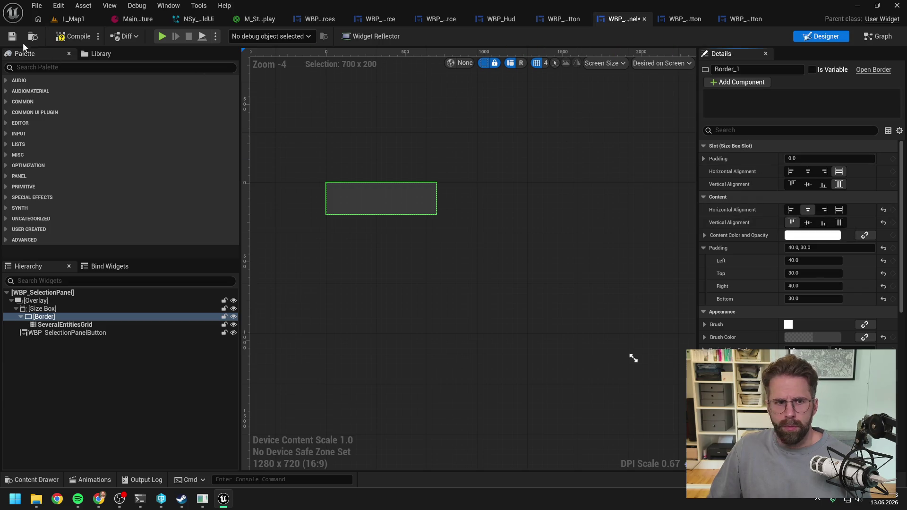
- Compile the selection panel and start a new play session from L_Map1
{"action": "left_click", "coordinate": [60, 37]}
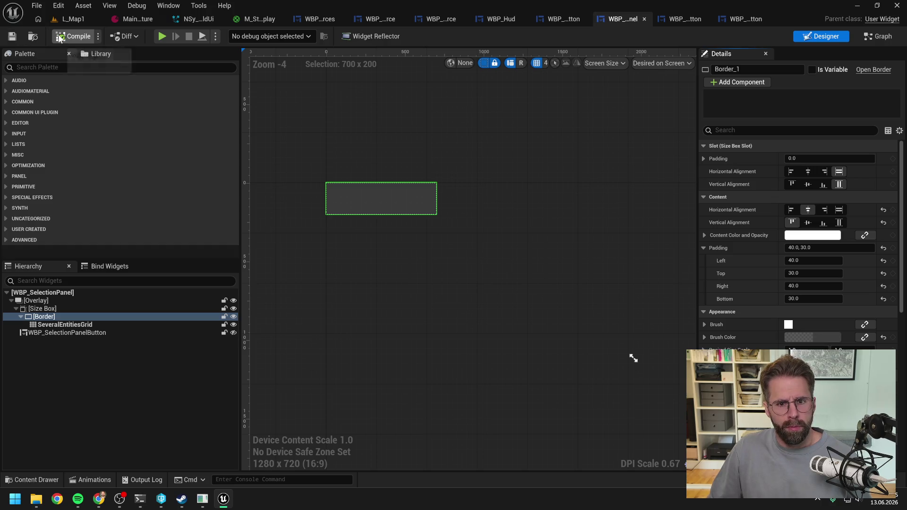
{"action": "left_click", "coordinate": [74, 19]}
{"action": "left_click", "coordinate": [170, 36]}
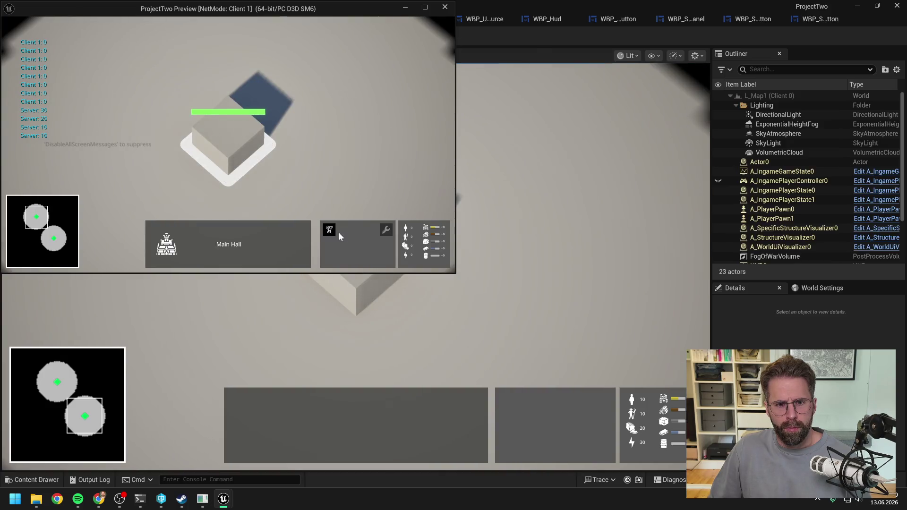
- Place eight towers from the Main Hall in the play test, then stop play
{"action": "left_click", "coordinate": [339, 232]}
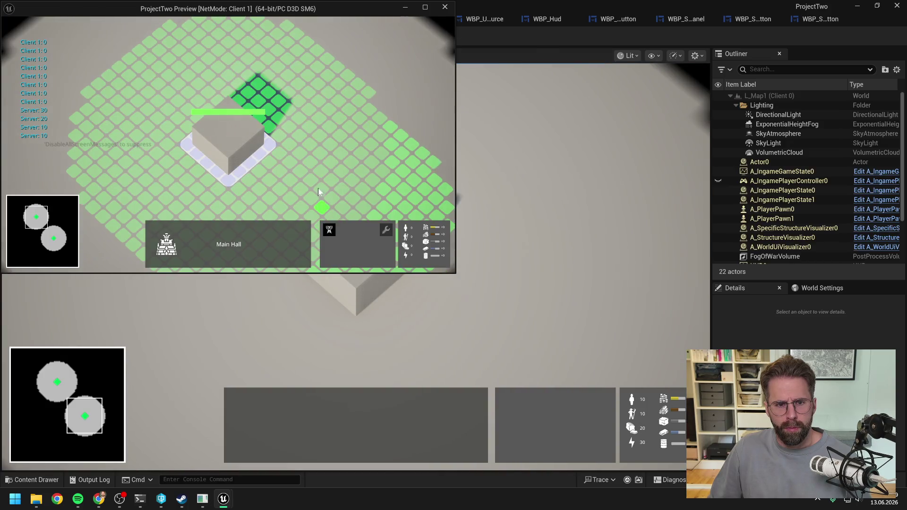
{"action": "left_click", "coordinate": [345, 188]}
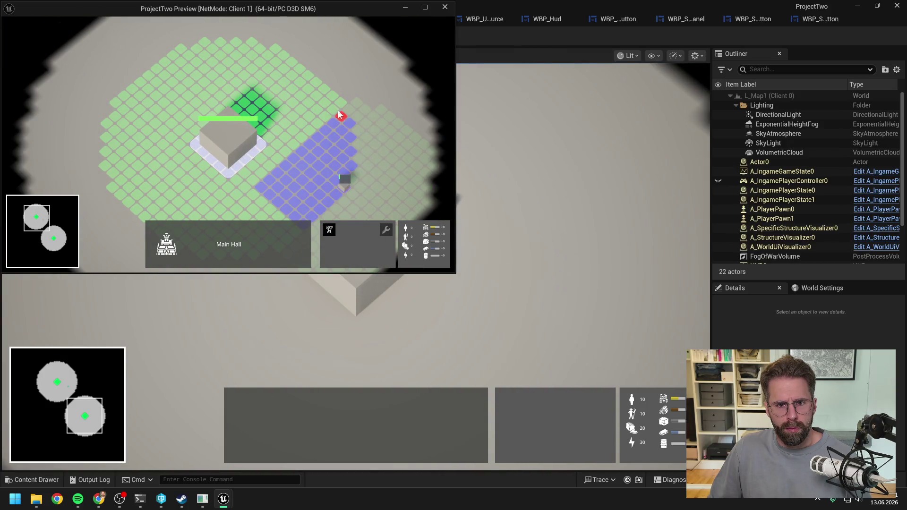
{"action": "left_click", "coordinate": [338, 109]}
{"action": "left_click", "coordinate": [255, 96]}
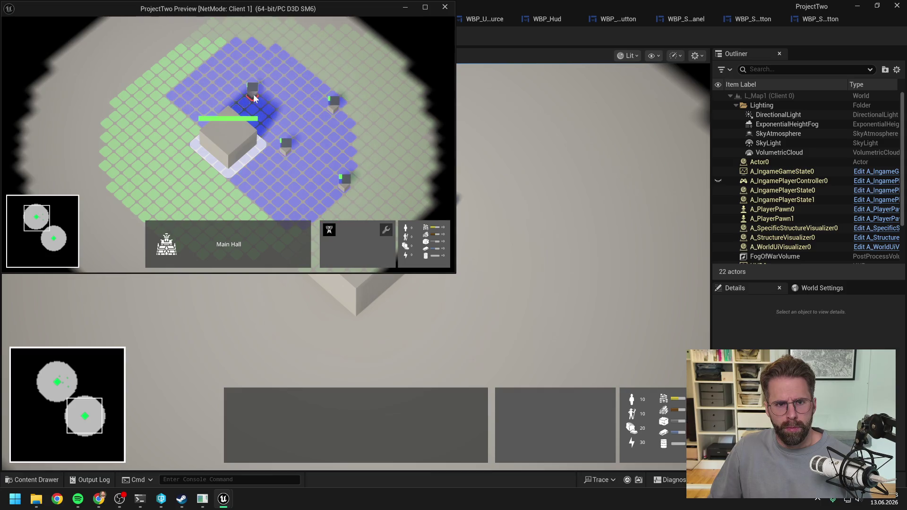
{"action": "left_click", "coordinate": [221, 44]}
{"action": "left_click", "coordinate": [172, 82]}
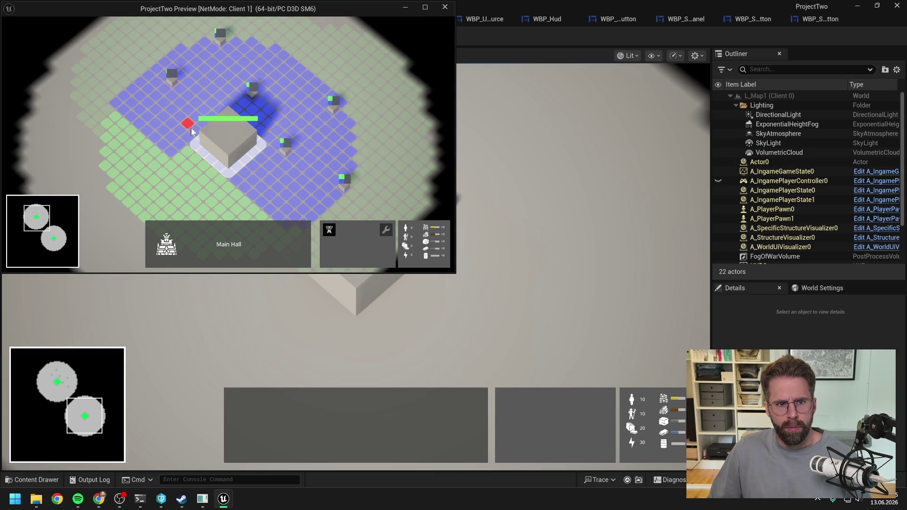
{"action": "left_click", "coordinate": [187, 151]}
{"action": "left_click", "coordinate": [235, 195]}
{"action": "left_click", "coordinate": [294, 183]}
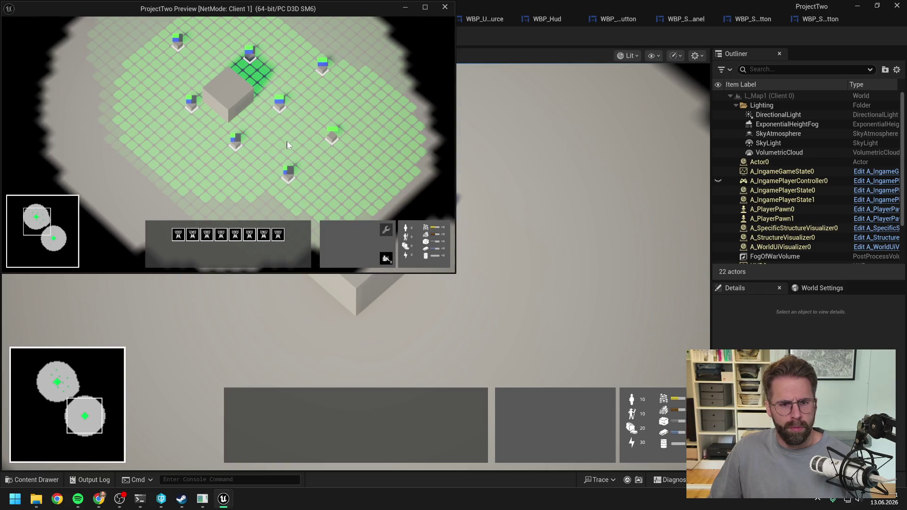
{"action": "key", "text": "Escape"}
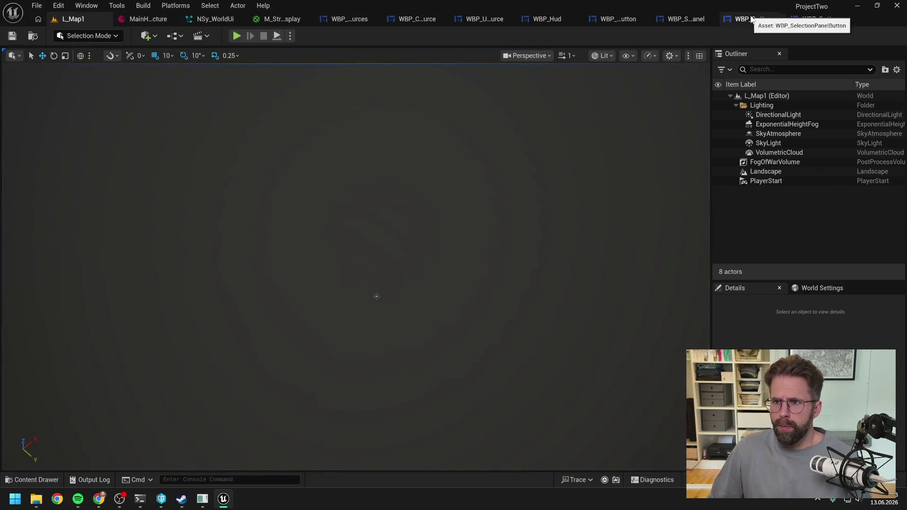
- Recompile WBP_SelectionPanel and launch another play-in-editor session from L_Map1
{"action": "left_click", "coordinate": [752, 18]}
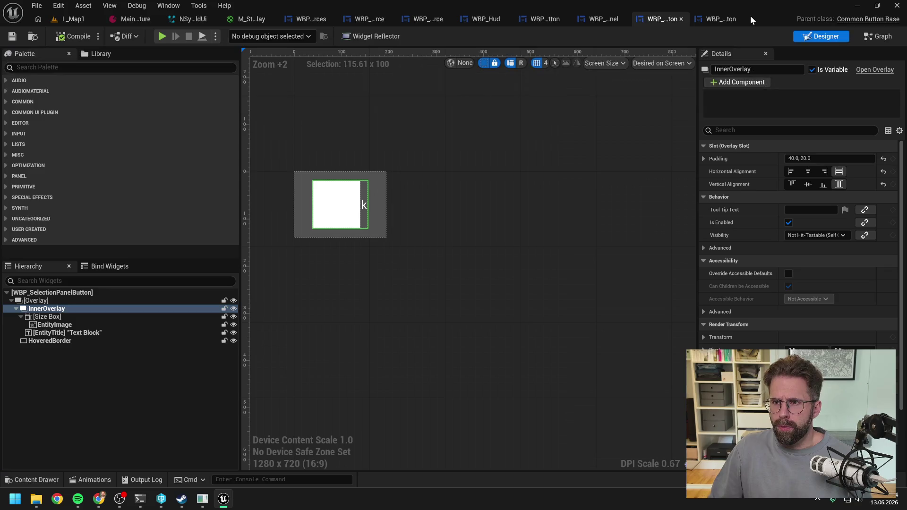
{"action": "left_click", "coordinate": [600, 18]}
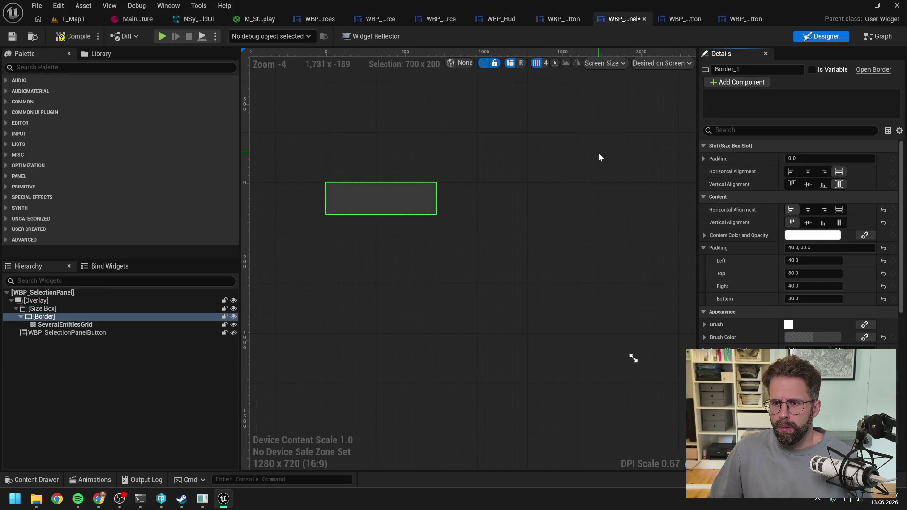
{"action": "left_click", "coordinate": [59, 37]}
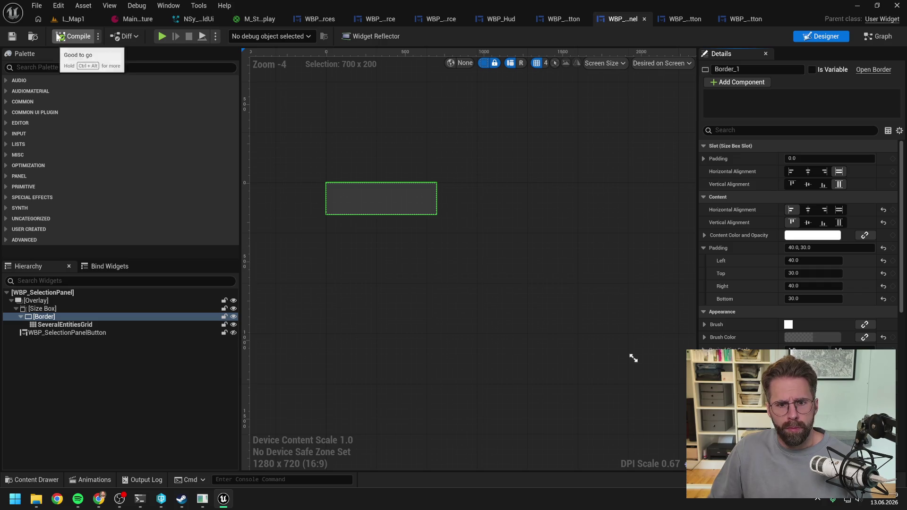
{"action": "left_click", "coordinate": [76, 19]}
{"action": "left_click", "coordinate": [236, 36]}
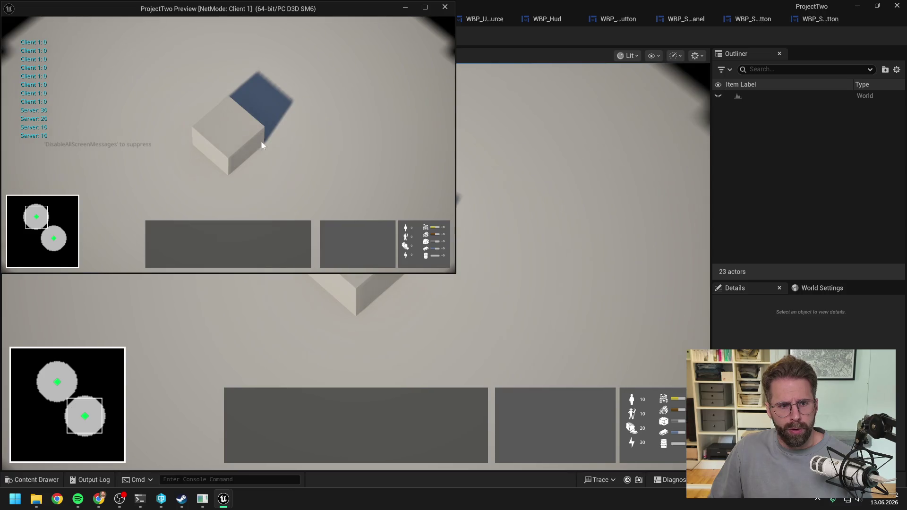
- Select a group of ten units, then build four power generators from the Main Hall
{"action": "left_click", "coordinate": [263, 145]}
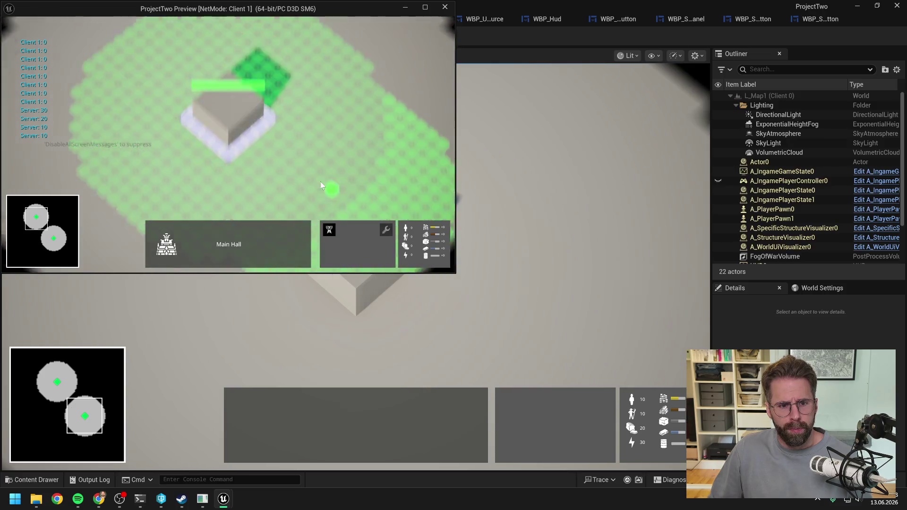
{"action": "mouse_move", "coordinate": [273, 194]}
{"action": "left_mouse_down"}
{"action": "mouse_move", "coordinate": [316, 142]}
{"action": "mouse_move", "coordinate": [268, 126]}
{"action": "mouse_move", "coordinate": [214, 160]}
{"action": "mouse_move", "coordinate": [191, 117]}
{"action": "mouse_move", "coordinate": [290, 62]}
{"action": "mouse_move", "coordinate": [182, 50]}
{"action": "mouse_move", "coordinate": [143, 140]}
{"action": "mouse_move", "coordinate": [178, 141]}
{"action": "left_mouse_up"}
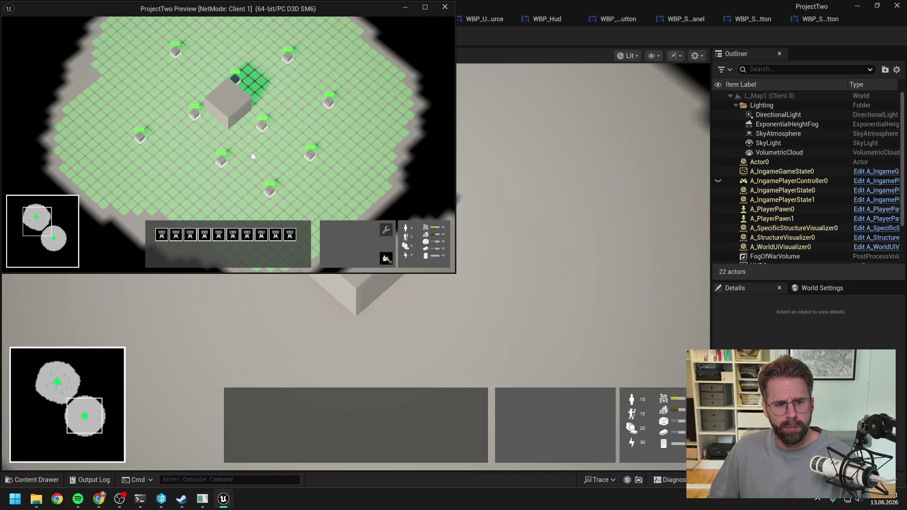
{"action": "left_click", "coordinate": [251, 152]}
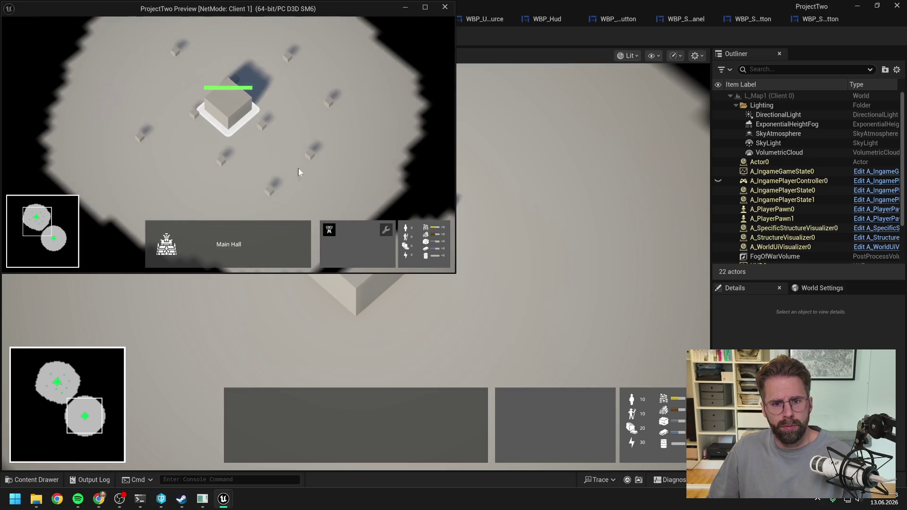
{"action": "left_click", "coordinate": [331, 230]}
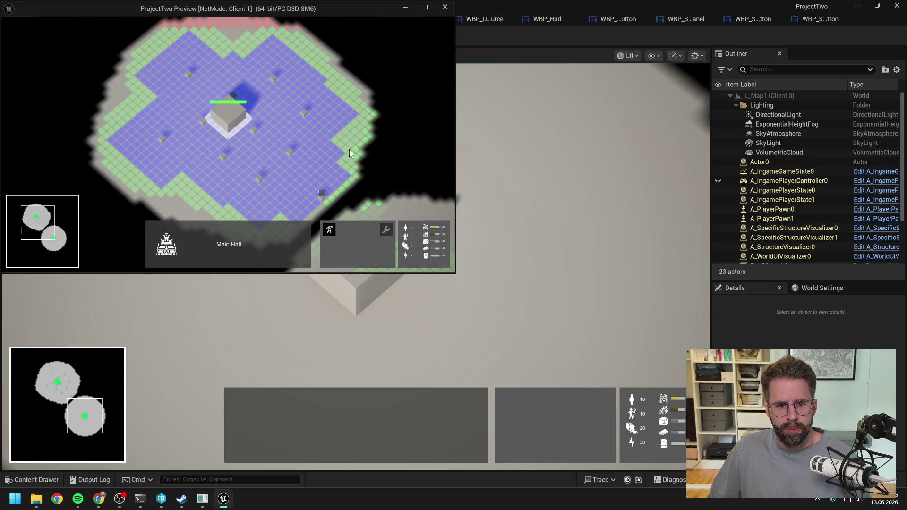
{"action": "left_click", "coordinate": [363, 103]}
{"action": "left_click", "coordinate": [285, 183]}
{"action": "left_click", "coordinate": [225, 174]}
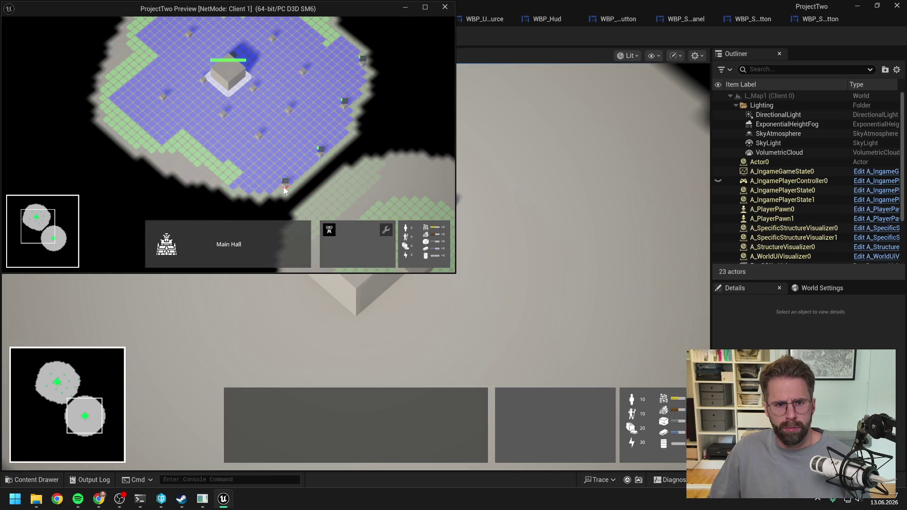
{"action": "key", "text": "s"}
{"action": "left_click", "coordinate": [171, 107]}
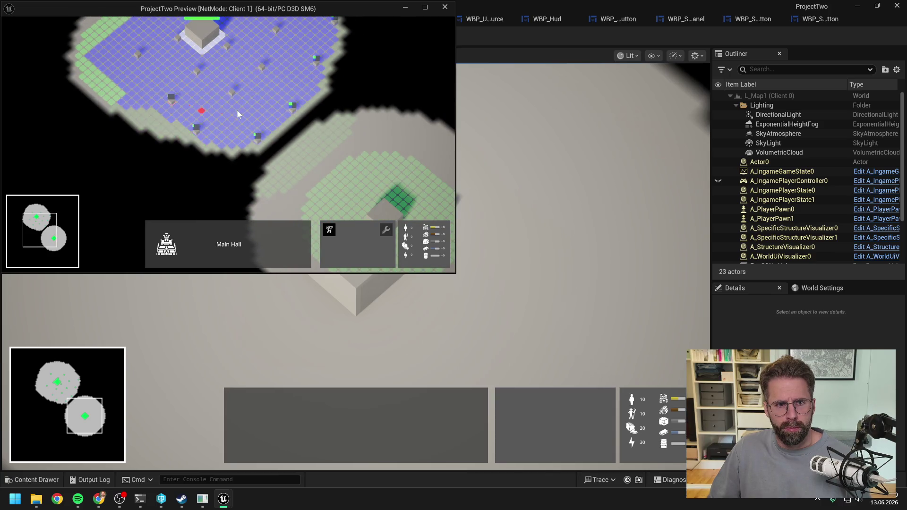
{"action": "key", "text": "w"}
- Double-click to select all sixteen power generators at once
{"action": "double_click", "coordinate": [197, 131]}
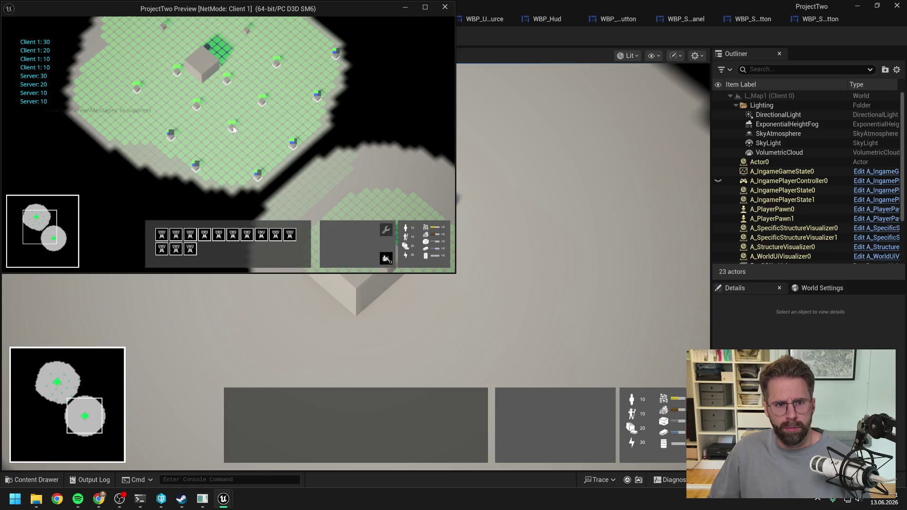
{"action": "double_click", "coordinate": [234, 126]}
{"action": "key", "text": "w"}
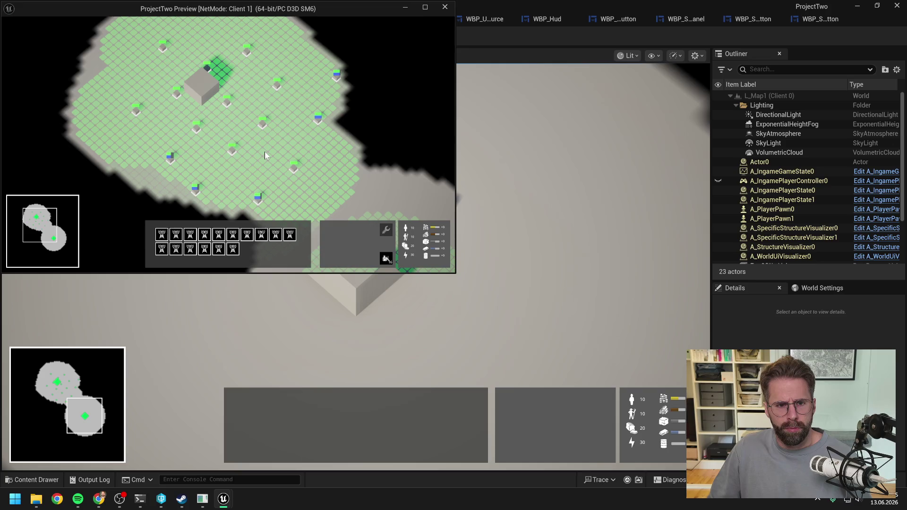
- Place five towers from the Main Hall, then leave placement mode
{"action": "left_click", "coordinate": [223, 103]}
{"action": "left_click", "coordinate": [223, 103]}
{"action": "left_click", "coordinate": [329, 229]}
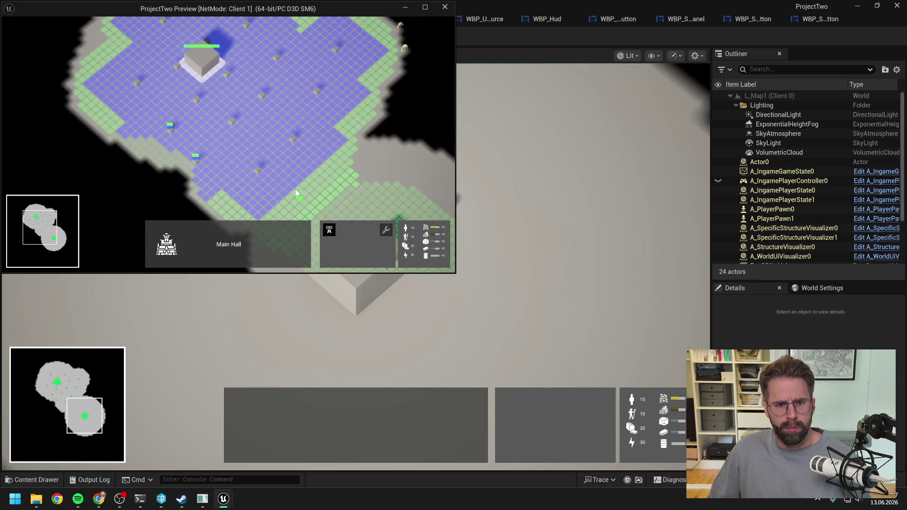
{"action": "left_click", "coordinate": [300, 208]}
{"action": "left_click", "coordinate": [341, 166]}
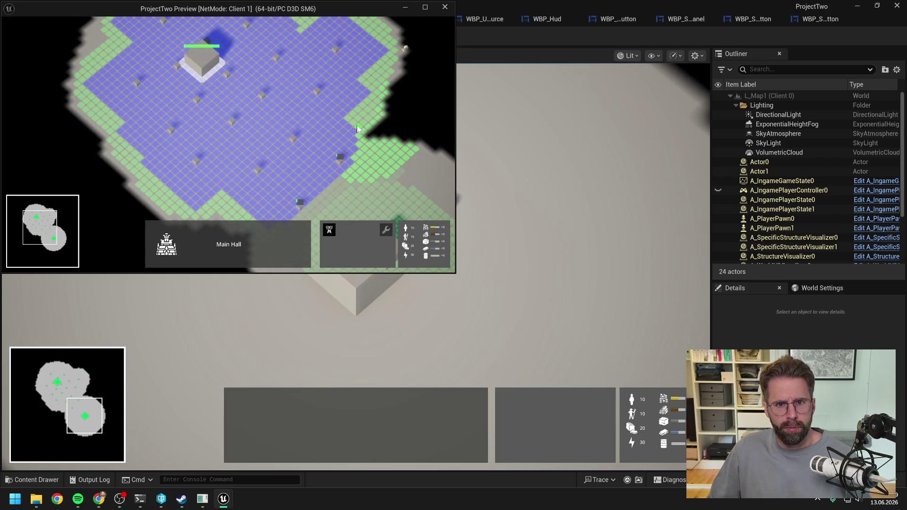
{"action": "key", "text": "s"}
{"action": "left_click", "coordinate": [247, 173]}
{"action": "left_click", "coordinate": [186, 164]}
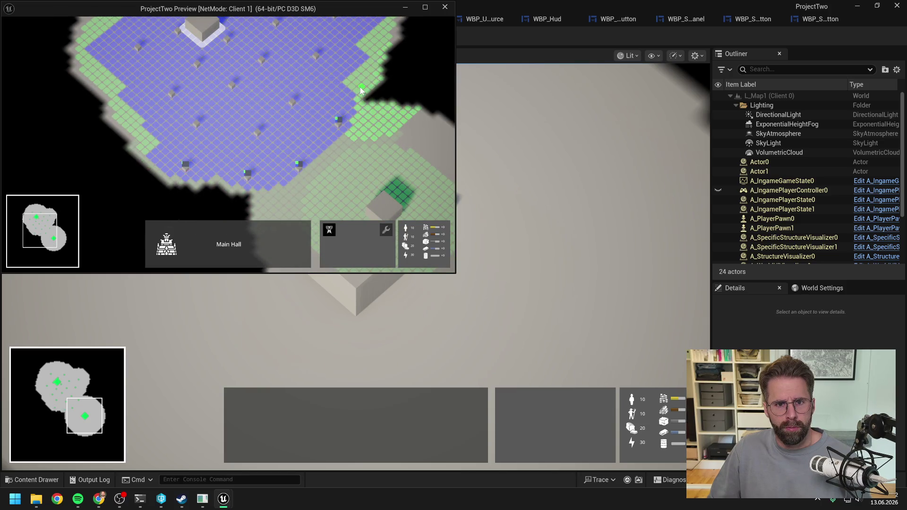
{"action": "left_click", "coordinate": [361, 90]}
{"action": "scroll", "coordinate": [353, 146], "scroll_direction": "down", "scroll_amount": 2}
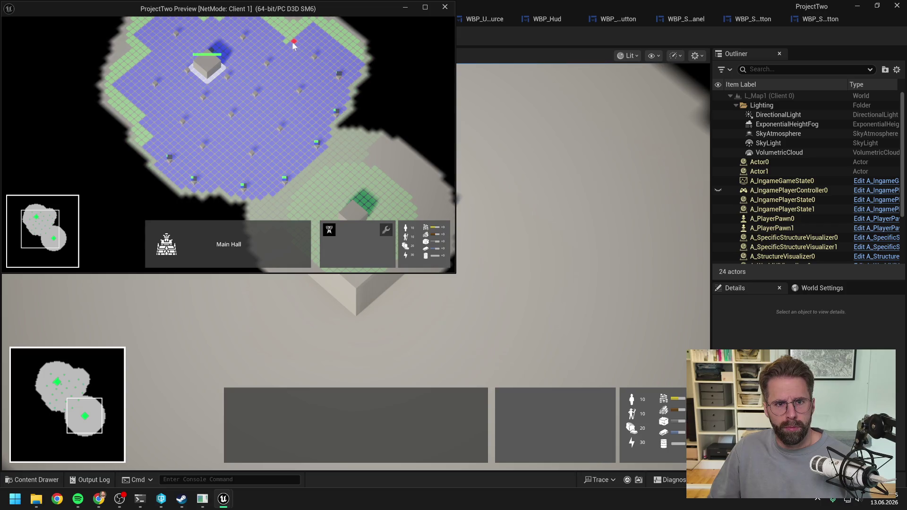
{"action": "right_click", "coordinate": [296, 73]}
- Select all towers, expand the tower group into individual entries, and stop play
{"action": "double_click", "coordinate": [316, 56]}
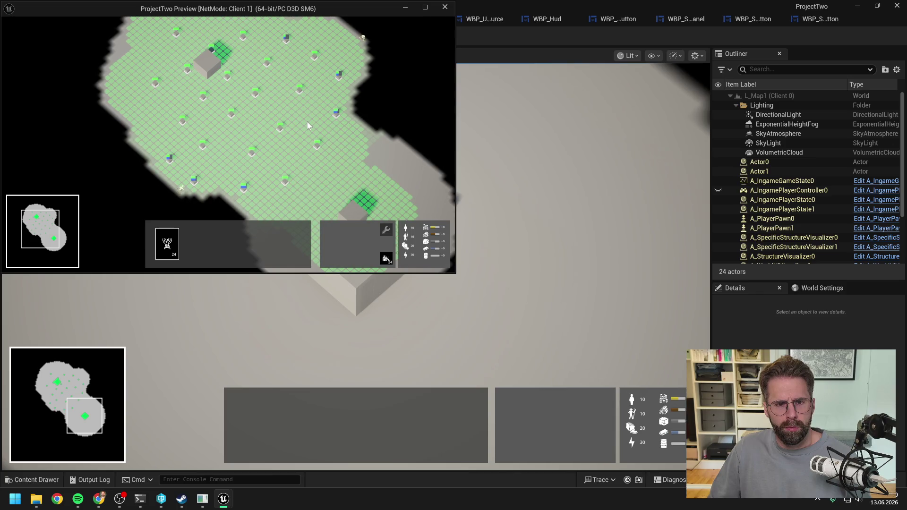
{"action": "left_click", "coordinate": [173, 239]}
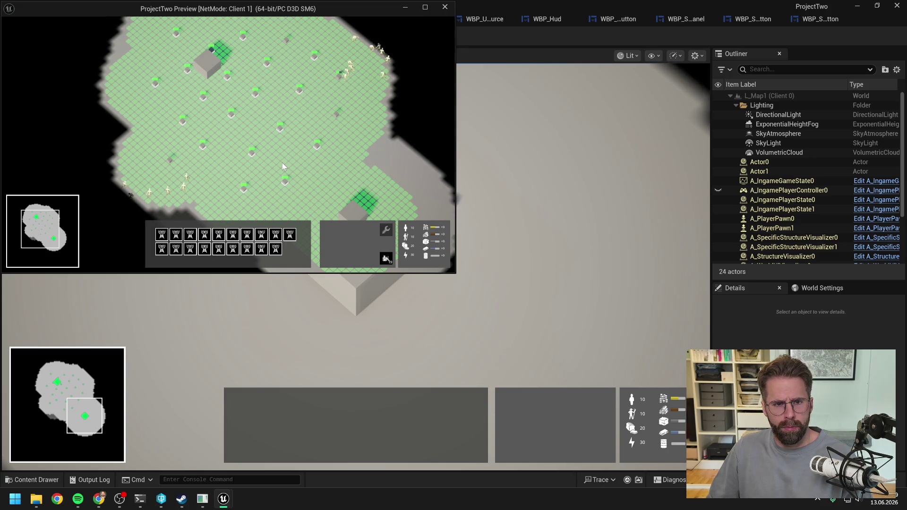
{"action": "key", "text": "Escape"}
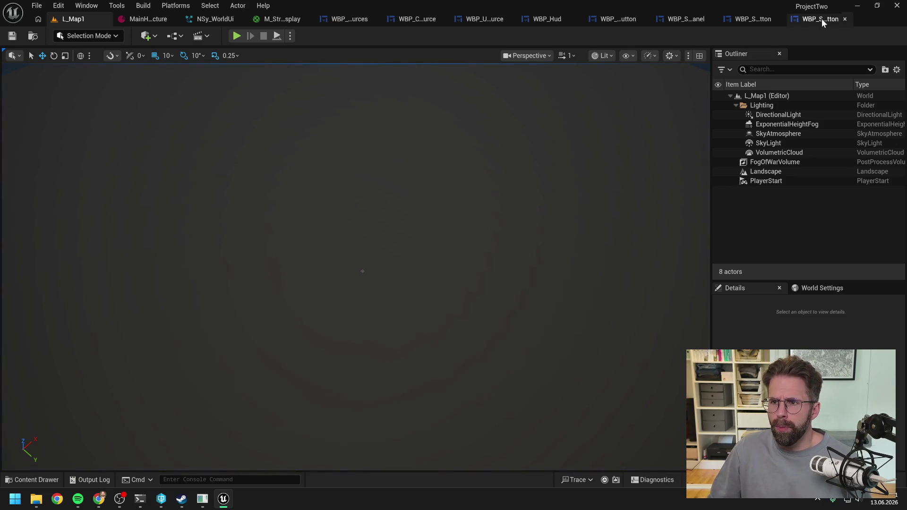
- In WBP_SelectionPanel's FillSeveralEntitiesGrid graph, change the >= threshold from 21 to 31
{"action": "left_click", "coordinate": [678, 21]}
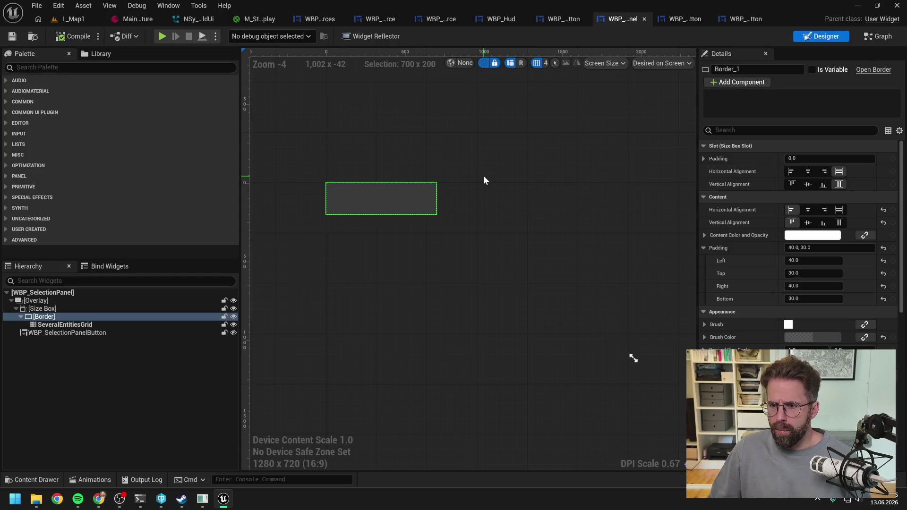
{"action": "left_click", "coordinate": [879, 38]}
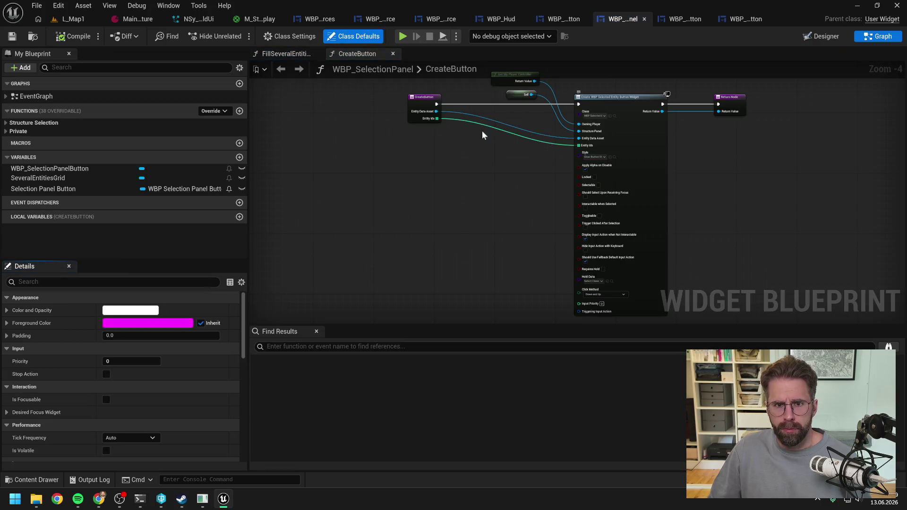
{"action": "left_click", "coordinate": [279, 55]}
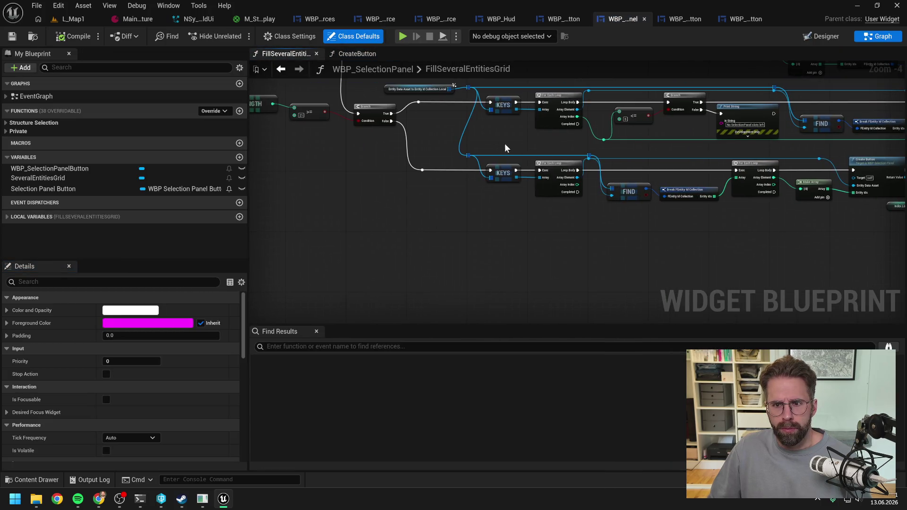
{"action": "scroll", "coordinate": [441, 163], "scroll_direction": "up", "scroll_amount": 5}
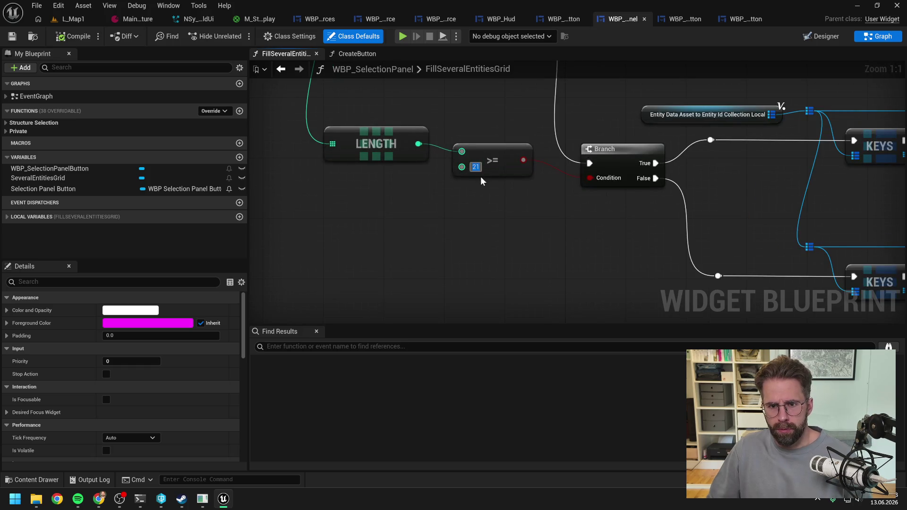
{"action": "type", "text": "31"}
{"action": "key", "text": "Return"}
{"action": "scroll", "coordinate": [563, 204], "scroll_direction": "down", "scroll_amount": 3}
- Bring the Select and Add Child to Uniform Grid nodes into view and select them with the counter nodes
{"action": "mouse_move", "coordinate": [605, 204]}
{"action": "left_mouse_down"}
{"action": "mouse_move", "coordinate": [472, 177]}
{"action": "mouse_move", "coordinate": [397, 174]}
{"action": "left_mouse_up"}
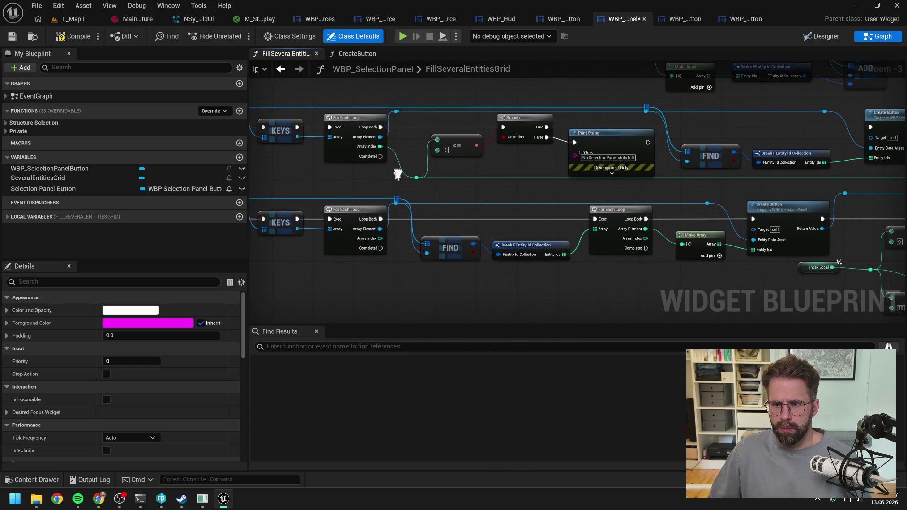
{"action": "left_click_drag", "start_coordinate": [648, 262], "coordinate": [486, 263]}
{"action": "left_click_drag", "start_coordinate": [559, 281], "coordinate": [424, 272]}
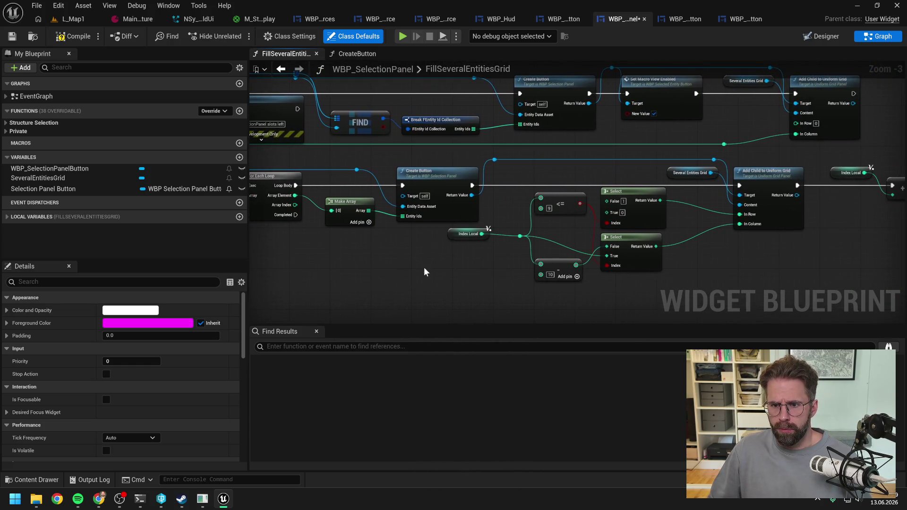
{"action": "left_click_drag", "start_coordinate": [668, 273], "coordinate": [588, 258]}
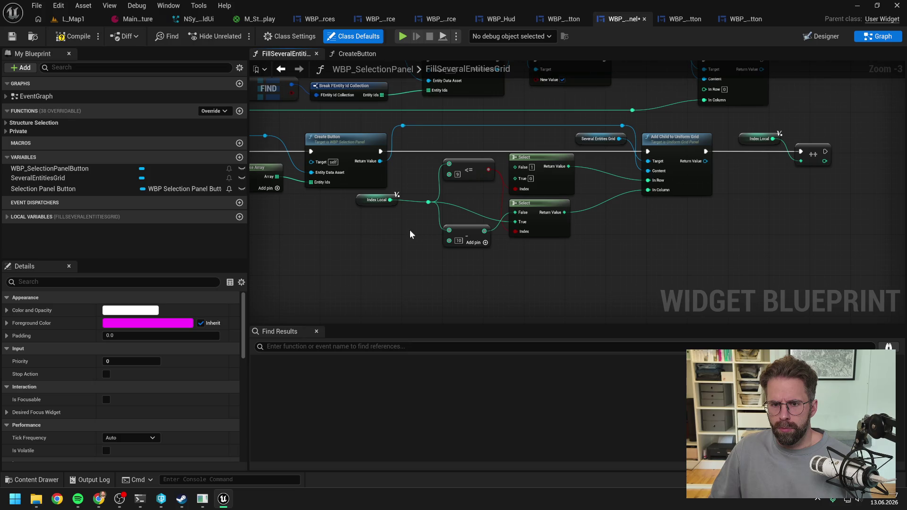
{"action": "left_click_drag", "start_coordinate": [501, 250], "coordinate": [762, 125]}
- Shift the grid nodes right and add a reroute point on the red wire
{"action": "key", "text": "f"}
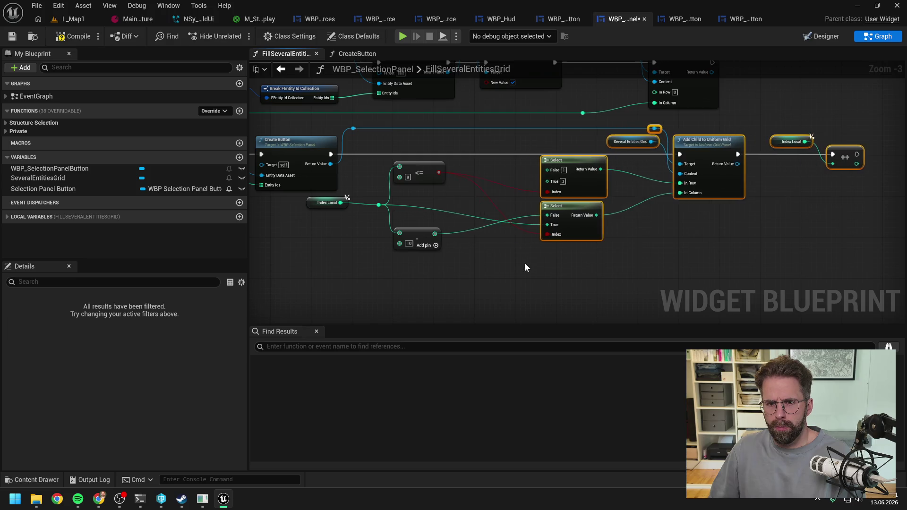
{"action": "left_click", "coordinate": [510, 275]}
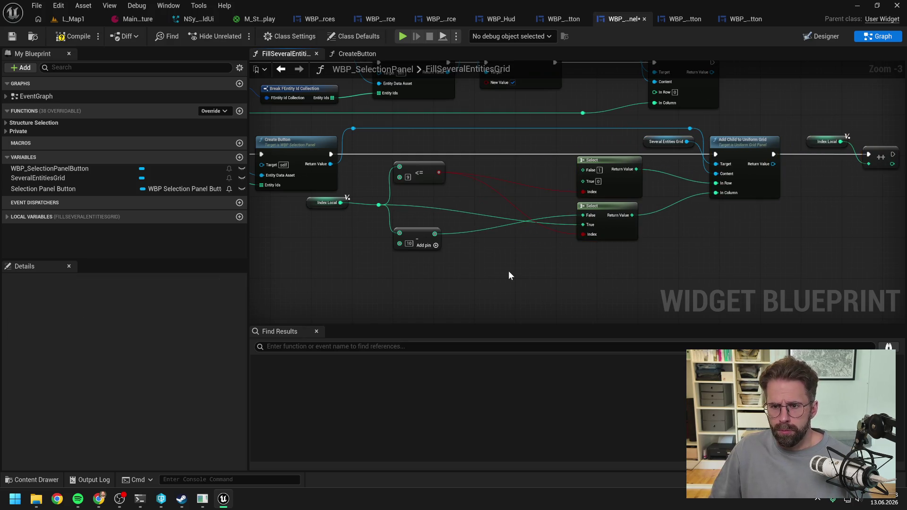
{"action": "left_click_drag", "start_coordinate": [582, 260], "coordinate": [575, 171]}
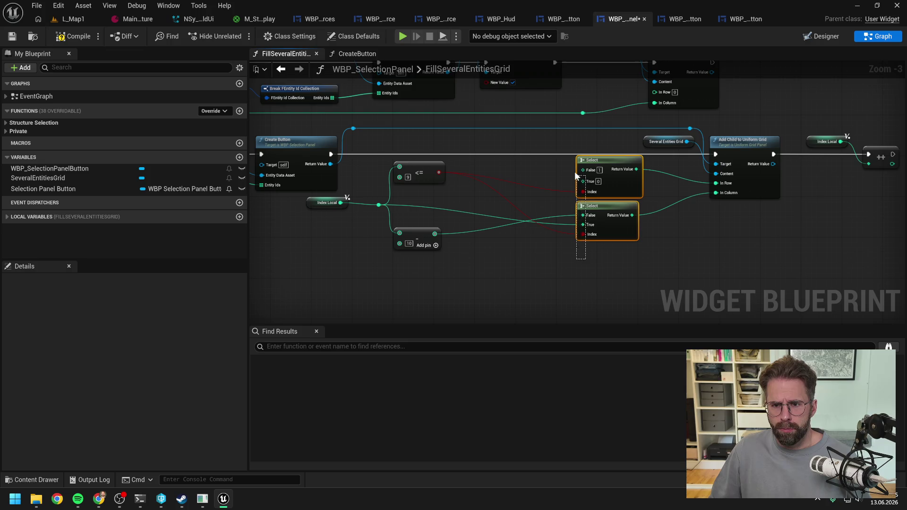
{"action": "left_click", "coordinate": [518, 279]}
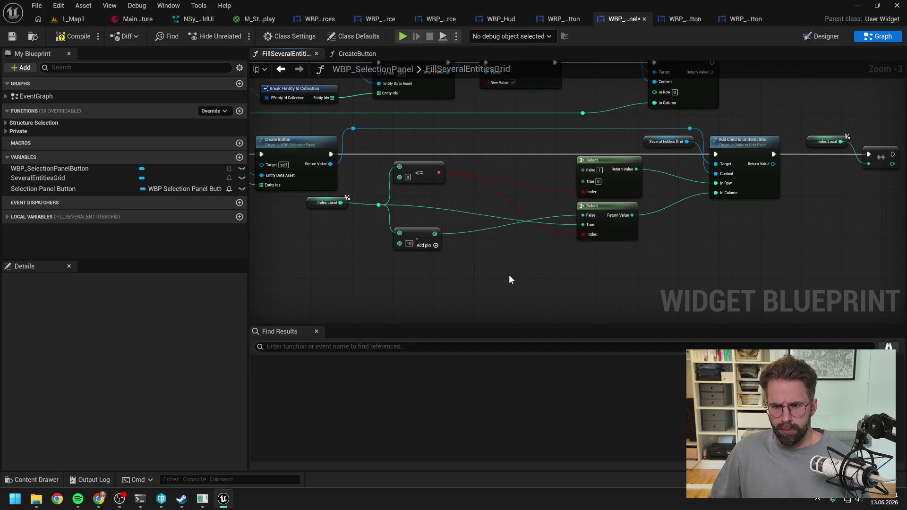
{"action": "double_click", "coordinate": [551, 189]}
{"action": "mouse_move", "coordinate": [554, 191]}
{"action": "left_mouse_down"}
{"action": "mouse_move", "coordinate": [543, 175]}
{"action": "mouse_move", "coordinate": [582, 234]}
{"action": "left_mouse_up"}
{"action": "left_click", "coordinate": [540, 177]}
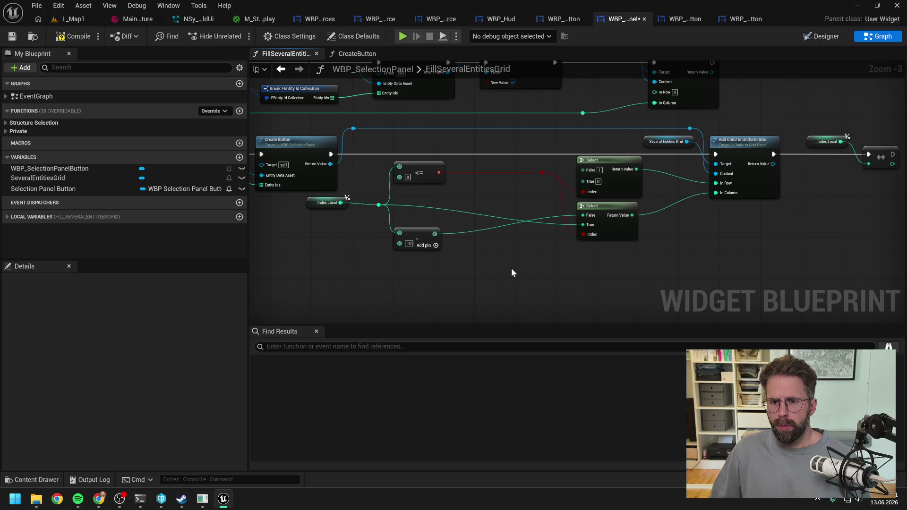
- Add a Select node on the lower Select's False input, then undo it
{"action": "left_click_drag", "start_coordinate": [583, 215], "coordinate": [540, 261]}
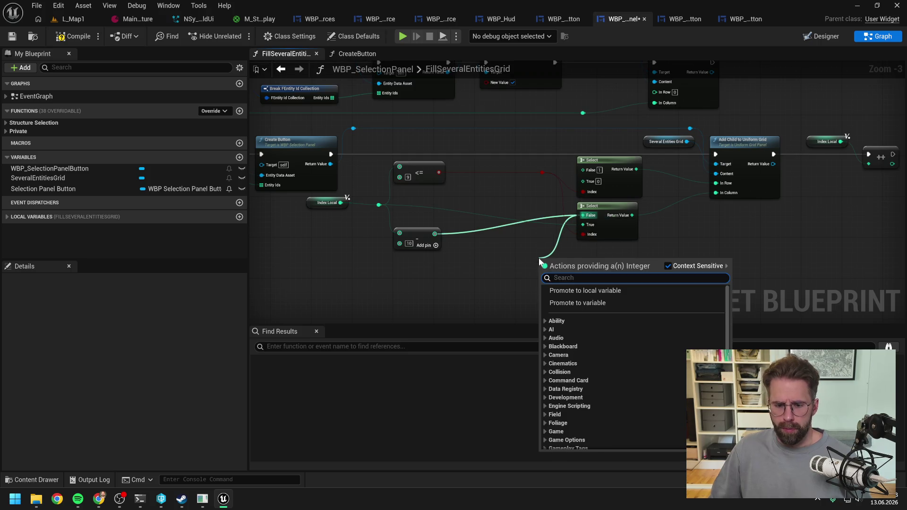
{"action": "type", "text": "sele"}
{"action": "scroll", "coordinate": [603, 348], "scroll_direction": "down", "scroll_amount": 5}
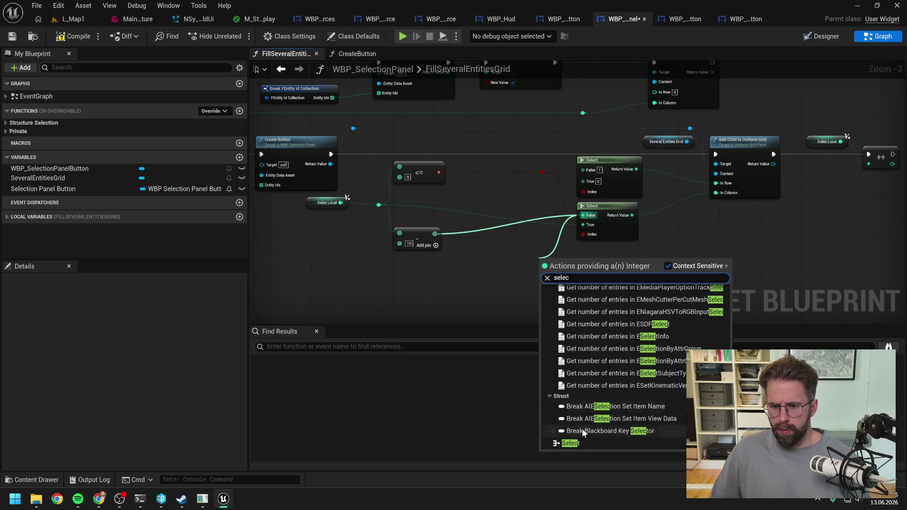
{"action": "left_click", "coordinate": [577, 443]}
{"action": "left_click_drag", "start_coordinate": [584, 270], "coordinate": [528, 276]}
{"action": "left_click", "coordinate": [536, 255]}
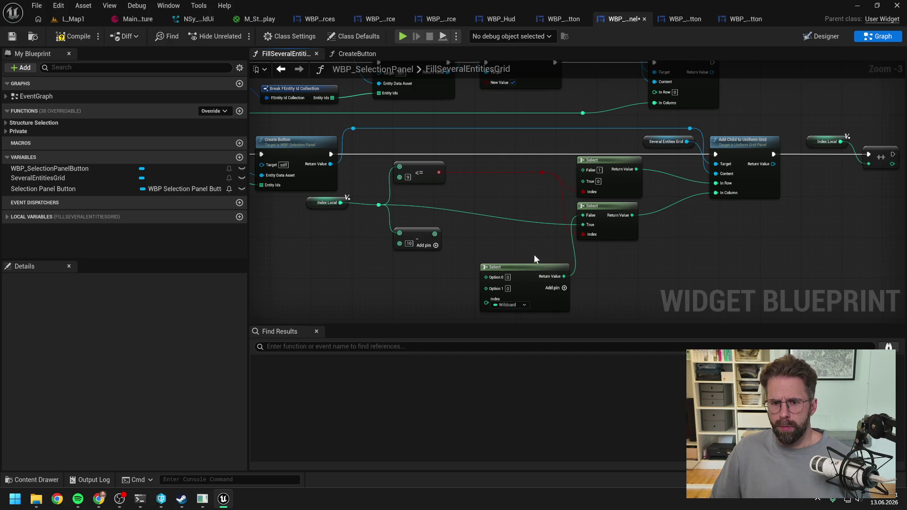
{"action": "left_click", "coordinate": [564, 276], "text": "alt"}
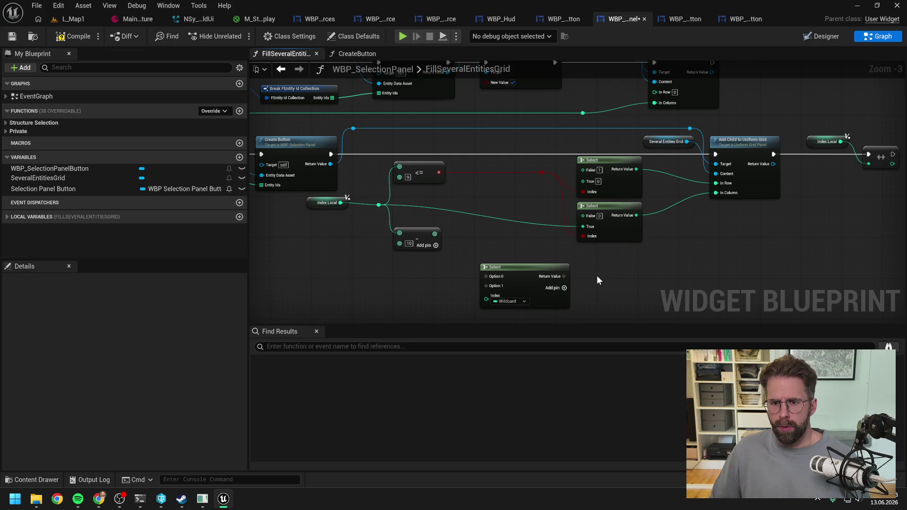
{"action": "key", "text": "ctrl+z"}
{"action": "key", "text": "ctrl+z"}
{"action": "key", "text": "ctrl+z"}
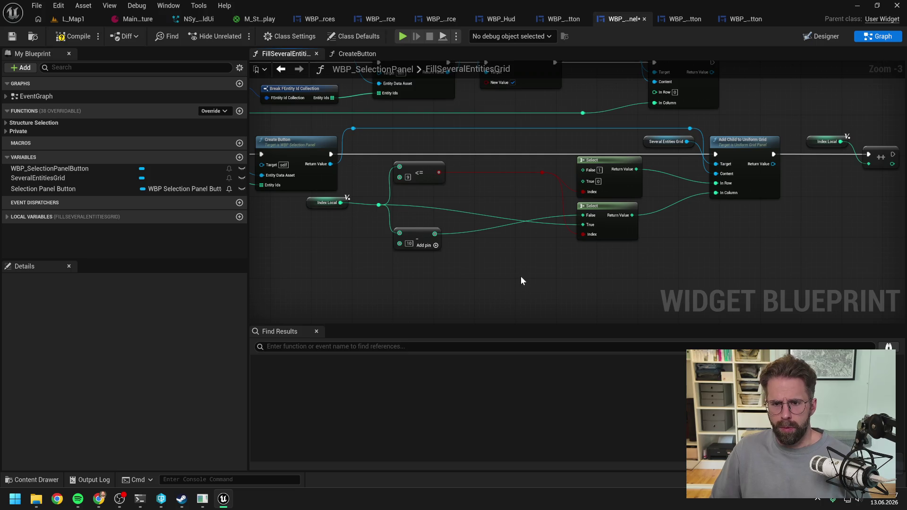
- Add a wildcard Select node from the False input and place it beside the subtract node
{"action": "left_click_drag", "start_coordinate": [583, 216], "coordinate": [513, 271]}
{"action": "type", "text": "sele"}
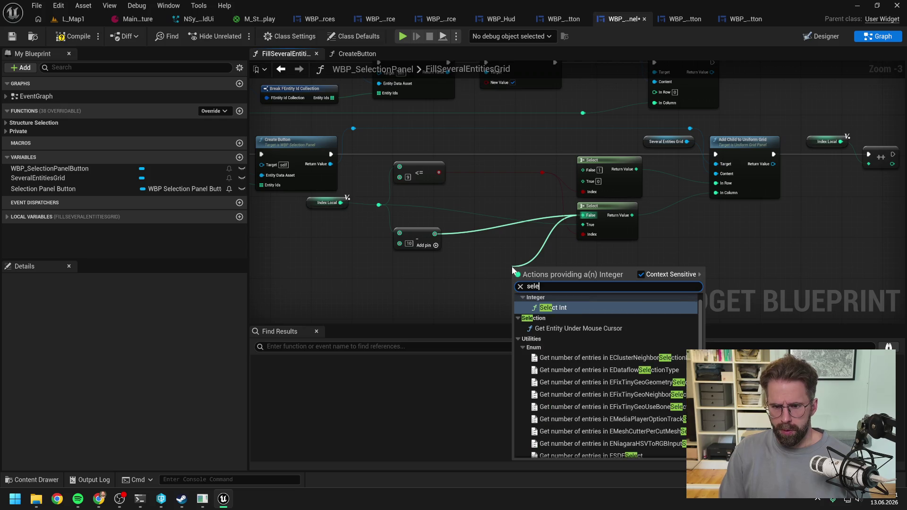
{"action": "type", "text": "c"}
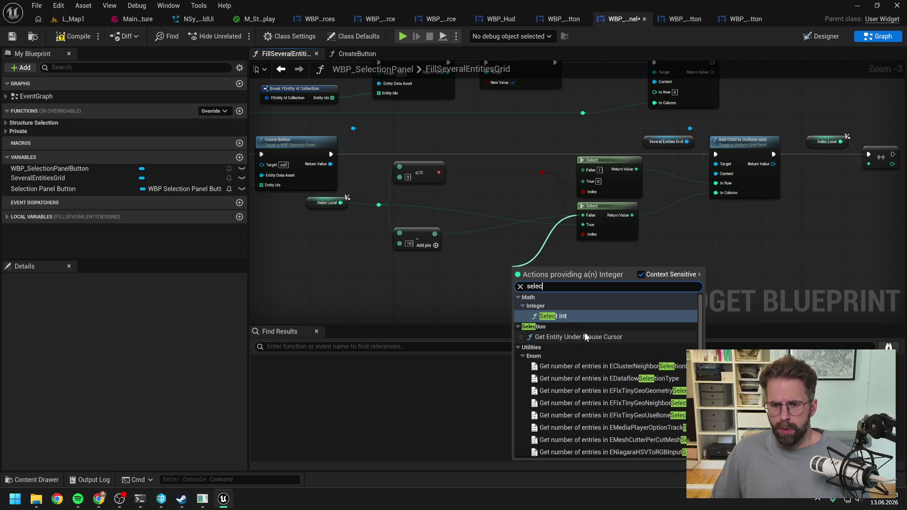
{"action": "scroll", "coordinate": [585, 333], "scroll_direction": "down", "scroll_amount": 2}
{"action": "left_click", "coordinate": [548, 452]}
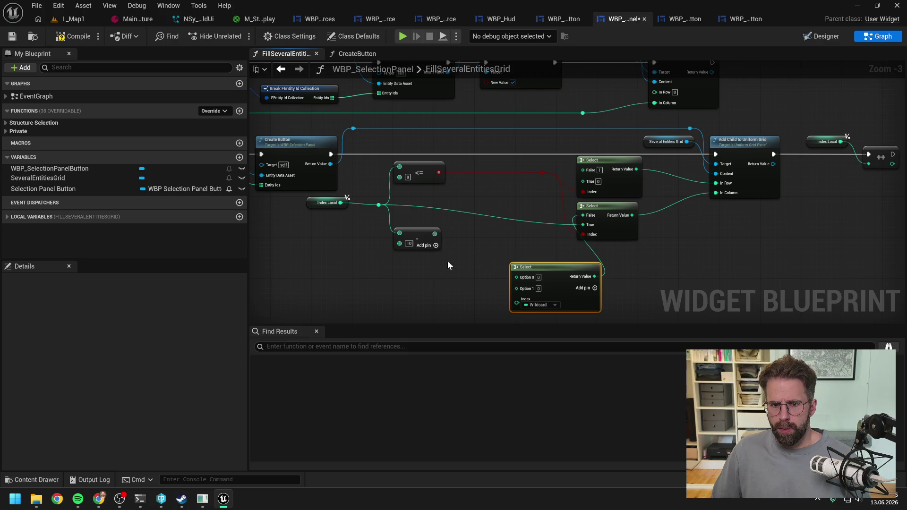
{"action": "mouse_move", "coordinate": [437, 237]}
{"action": "left_mouse_down"}
{"action": "mouse_move", "coordinate": [511, 285]}
{"action": "mouse_move", "coordinate": [489, 285]}
{"action": "mouse_move", "coordinate": [503, 243]}
{"action": "left_mouse_up"}
{"action": "left_click", "coordinate": [489, 237]}
{"action": "left_click", "coordinate": [466, 222]}
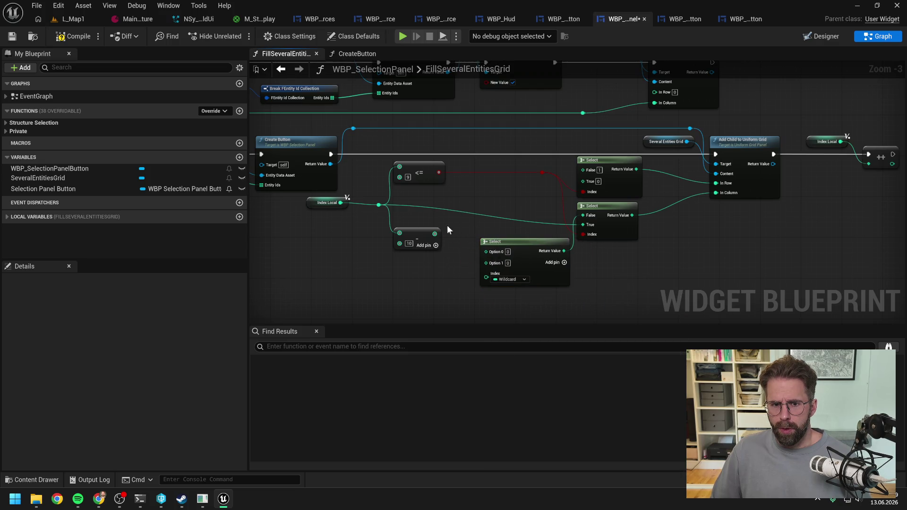
- Copy the <= 9 comparison as <= 19, fed by Index Local and driving the Select's Index
{"action": "left_click", "coordinate": [429, 174]}
{"action": "key", "text": "ctrl+c"}
{"action": "key", "text": "ctrl+v"}
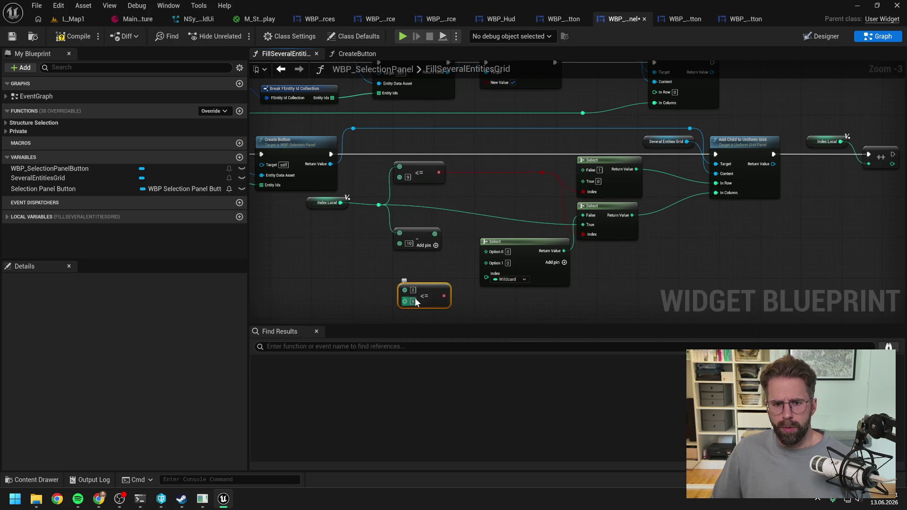
{"action": "left_click", "coordinate": [413, 301]}
{"action": "type", "text": "19"}
{"action": "left_click", "coordinate": [385, 302]}
{"action": "left_click_drag", "start_coordinate": [446, 296], "coordinate": [486, 274]}
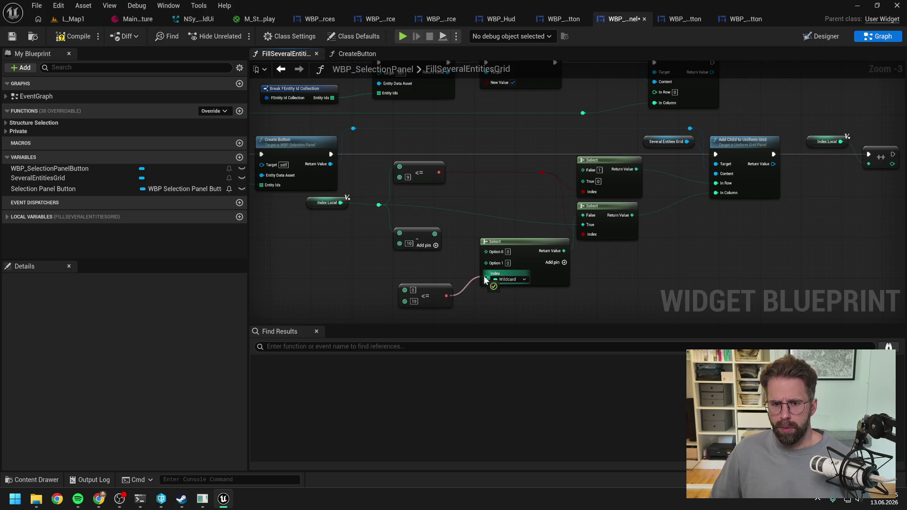
{"action": "mouse_move", "coordinate": [437, 238]}
{"action": "left_mouse_down"}
{"action": "mouse_move", "coordinate": [467, 253]}
{"action": "mouse_move", "coordinate": [421, 231]}
{"action": "mouse_move", "coordinate": [486, 262]}
{"action": "left_mouse_up"}
{"action": "left_click_drag", "start_coordinate": [402, 247], "coordinate": [407, 247]}
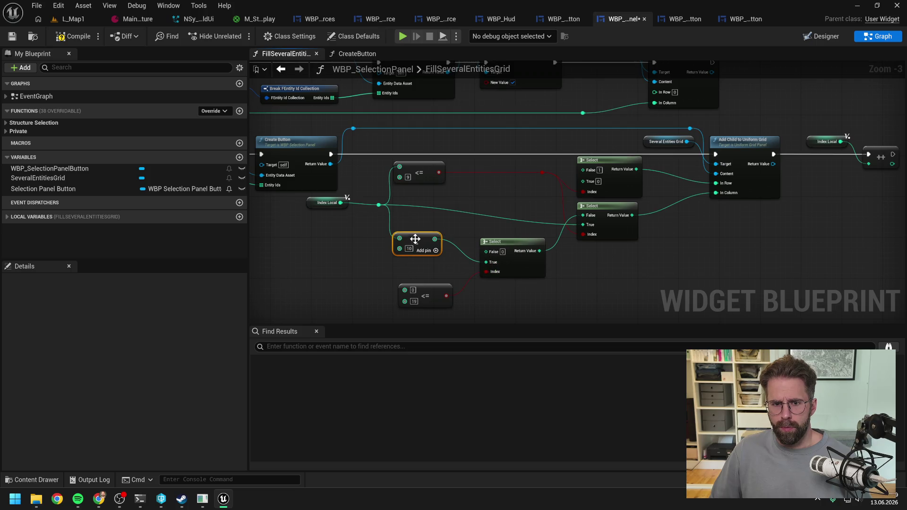
{"action": "left_click", "coordinate": [369, 227]}
{"action": "mouse_move", "coordinate": [340, 202]}
{"action": "left_mouse_down"}
{"action": "mouse_move", "coordinate": [397, 289]}
{"action": "mouse_move", "coordinate": [379, 206]}
{"action": "mouse_move", "coordinate": [405, 289]}
{"action": "mouse_move", "coordinate": [418, 193]}
{"action": "mouse_move", "coordinate": [426, 196]}
{"action": "mouse_move", "coordinate": [424, 166]}
{"action": "left_mouse_up"}
{"action": "left_click", "coordinate": [427, 191]}
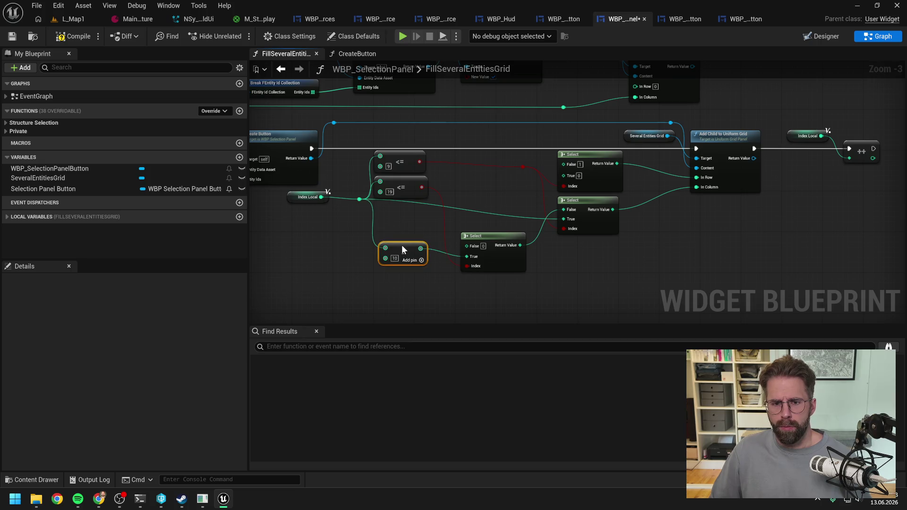
- Duplicate the subtract node as a subtract-20 node fed by Index Local
{"action": "left_click_drag", "start_coordinate": [401, 244], "coordinate": [402, 260]}
{"action": "key", "text": "ctrl+d"}
{"action": "left_click_drag", "start_coordinate": [359, 199], "coordinate": [401, 237]}
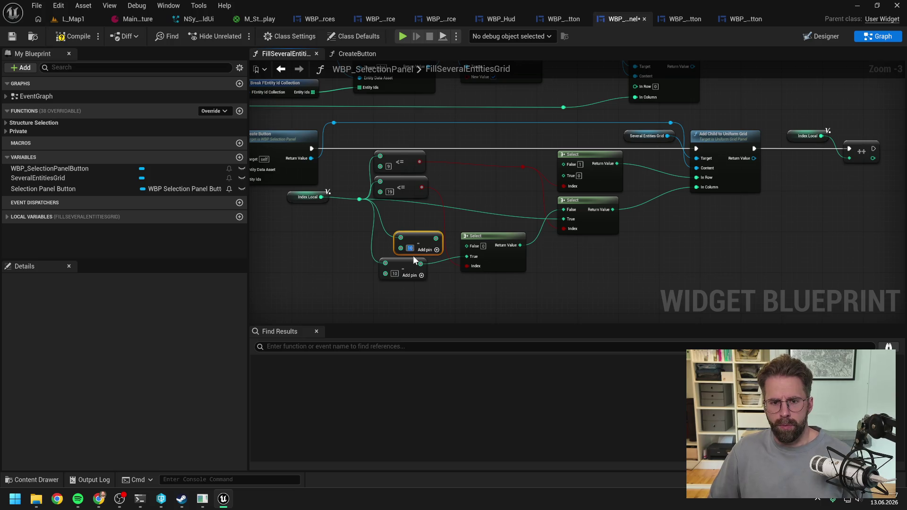
{"action": "type", "text": "0"}
{"action": "key", "text": "Return"}
{"action": "left_click_drag", "start_coordinate": [434, 238], "coordinate": [414, 242]}
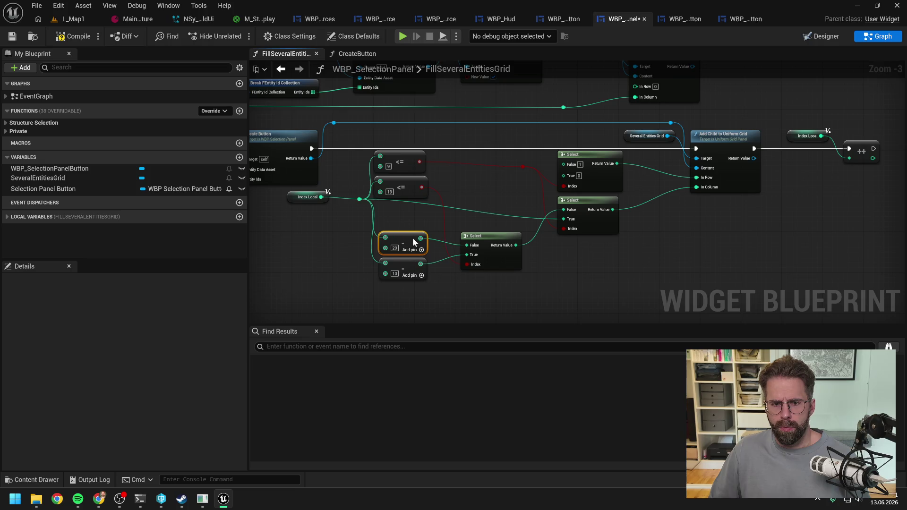
{"action": "left_click", "coordinate": [428, 221]}
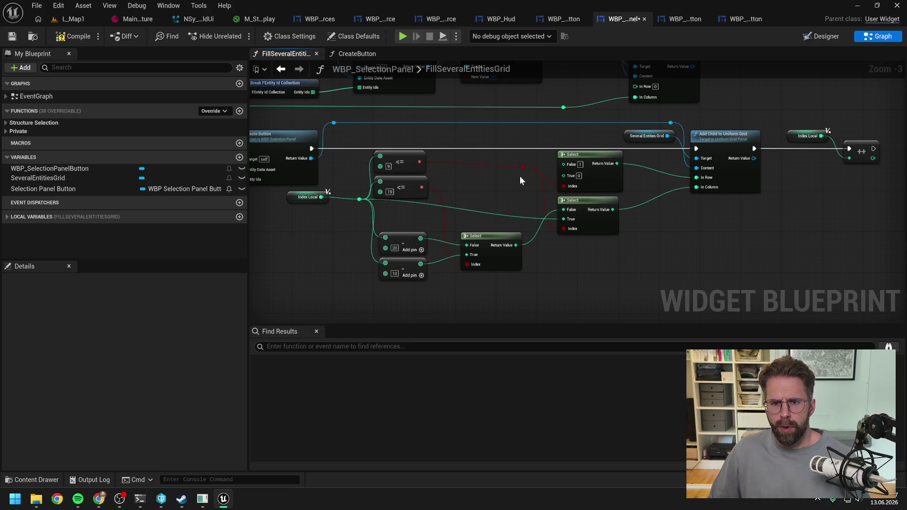
{"action": "left_click", "coordinate": [422, 166]}
{"action": "left_click", "coordinate": [463, 191]}
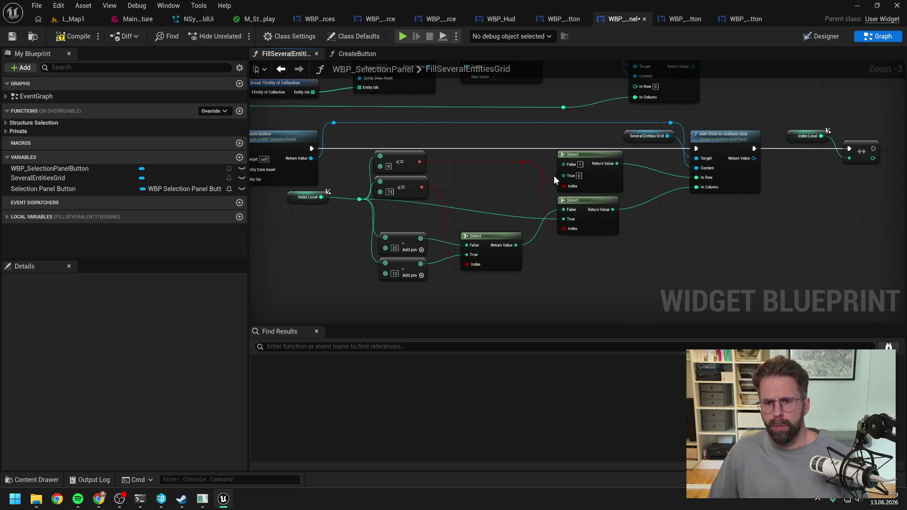
- Add a Select node on the row Select's False input, indexed by the <= 19 check
{"action": "left_click_drag", "start_coordinate": [564, 165], "coordinate": [504, 194]}
{"action": "type", "text": "selec"}
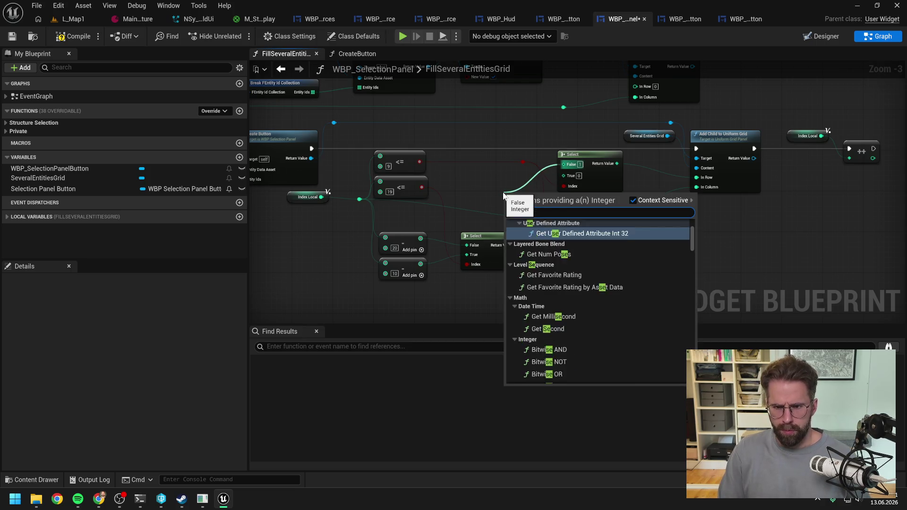
{"action": "scroll", "coordinate": [554, 260], "scroll_direction": "down", "scroll_amount": 5}
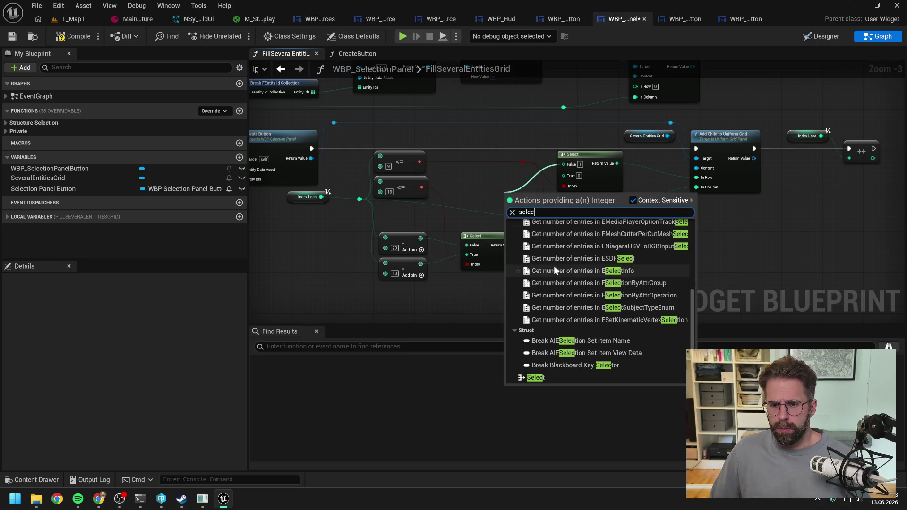
{"action": "left_click", "coordinate": [535, 377]}
{"action": "left_click_drag", "start_coordinate": [507, 194], "coordinate": [481, 179]}
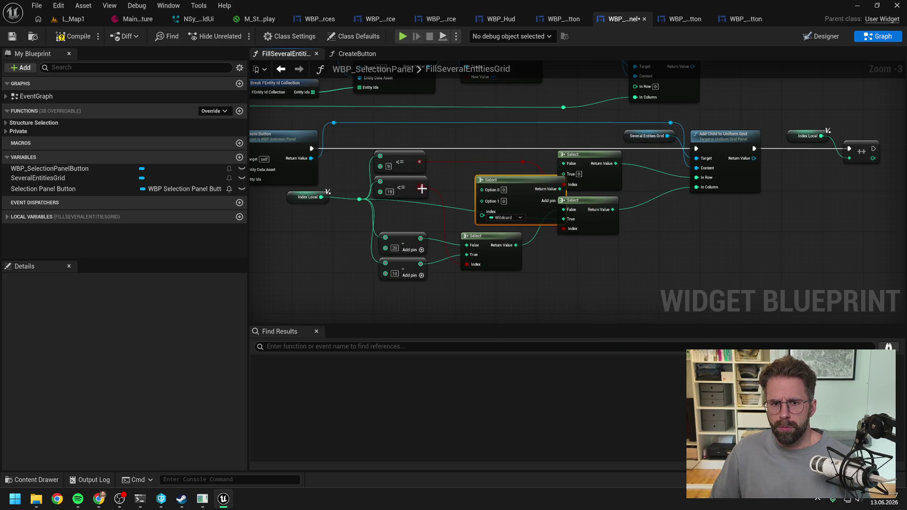
{"action": "mouse_move", "coordinate": [421, 188]}
{"action": "left_mouse_down"}
{"action": "mouse_move", "coordinate": [494, 218]}
{"action": "mouse_move", "coordinate": [493, 173]}
{"action": "left_mouse_up"}
- Set the new Select node's True to 1 and False to 2, then compile
{"action": "left_click", "coordinate": [497, 201]}
{"action": "type", "text": "1"}
{"action": "left_click", "coordinate": [453, 178]}
{"action": "left_click", "coordinate": [483, 184]}
{"action": "type", "text": "2"}
{"action": "key", "text": "Return"}
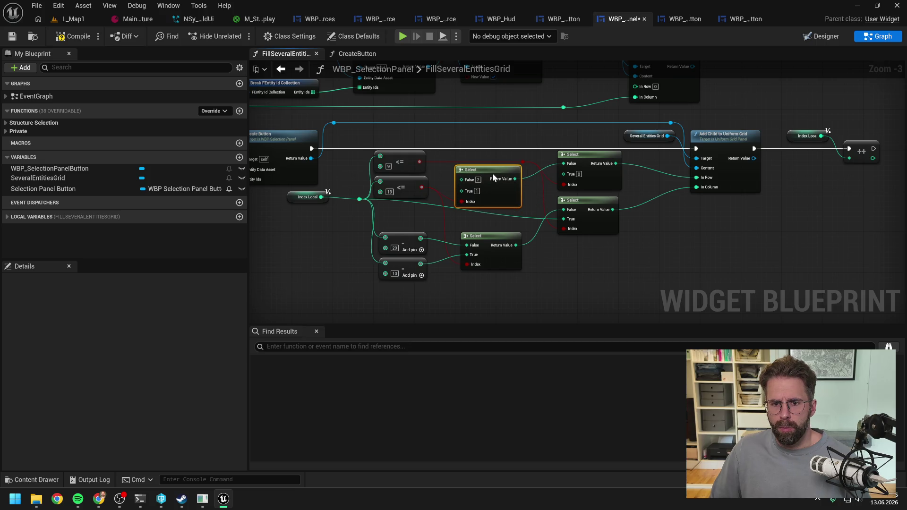
{"action": "left_click", "coordinate": [567, 269]}
{"action": "left_click", "coordinate": [73, 37]}
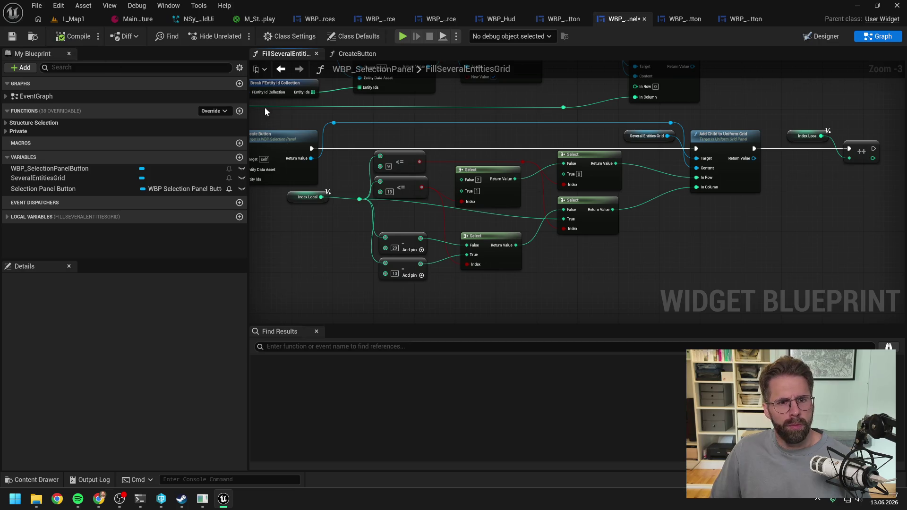
- Give SeveralEntitiesGrid a slot padding of 10 on all sides and compile
{"action": "left_click", "coordinate": [821, 37]}
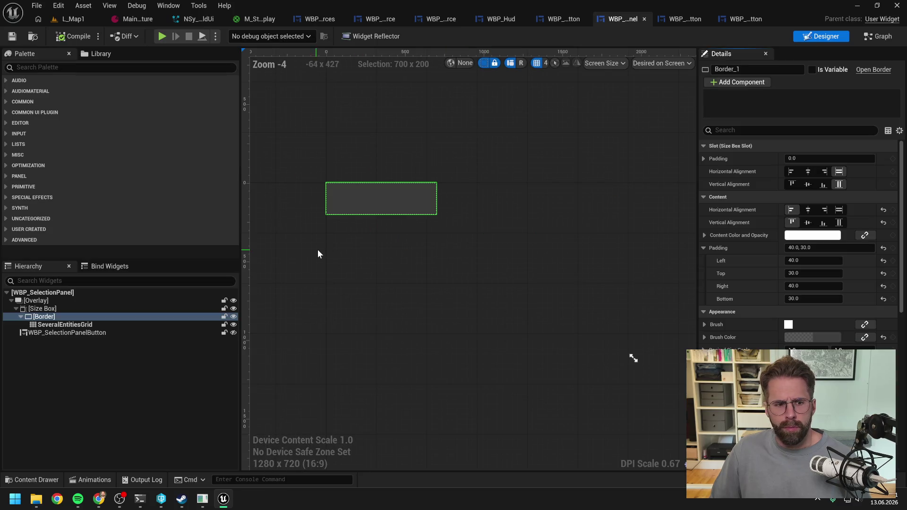
{"action": "left_click", "coordinate": [68, 325]}
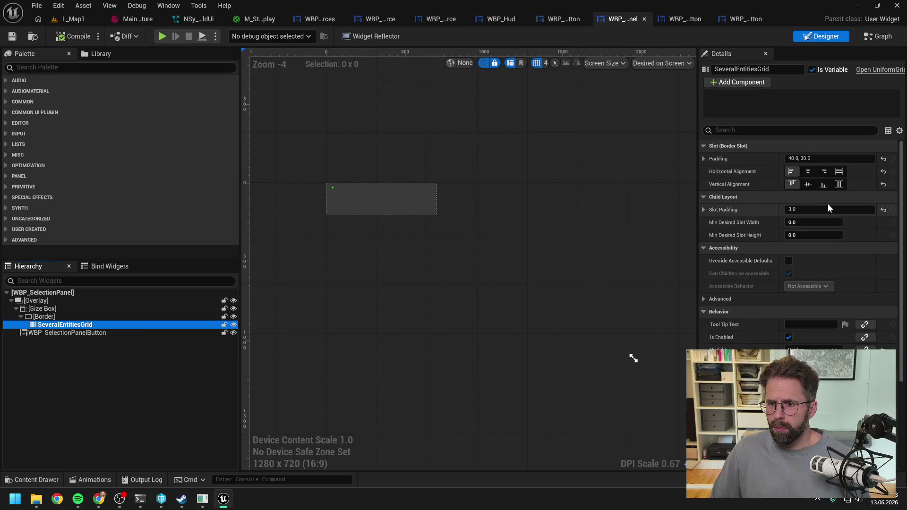
{"action": "left_click", "coordinate": [703, 159]}
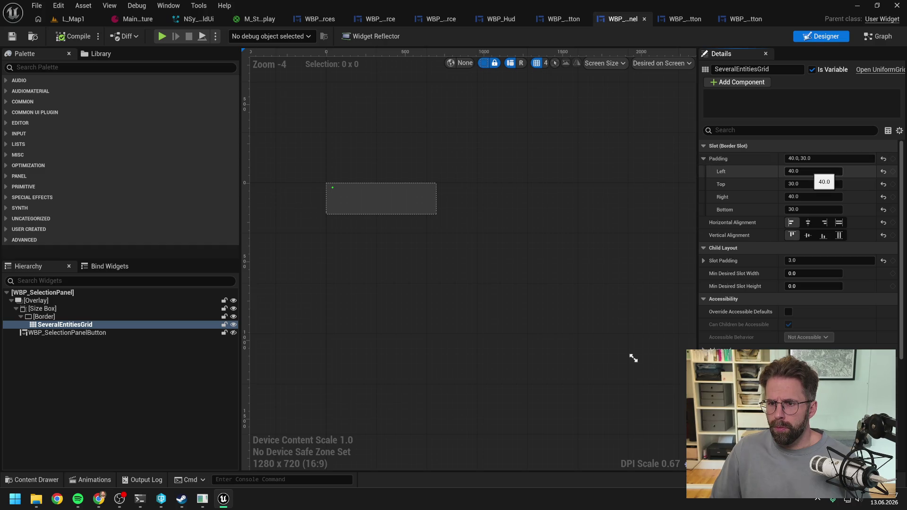
{"action": "scroll", "coordinate": [312, 187], "scroll_direction": "up", "scroll_amount": 10}
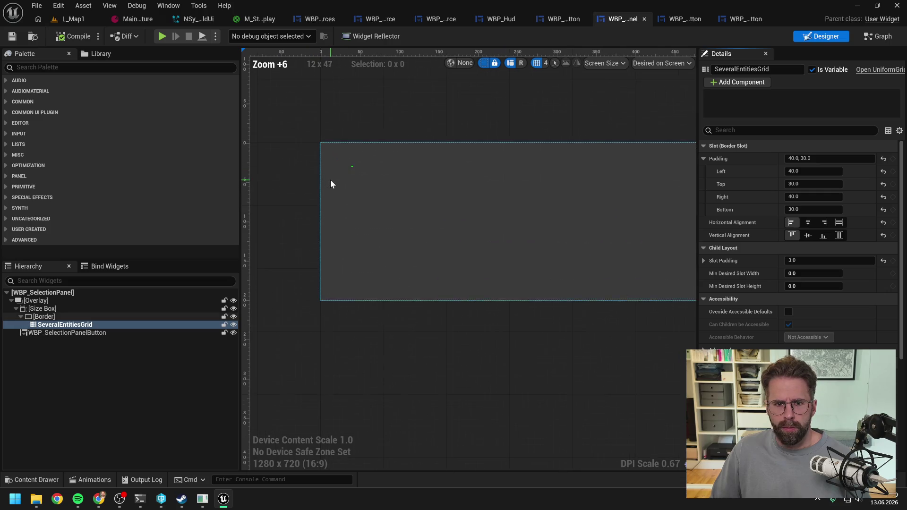
{"action": "left_click", "coordinate": [809, 158]}
{"action": "type", "text": "10"}
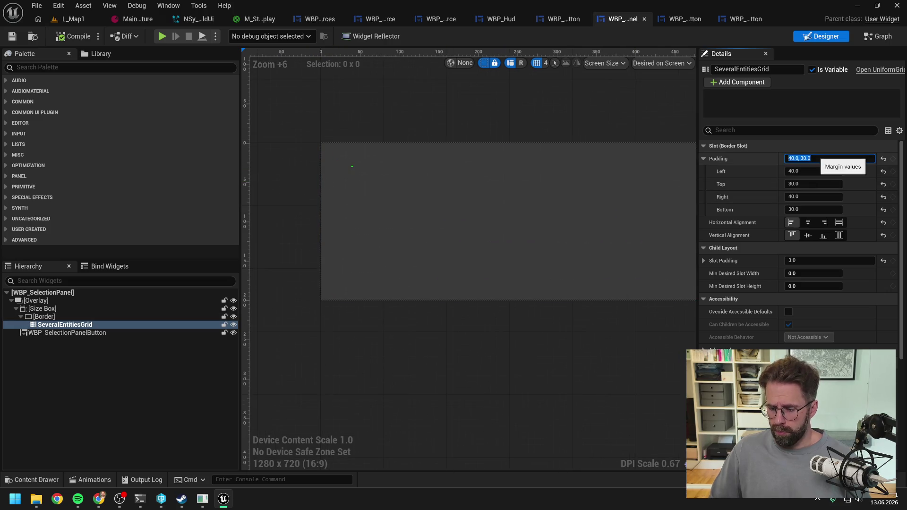
{"action": "key", "text": "Return"}
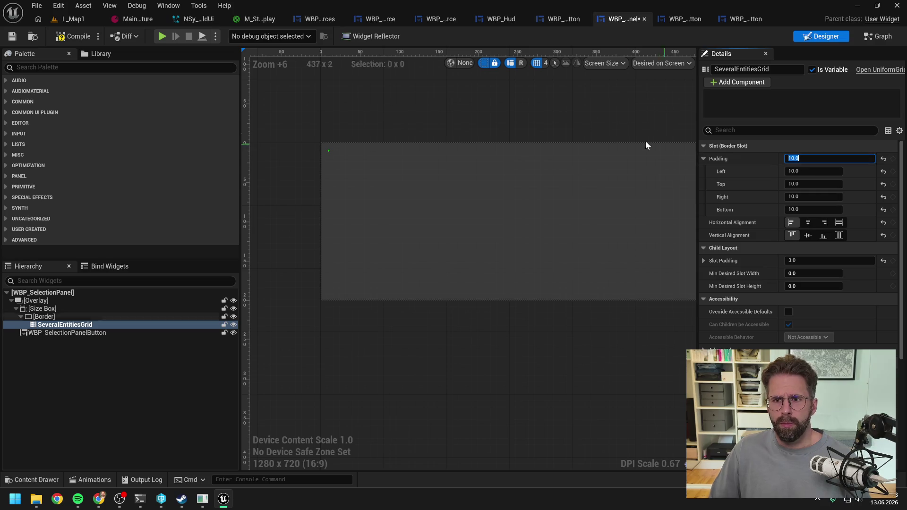
{"action": "left_click", "coordinate": [646, 142]}
{"action": "left_click", "coordinate": [91, 39]}
- Compare WBP_CommandCard's overlay and border padding with SeveralEntitiesGrid's, then return to L_Map1
{"action": "key", "text": "ctrl+space"}
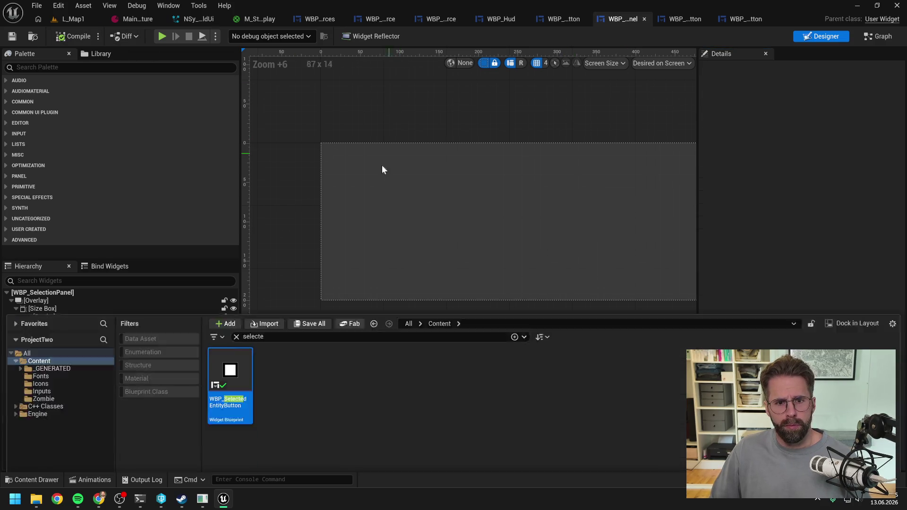
{"action": "type", "text": "command card"}
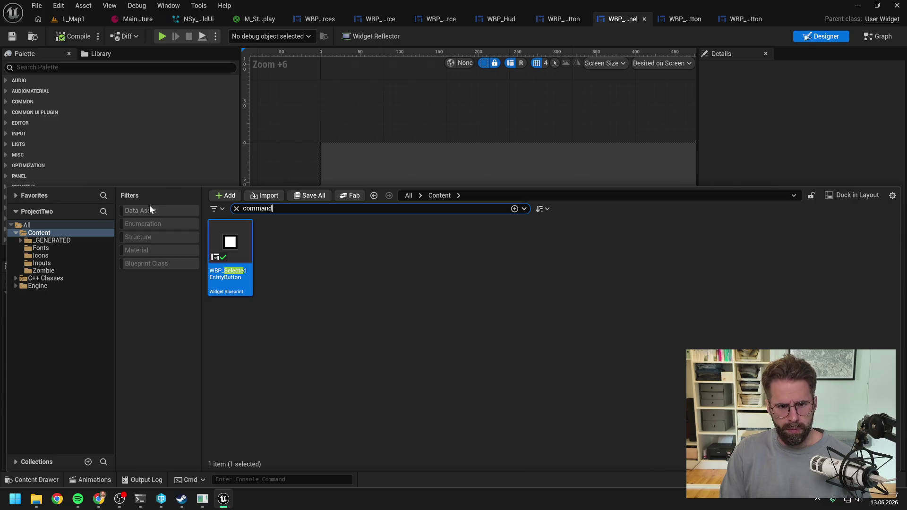
{"action": "double_click", "coordinate": [230, 250]}
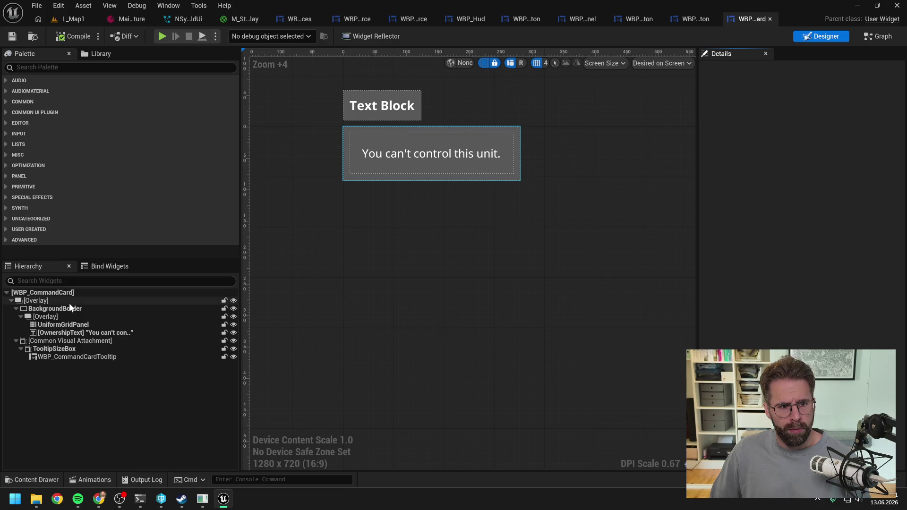
{"action": "left_click", "coordinate": [69, 302]}
{"action": "left_click", "coordinate": [67, 310]}
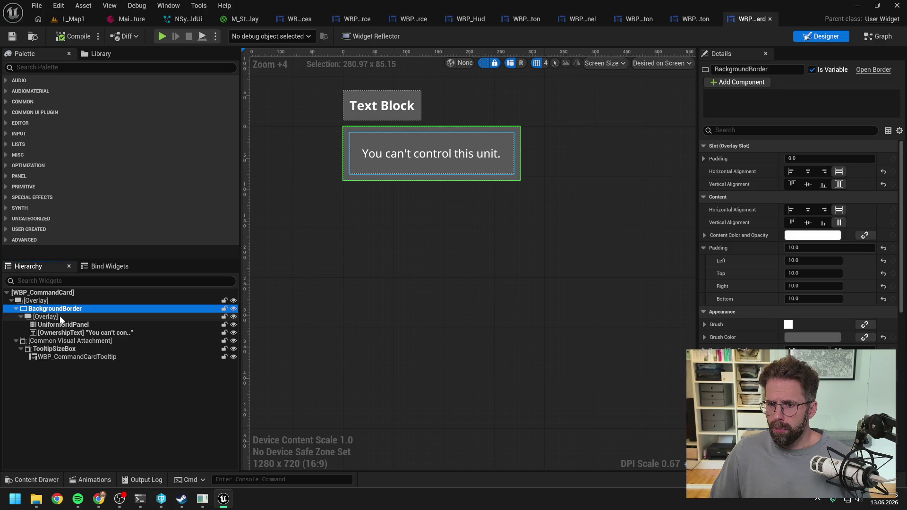
{"action": "left_click", "coordinate": [60, 316]}
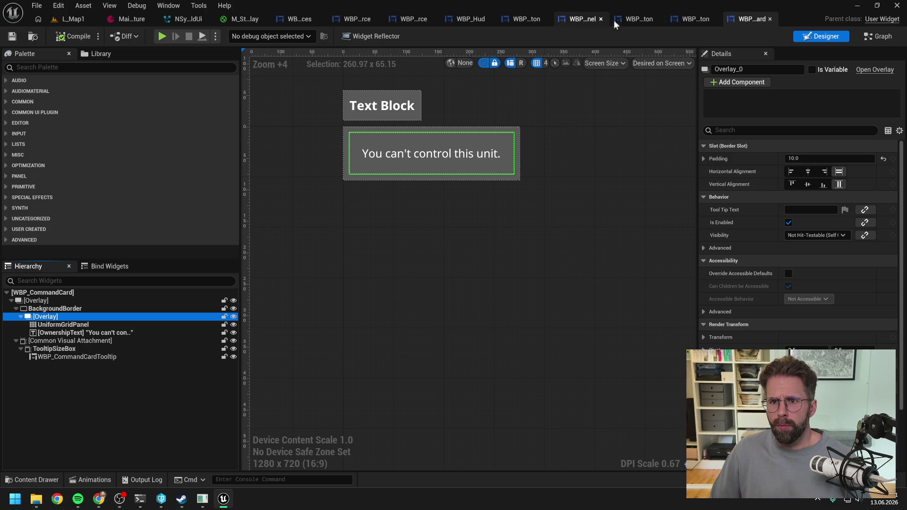
{"action": "left_click", "coordinate": [573, 20]}
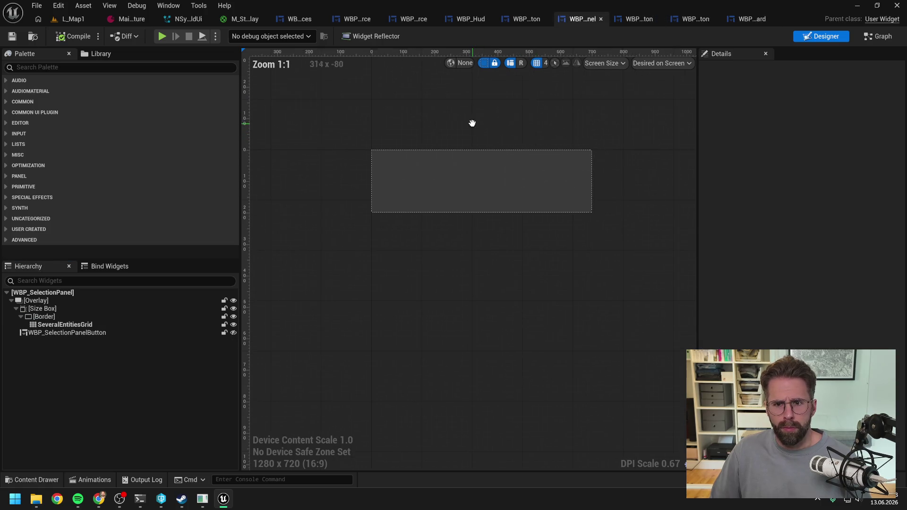
{"action": "left_click", "coordinate": [80, 323]}
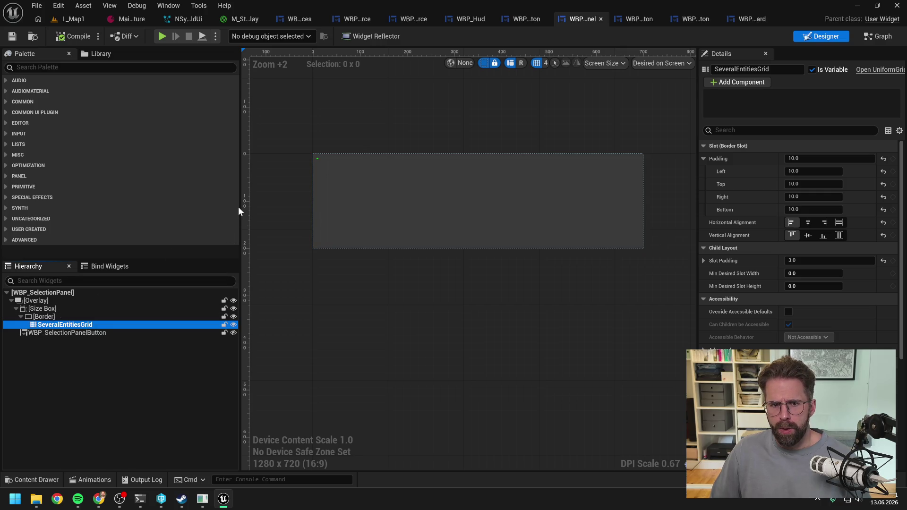
{"action": "left_click", "coordinate": [73, 20]}
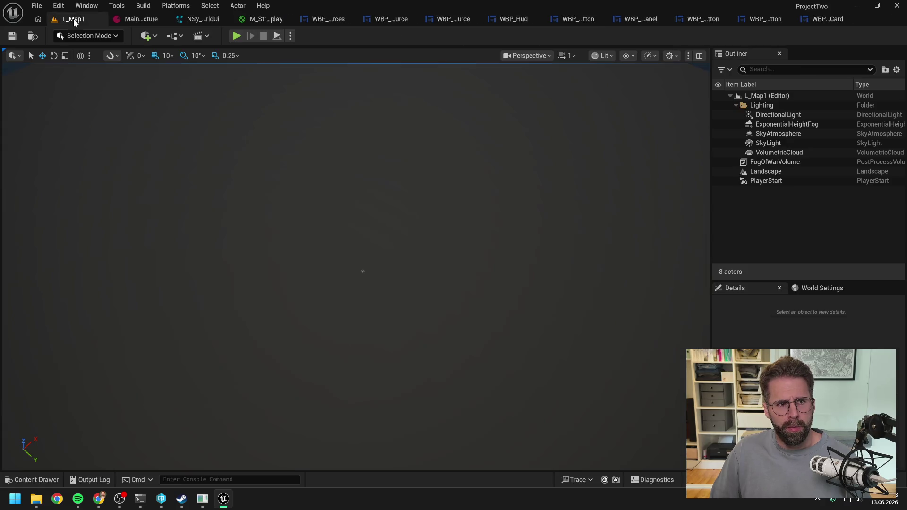
- Start a multiplayer Play In Editor test, select the Main Hall, and place structures around it
{"action": "left_click", "coordinate": [237, 37]}
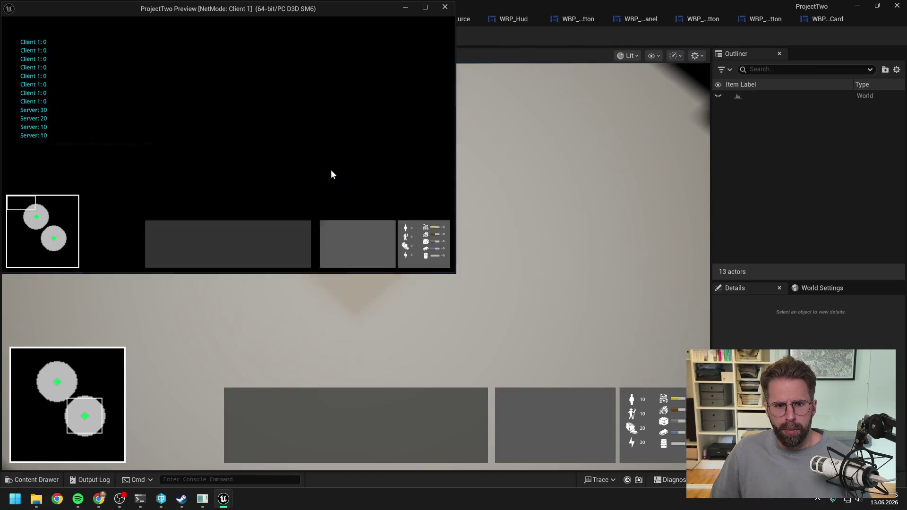
{"action": "left_click", "coordinate": [243, 142]}
{"action": "left_click", "coordinate": [332, 229]}
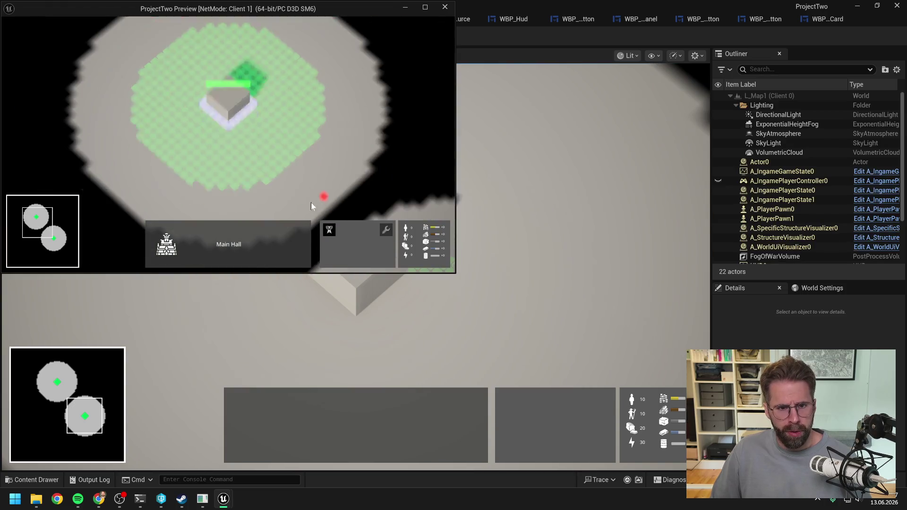
{"action": "left_click", "coordinate": [262, 178]}
{"action": "left_click", "coordinate": [304, 144]}
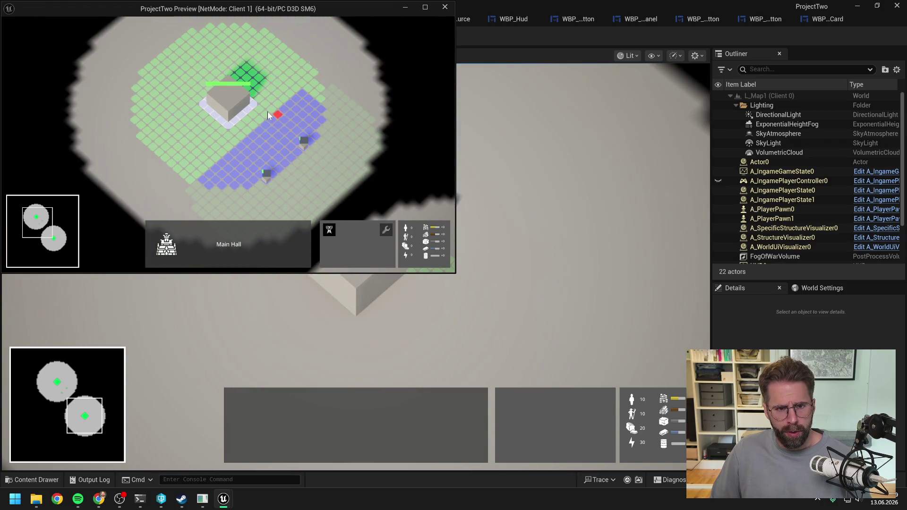
{"action": "left_click", "coordinate": [269, 111]}
{"action": "left_click", "coordinate": [318, 92]}
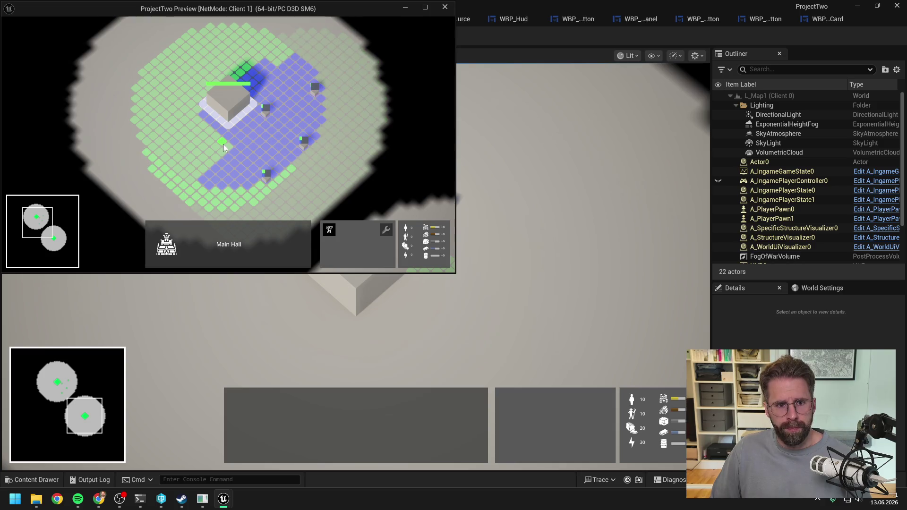
{"action": "left_click", "coordinate": [226, 146]}
{"action": "left_click", "coordinate": [195, 111]}
{"action": "left_click", "coordinate": [184, 175]}
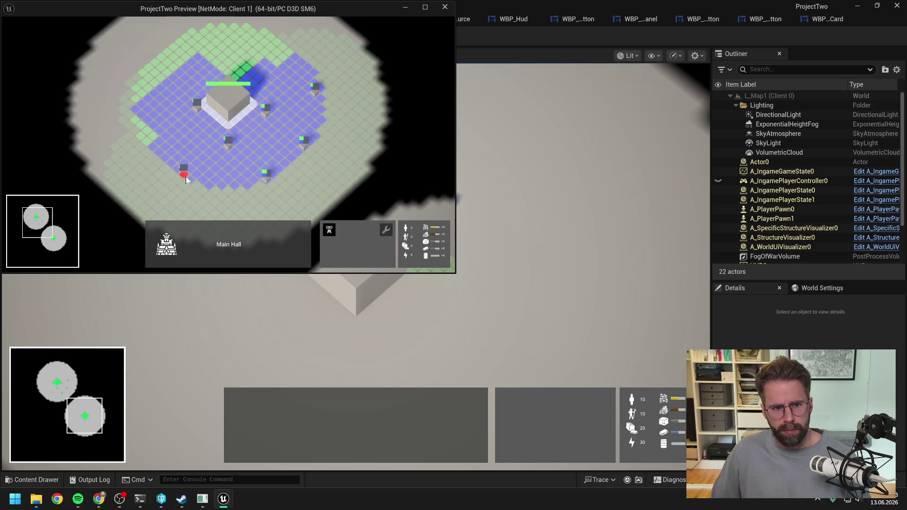
{"action": "left_click", "coordinate": [239, 77]}
{"action": "left_click", "coordinate": [288, 52]}
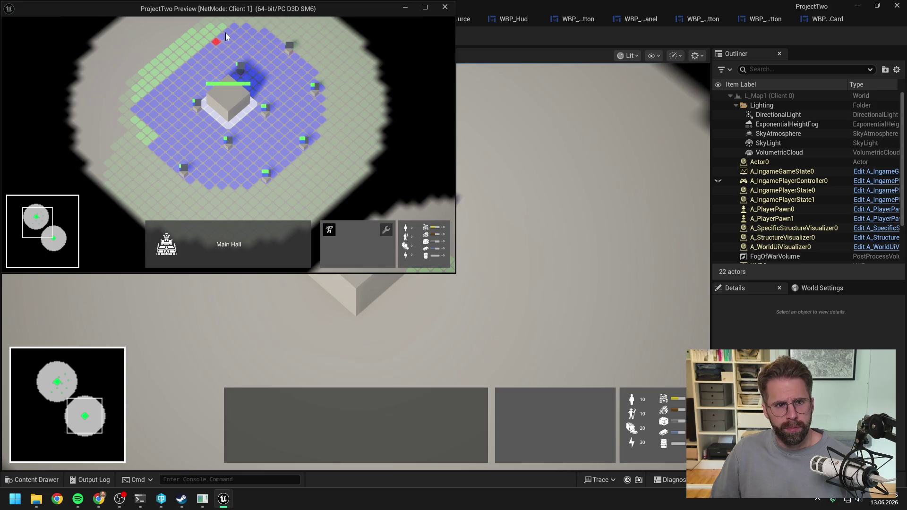
{"action": "left_click", "coordinate": [223, 25]}
{"action": "left_click", "coordinate": [184, 55]}
{"action": "left_click", "coordinate": [149, 87]}
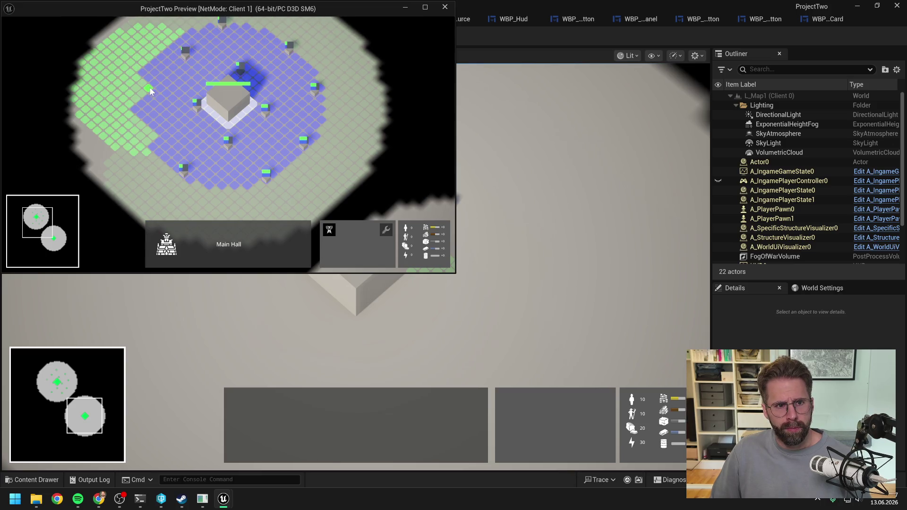
{"action": "scroll", "coordinate": [219, 198], "scroll_direction": "down", "scroll_amount": 2}
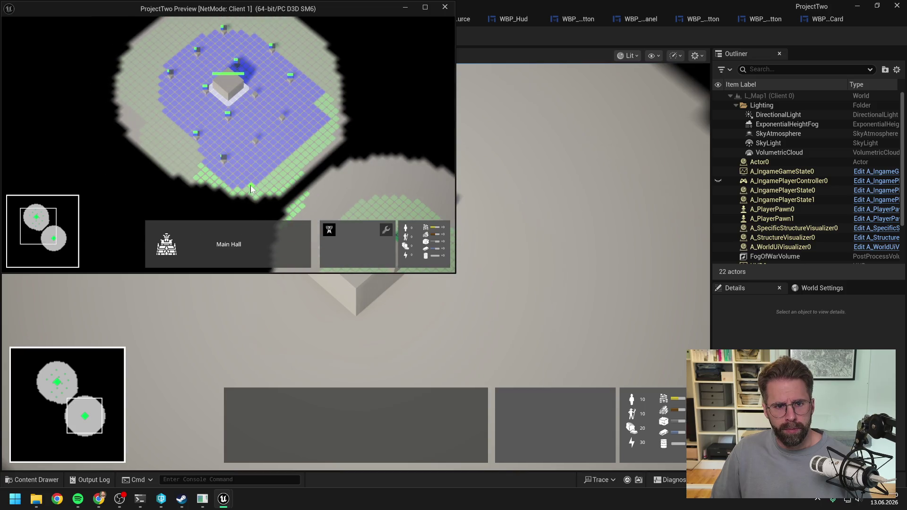
- Place more structures along the territory edge to expand the build area
{"action": "left_click", "coordinate": [252, 188]}
{"action": "left_click", "coordinate": [282, 166]}
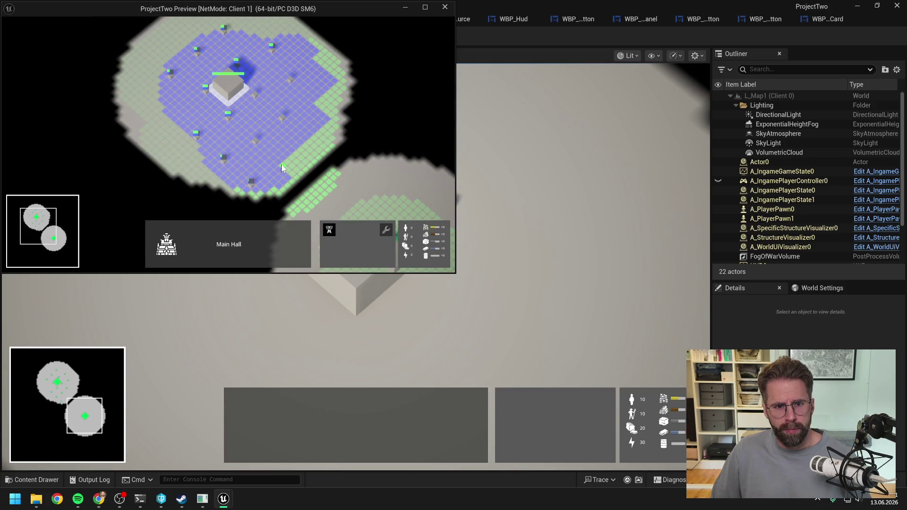
{"action": "left_click", "coordinate": [314, 137]}
{"action": "left_click", "coordinate": [322, 99]}
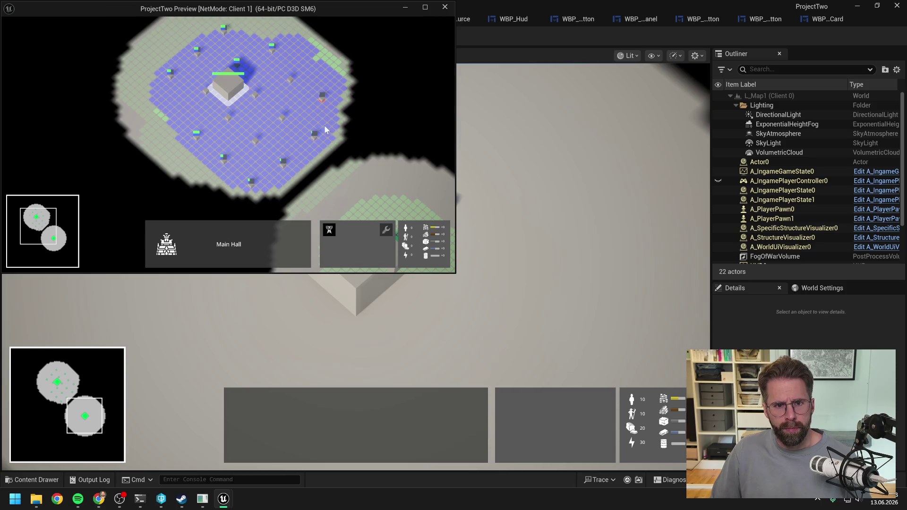
{"action": "left_click", "coordinate": [317, 57]}
{"action": "left_click", "coordinate": [165, 117]}
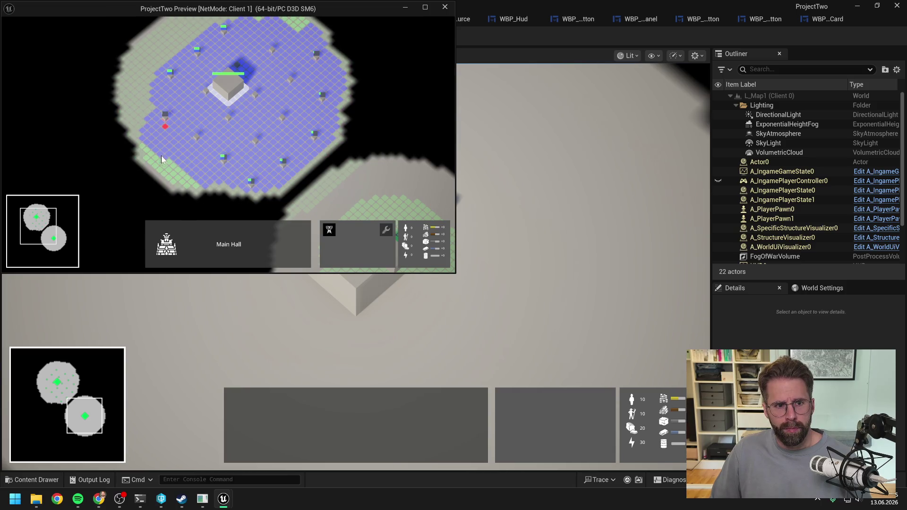
{"action": "left_click", "coordinate": [171, 164]}
{"action": "left_click", "coordinate": [196, 186]}
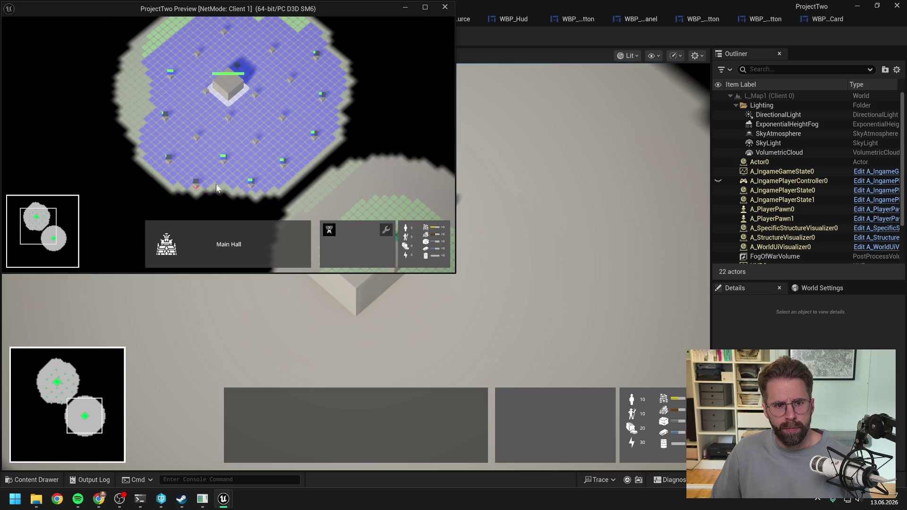
{"action": "key", "text": "s"}
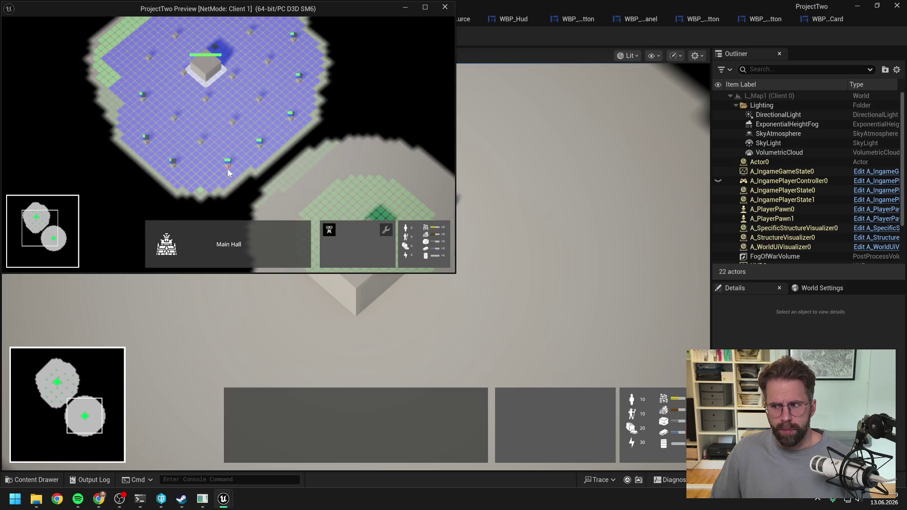
{"action": "left_click", "coordinate": [203, 198]}
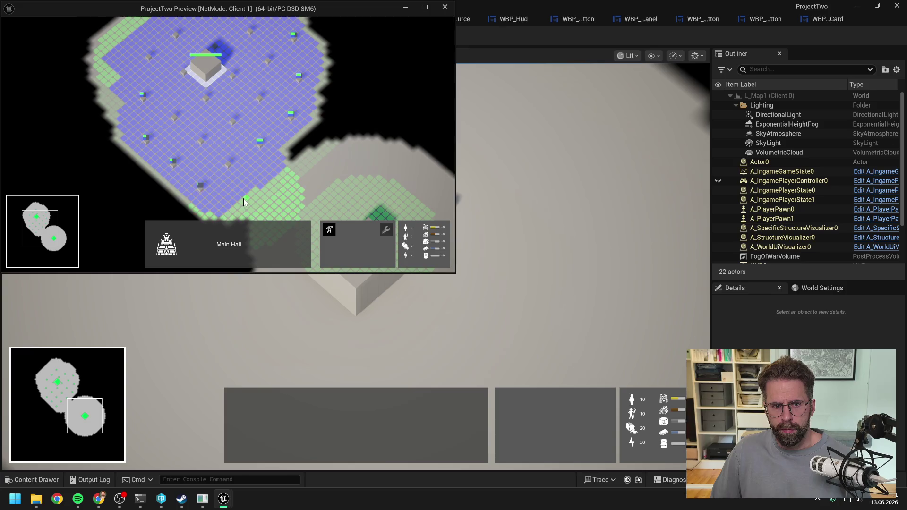
{"action": "left_click", "coordinate": [235, 209]}
{"action": "left_click", "coordinate": [265, 189]}
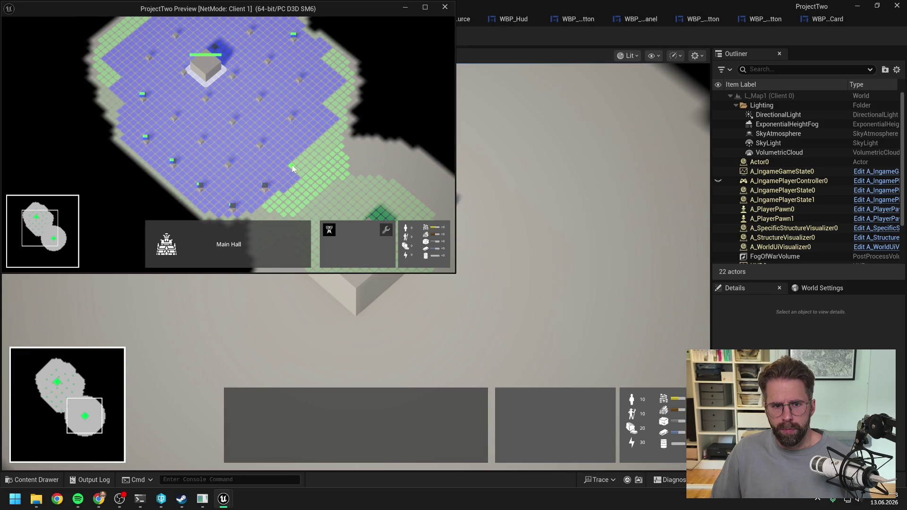
{"action": "left_click", "coordinate": [293, 164]}
{"action": "left_click", "coordinate": [325, 138]}
{"action": "left_click", "coordinate": [336, 103]}
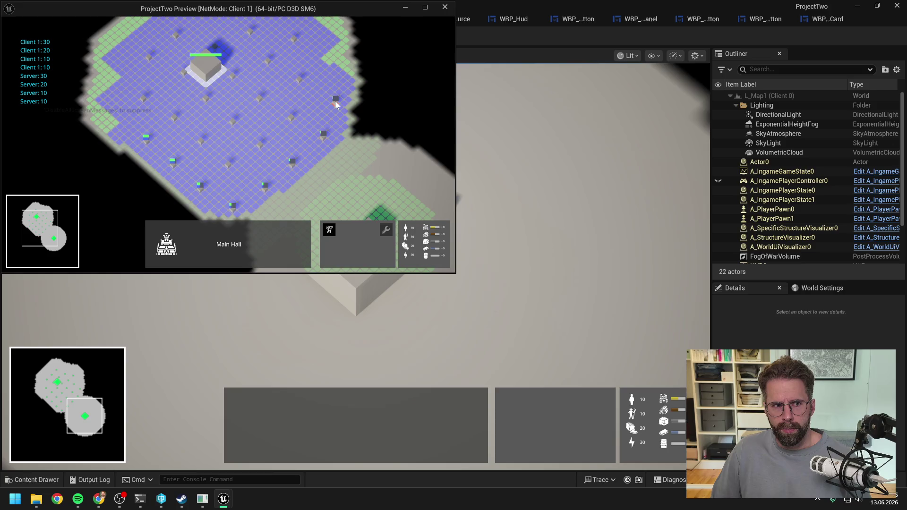
{"action": "key", "text": "w"}
- Cancel placement, select the placed towers and the Main Hall, and add two more structures
{"action": "right_click", "coordinate": [327, 80]}
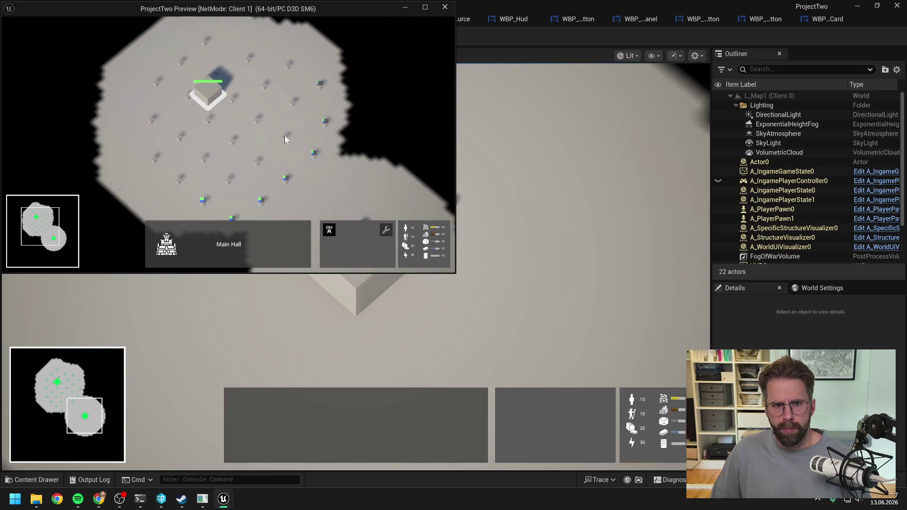
{"action": "double_click", "coordinate": [285, 136]}
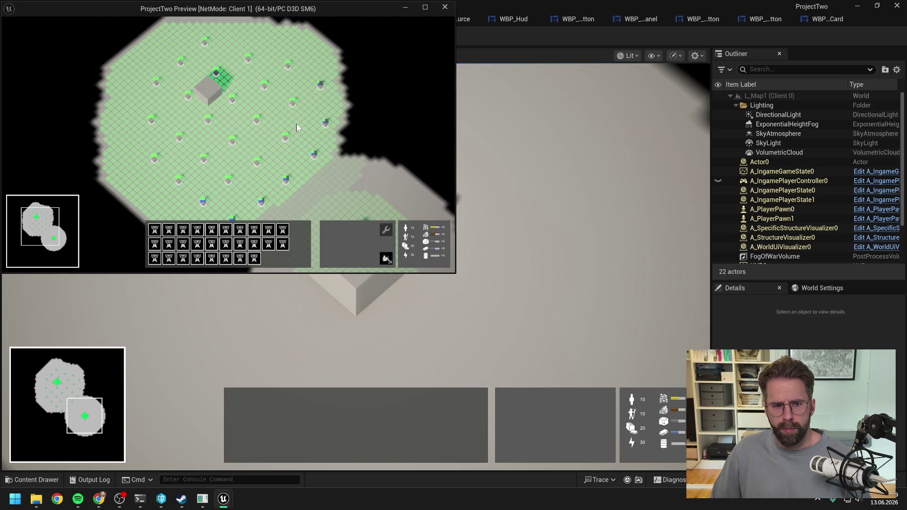
{"action": "left_click", "coordinate": [203, 92]}
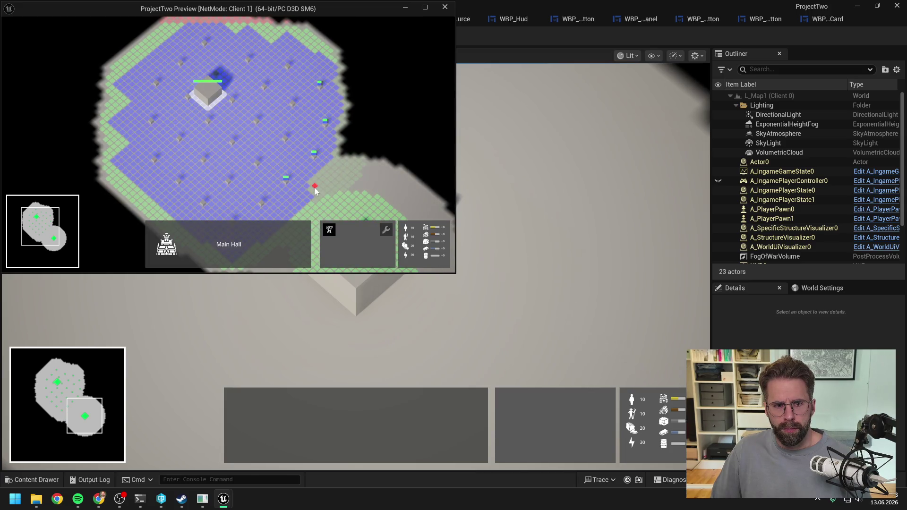
{"action": "left_click", "coordinate": [315, 189]}
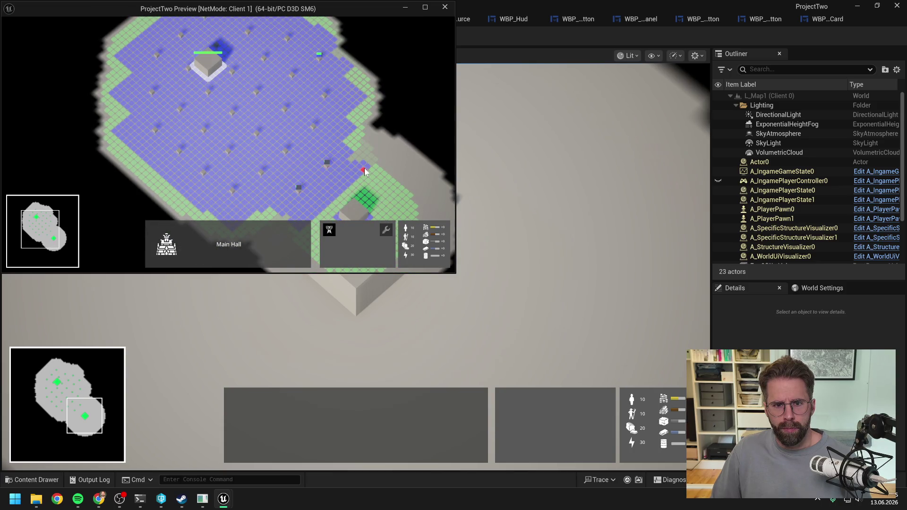
{"action": "left_click", "coordinate": [370, 202]}
{"action": "left_click", "coordinate": [330, 208]}
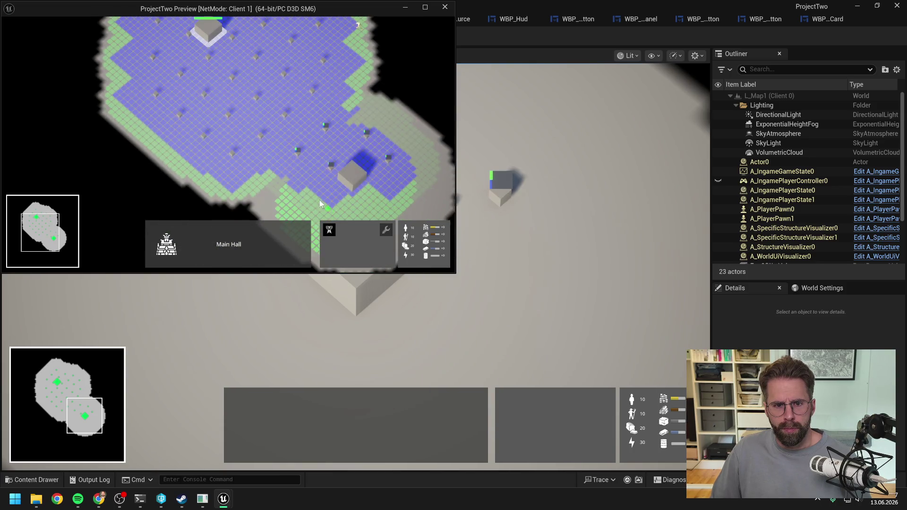
- Select a single tower, then every tower of that kind, and stop the play session
{"action": "left_click", "coordinate": [298, 182]}
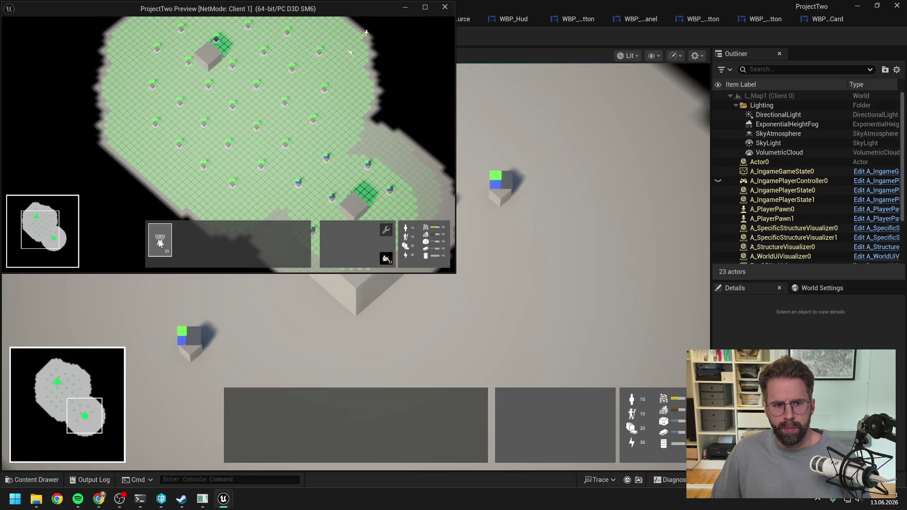
{"action": "left_click", "coordinate": [160, 243]}
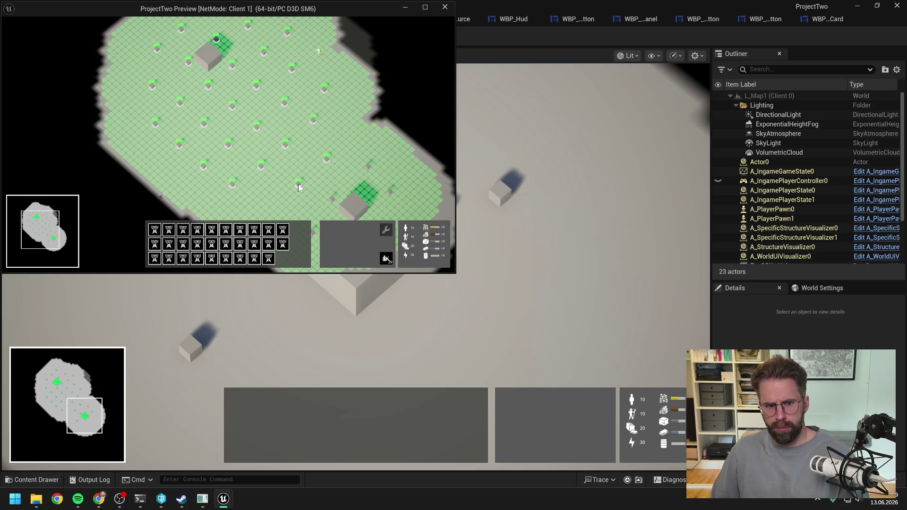
{"action": "key", "text": "Escape"}
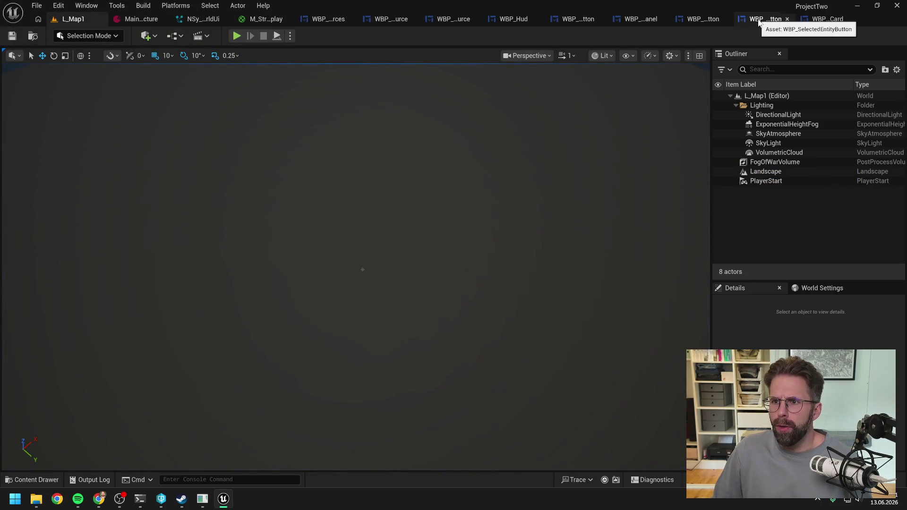
- Open WBP_SelectionPanel's graph view and browse its CreateButton function
{"action": "left_click", "coordinate": [637, 18]}
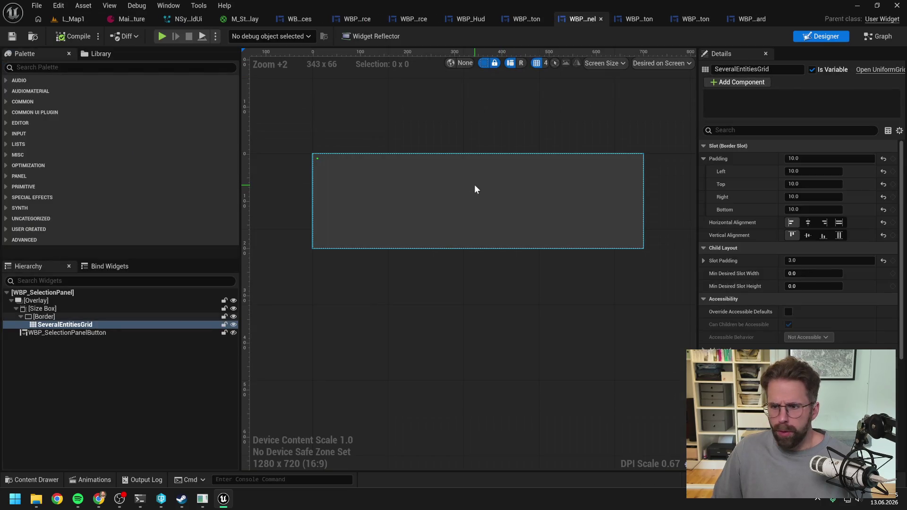
{"action": "left_click", "coordinate": [879, 36]}
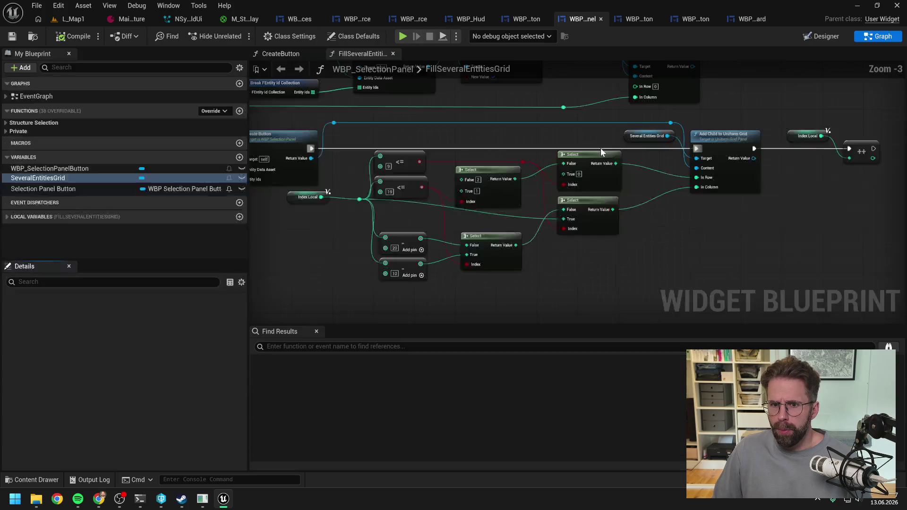
{"action": "scroll", "coordinate": [602, 152], "scroll_direction": "down", "scroll_amount": 3}
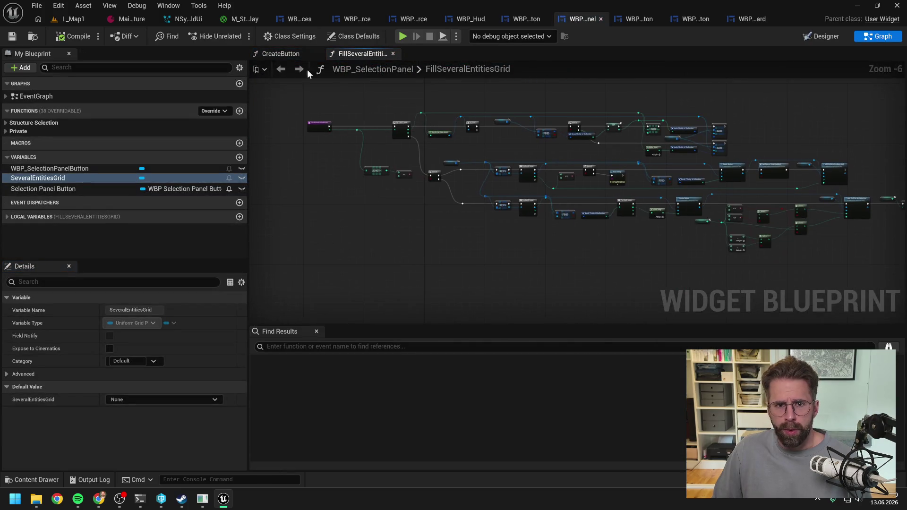
{"action": "left_click", "coordinate": [275, 53]}
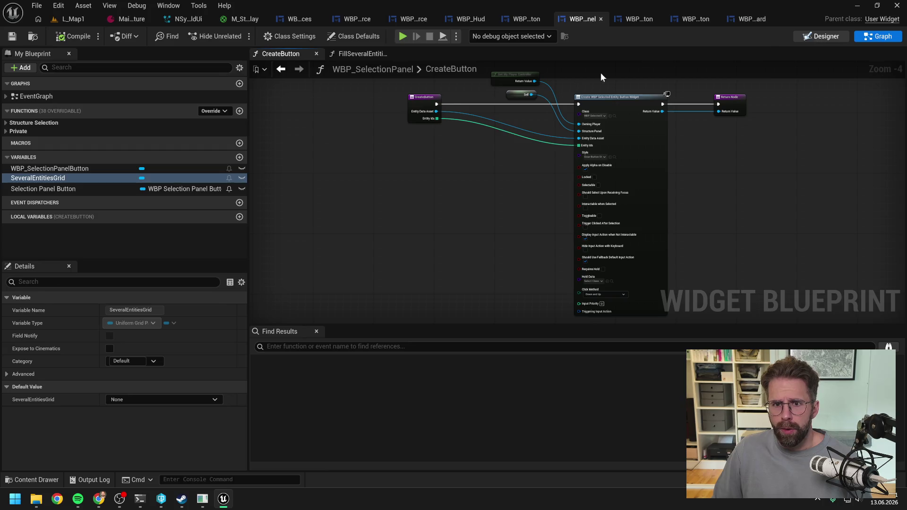
{"action": "left_click", "coordinate": [816, 38]}
{"action": "left_click", "coordinate": [880, 38]}
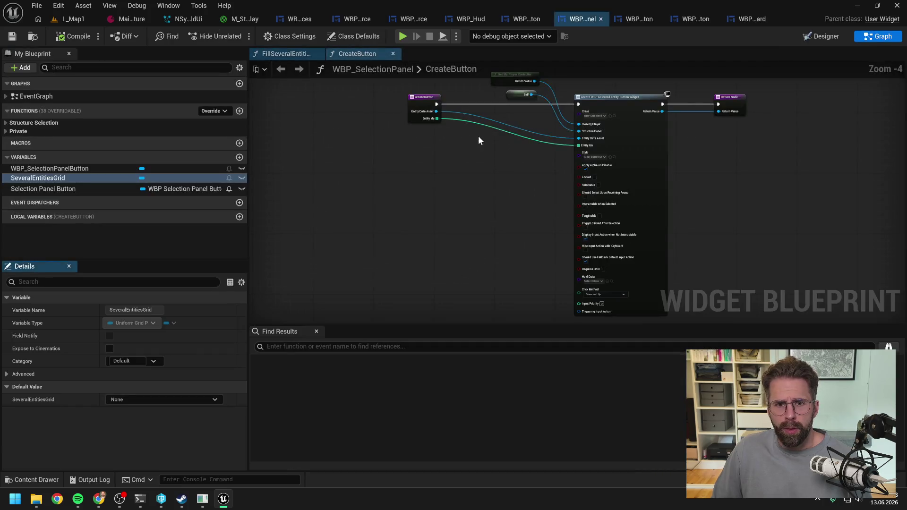
- Open the EventGraph from the Graphs list and bring up the node search
{"action": "left_click", "coordinate": [32, 84]}
{"action": "double_click", "coordinate": [34, 96]}
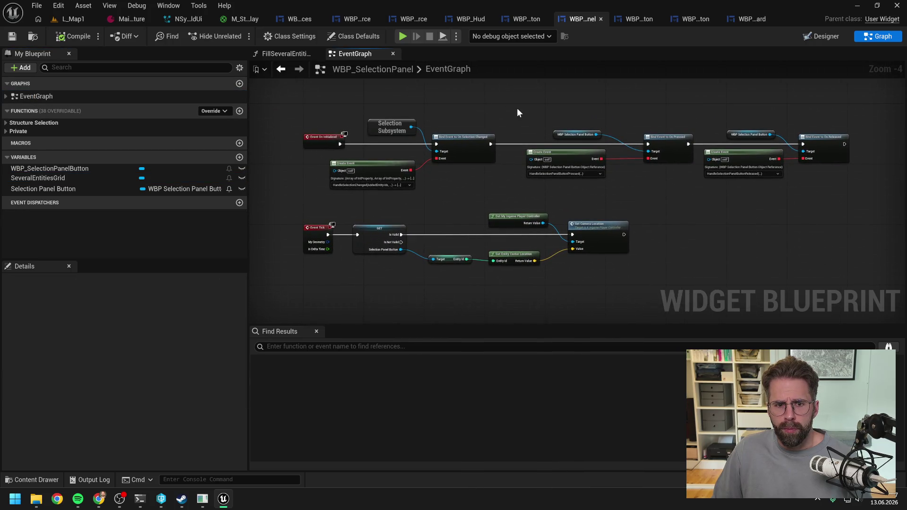
{"action": "right_click", "coordinate": [394, 162]}
- Add an Event Pre Construct node to the EventGraph
{"action": "type", "text": "pre const"}
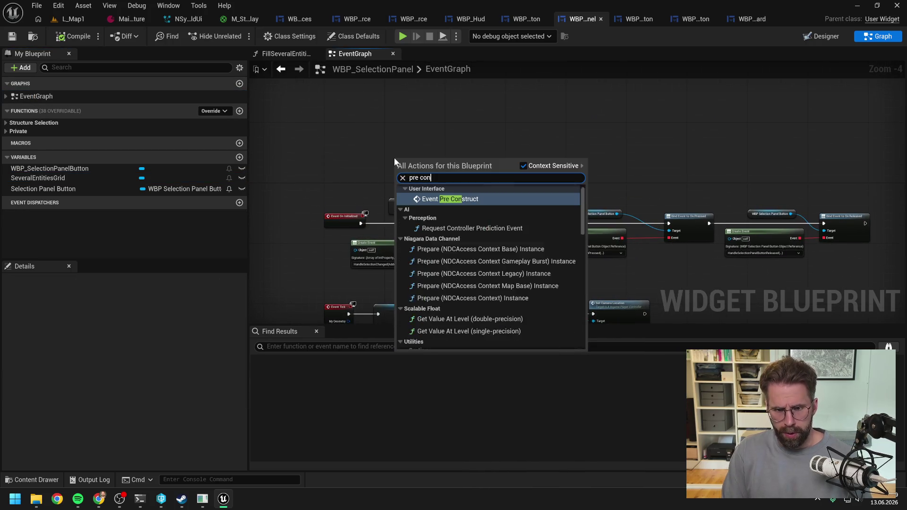
{"action": "left_click", "coordinate": [434, 201]}
{"action": "left_click_drag", "start_coordinate": [363, 157], "coordinate": [337, 142]}
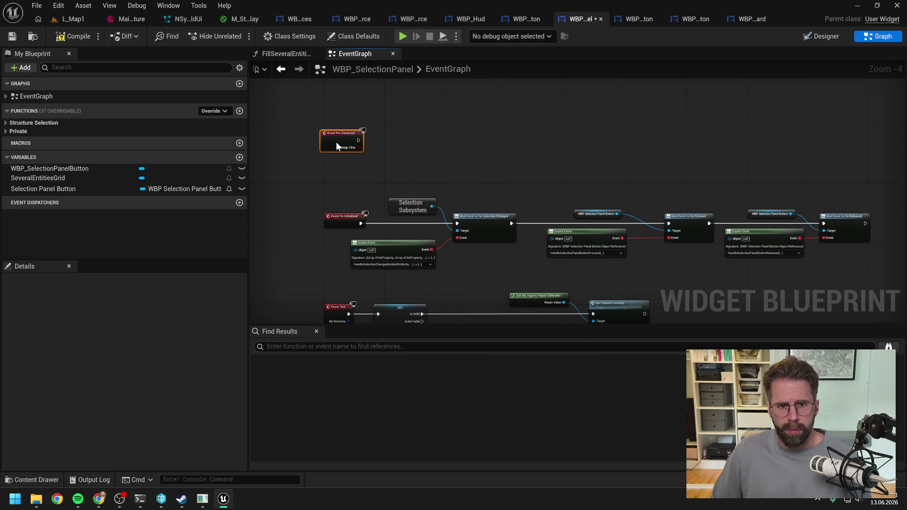
- Drop a SelectEntities call into the graph and wire Event Pre Construct to it
{"action": "left_click", "coordinate": [6, 132]}
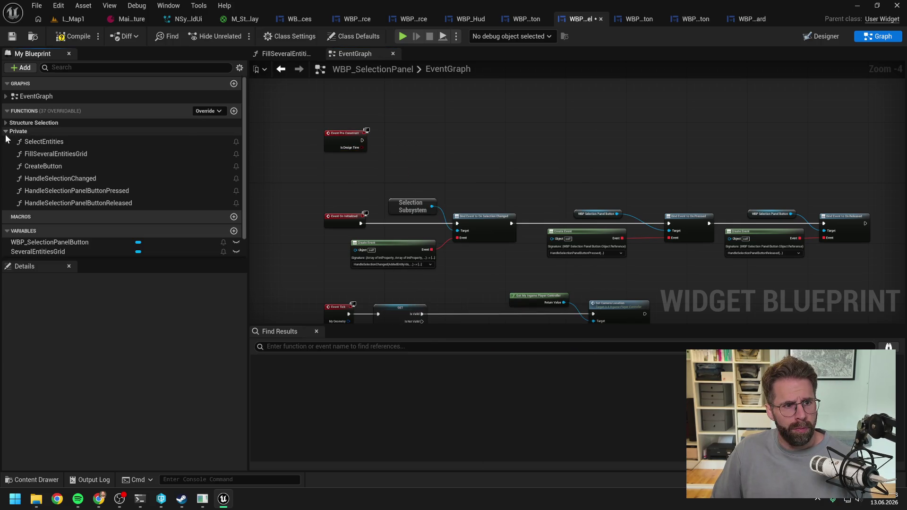
{"action": "left_click", "coordinate": [48, 142]}
{"action": "left_click_drag", "start_coordinate": [47, 142], "coordinate": [433, 114]}
{"action": "scroll", "coordinate": [407, 142], "scroll_direction": "up", "scroll_amount": 4}
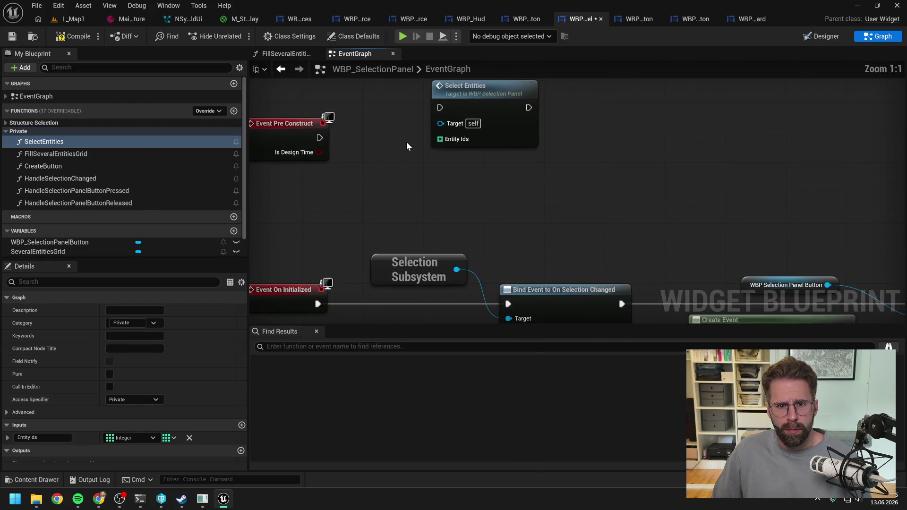
{"action": "left_click_drag", "start_coordinate": [387, 141], "coordinate": [398, 187]}
{"action": "left_click_drag", "start_coordinate": [331, 184], "coordinate": [451, 153]}
- Open the SelectEntities function graph, then the FillSeveralEntitiesGrid graph
{"action": "scroll", "coordinate": [439, 183], "scroll_direction": "down", "scroll_amount": 2}
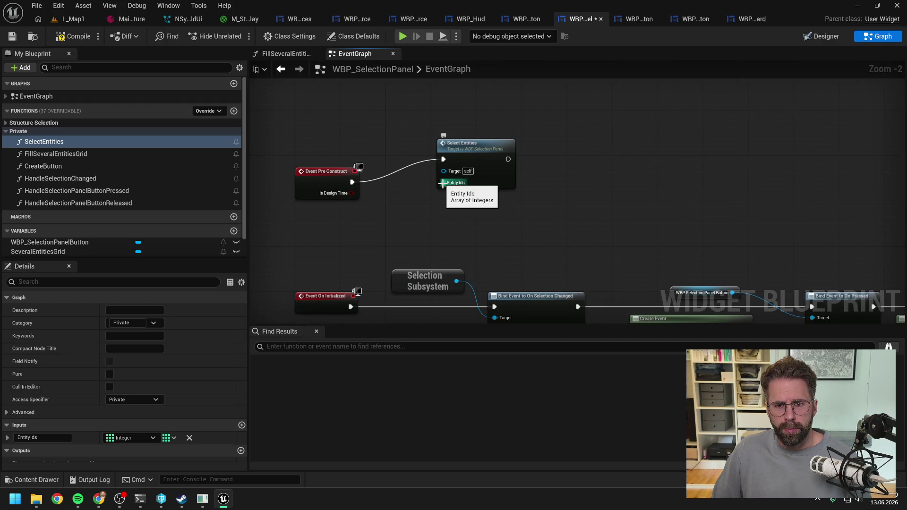
{"action": "double_click", "coordinate": [478, 151]}
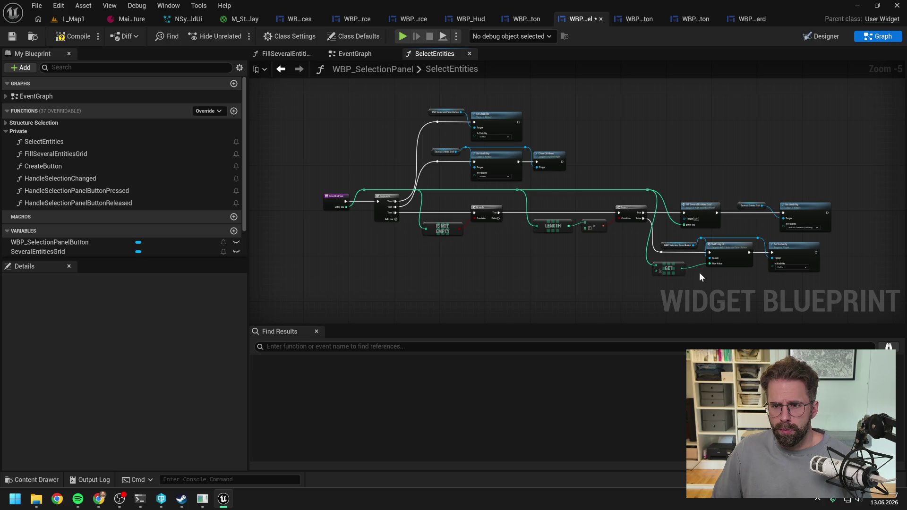
{"action": "double_click", "coordinate": [695, 211]}
- Pan around the FillSeveralEntitiesGrid function graph to inspect its nodes
{"action": "scroll", "coordinate": [612, 185], "scroll_direction": "up", "scroll_amount": 1}
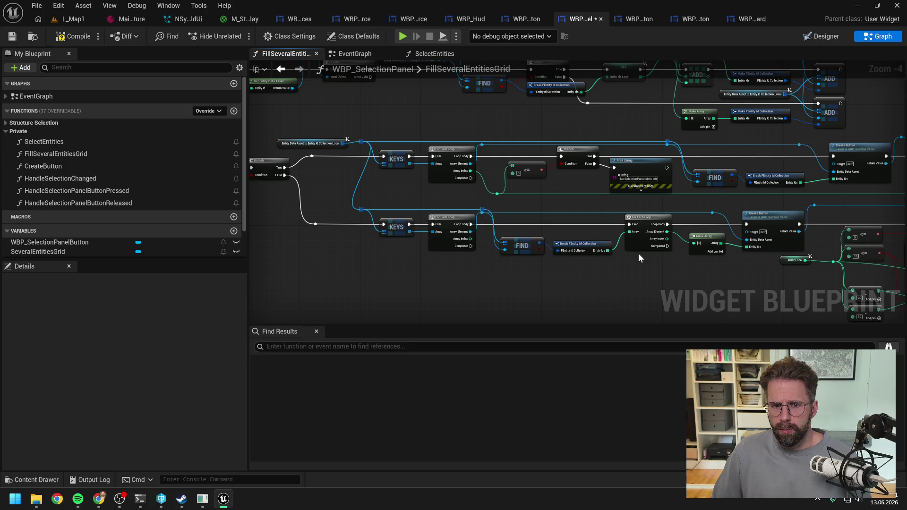
{"action": "scroll", "coordinate": [639, 253], "scroll_direction": "down", "scroll_amount": 1}
{"action": "scroll", "coordinate": [392, 176], "scroll_direction": "up", "scroll_amount": 1}
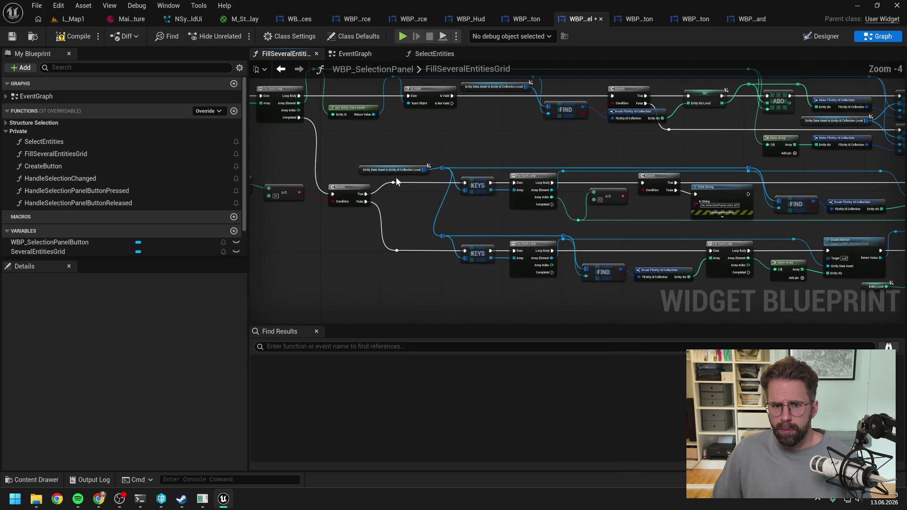
{"action": "left_click_drag", "start_coordinate": [581, 182], "coordinate": [428, 186]}
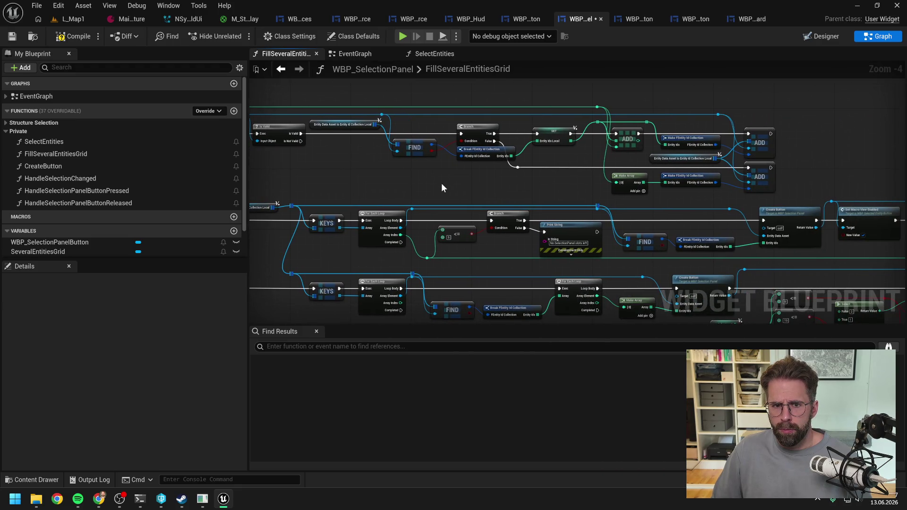
{"action": "left_click_drag", "start_coordinate": [443, 187], "coordinate": [542, 186]}
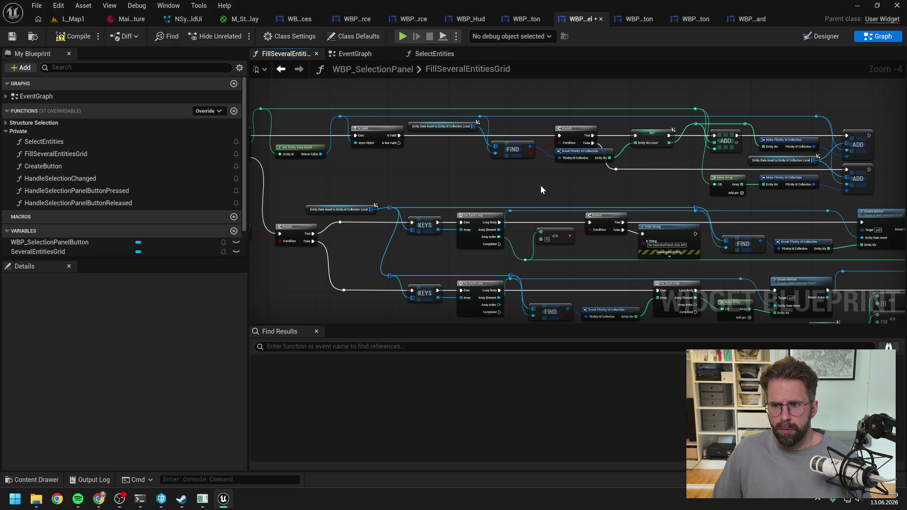
- Delete the Event Pre Construct and Select Entities nodes from EventGraph and compile the blueprint
{"action": "left_click", "coordinate": [349, 54]}
{"action": "left_click", "coordinate": [501, 179]}
{"action": "left_click_drag", "start_coordinate": [517, 192], "coordinate": [352, 143]}
{"action": "key", "text": "Delete"}
{"action": "key", "text": "ctrl+s"}
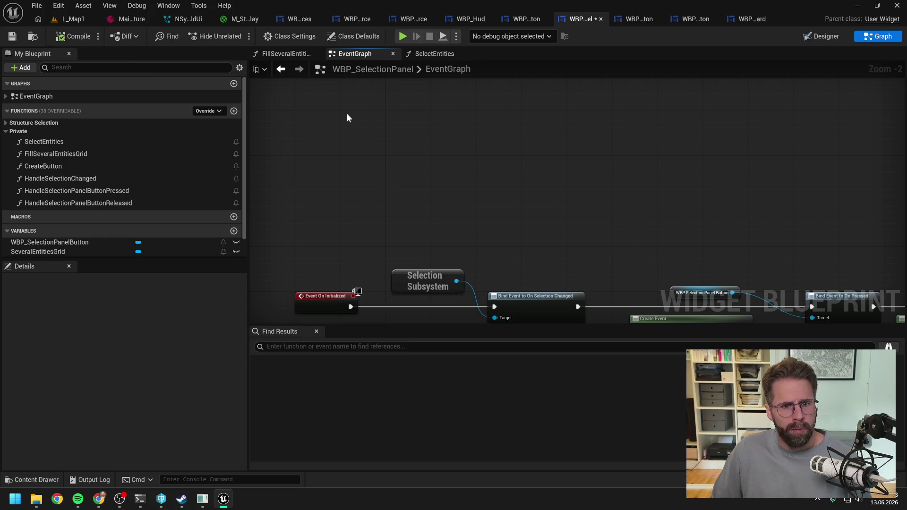
{"action": "scroll", "coordinate": [509, 144], "scroll_direction": "down", "scroll_amount": 2}
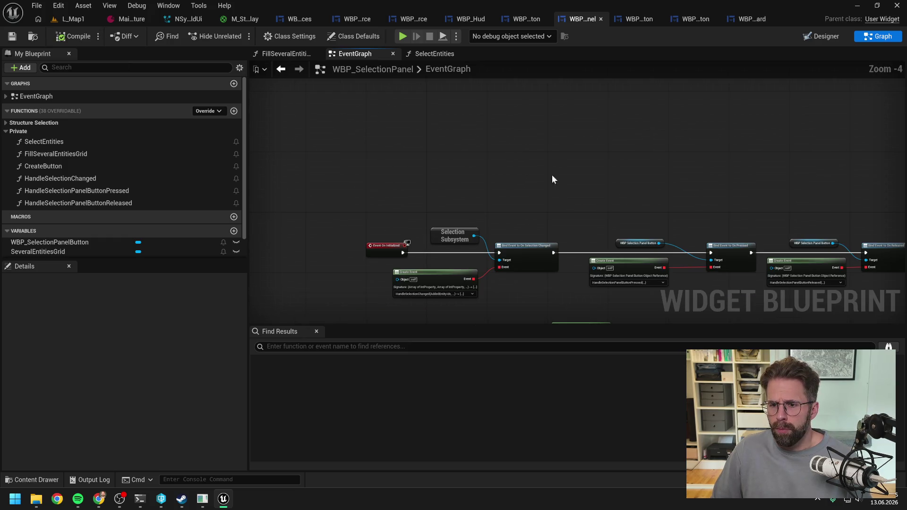
{"action": "left_click_drag", "start_coordinate": [552, 175], "coordinate": [484, 103]}
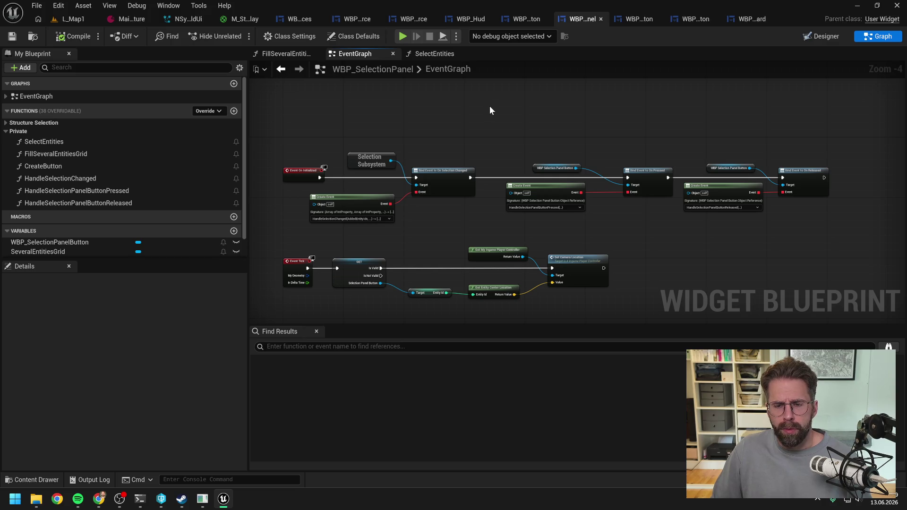
{"action": "left_click", "coordinate": [823, 36]}
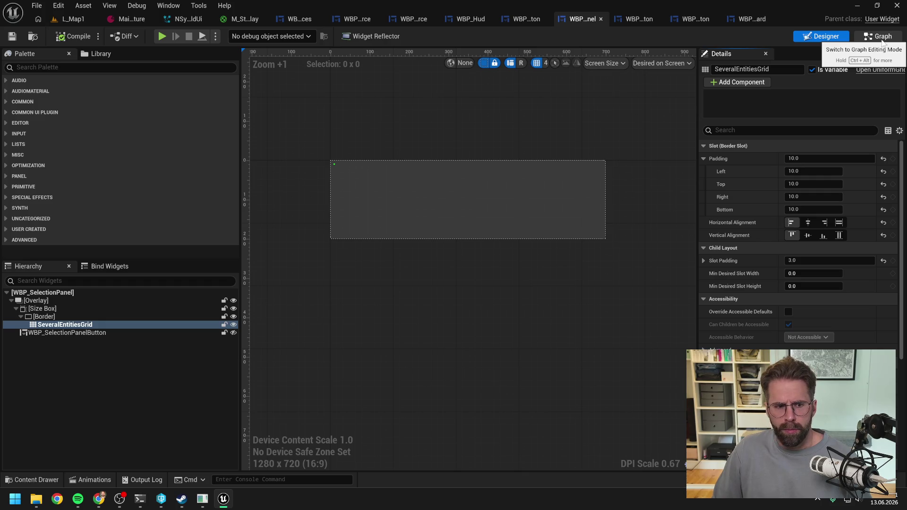
{"action": "left_click", "coordinate": [882, 39]}
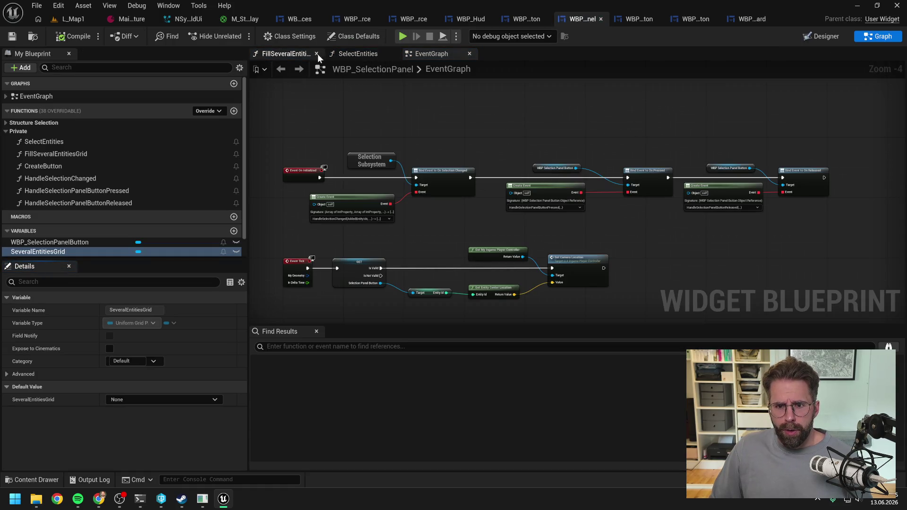
{"action": "left_click", "coordinate": [296, 55]}
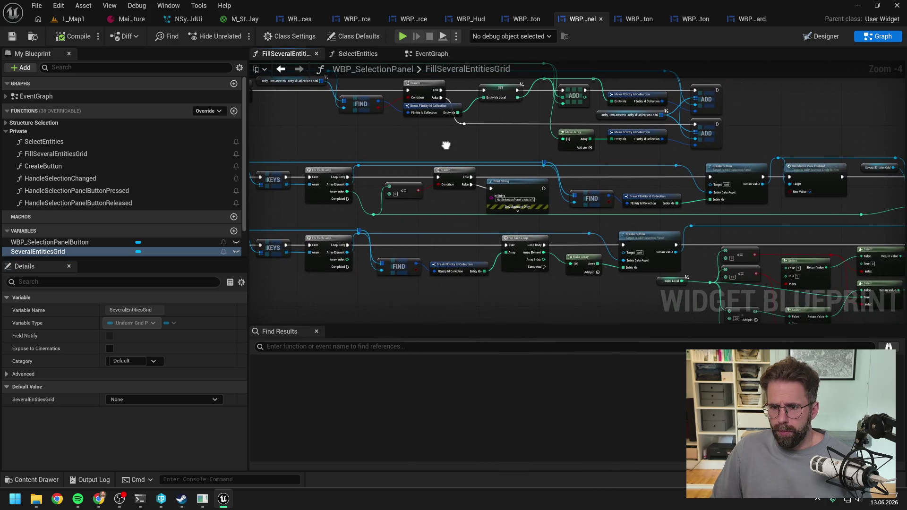
{"action": "left_click_drag", "start_coordinate": [708, 206], "coordinate": [559, 189]}
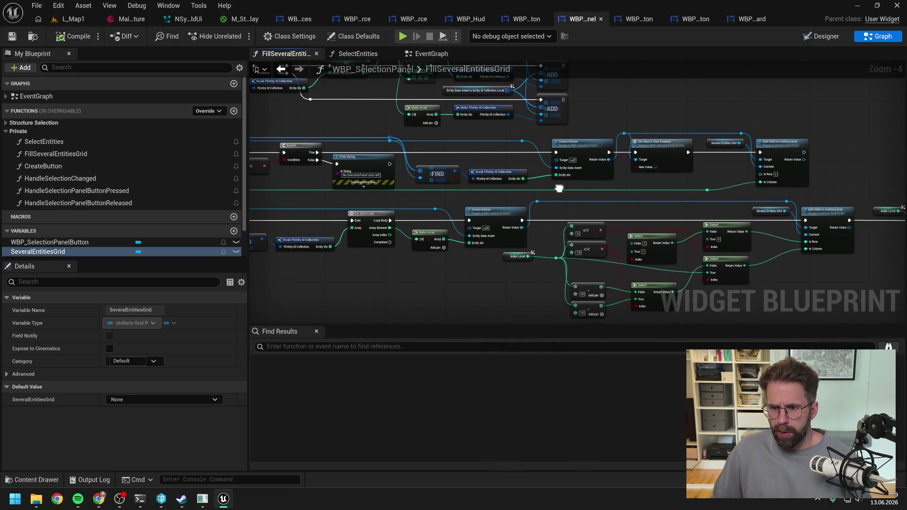
{"action": "double_click", "coordinate": [488, 216]}
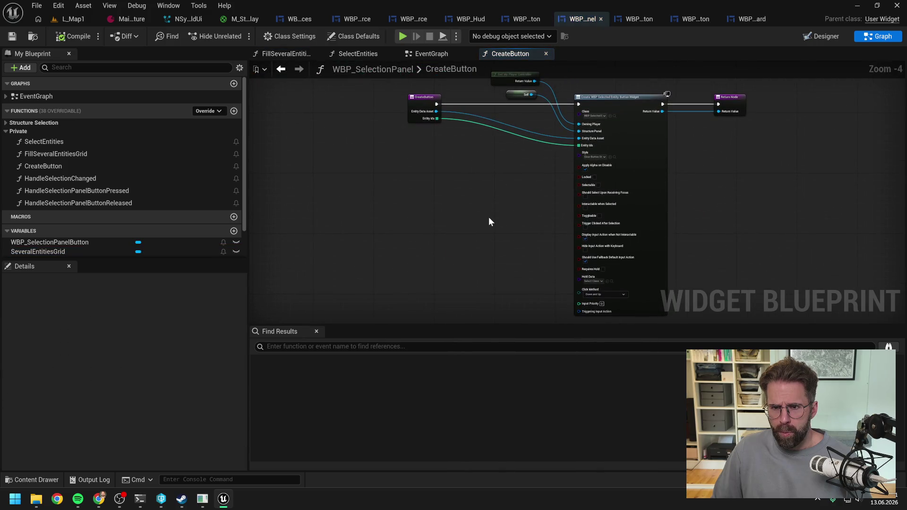
{"action": "left_click", "coordinate": [428, 55]}
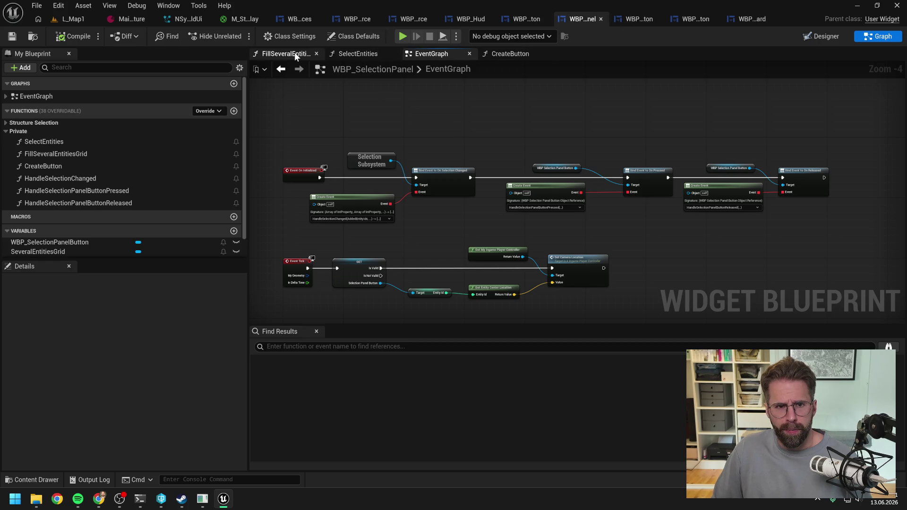
{"action": "left_click", "coordinate": [42, 97]}
{"action": "left_click", "coordinate": [370, 163]}
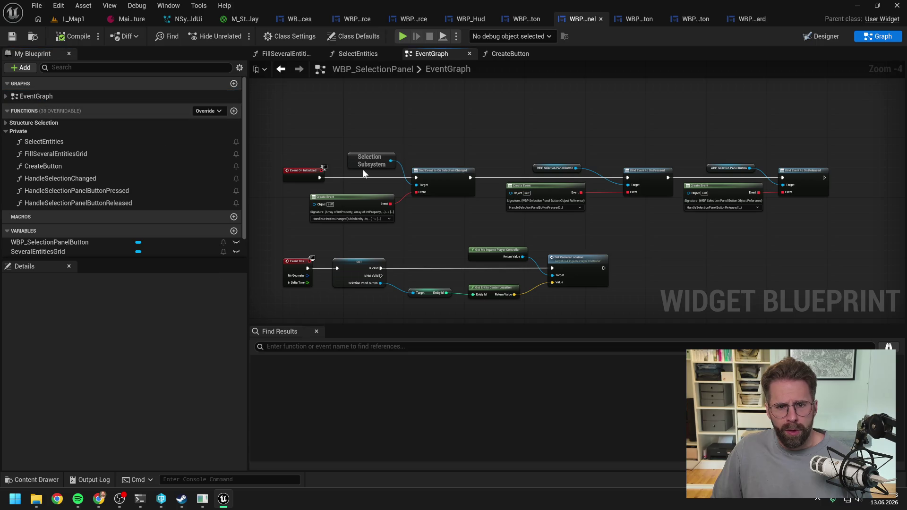
{"action": "left_click", "coordinate": [358, 54]}
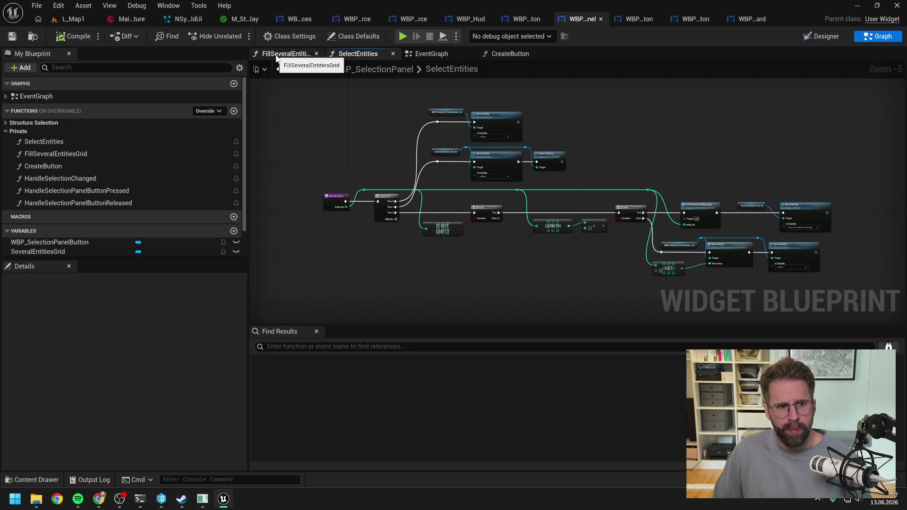
{"action": "left_click", "coordinate": [825, 36]}
{"action": "scroll", "coordinate": [369, 177], "scroll_direction": "up", "scroll_amount": 5}
- Try Center horizontal alignment on SeveralEntitiesGrid, revert it to Left, and select the Size Box
{"action": "scroll", "coordinate": [371, 179], "scroll_direction": "down", "scroll_amount": 2}
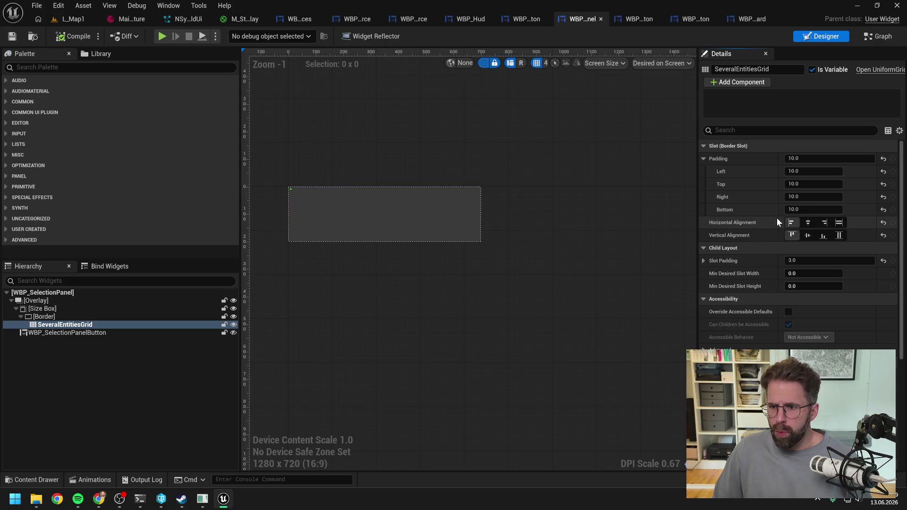
{"action": "left_click", "coordinate": [810, 223]}
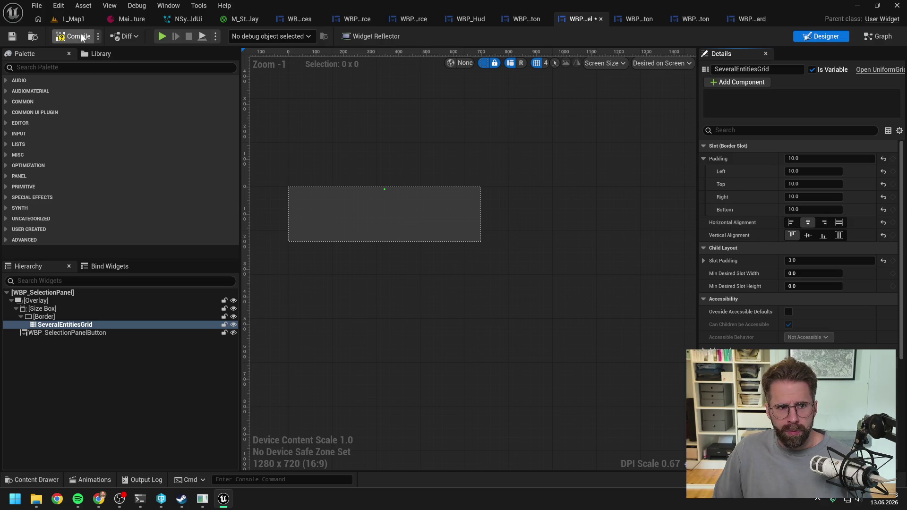
{"action": "left_click", "coordinate": [792, 222]}
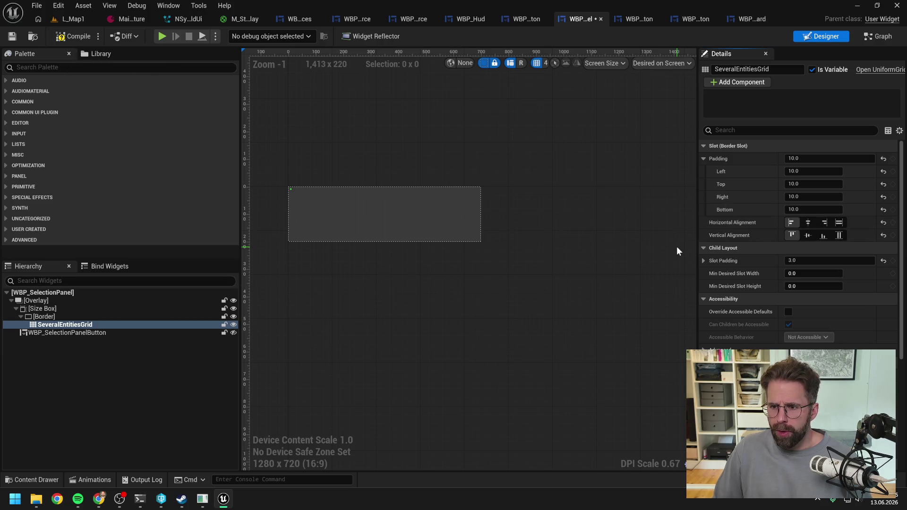
{"action": "left_click", "coordinate": [53, 307]}
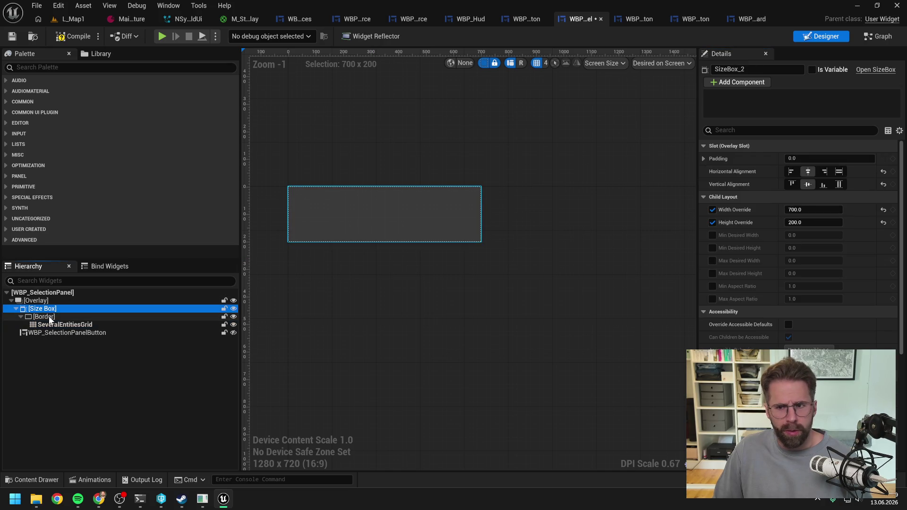
- Keep the Size Box width at 700, compile, and select SeveralEntitiesGrid
{"action": "left_click", "coordinate": [813, 210]}
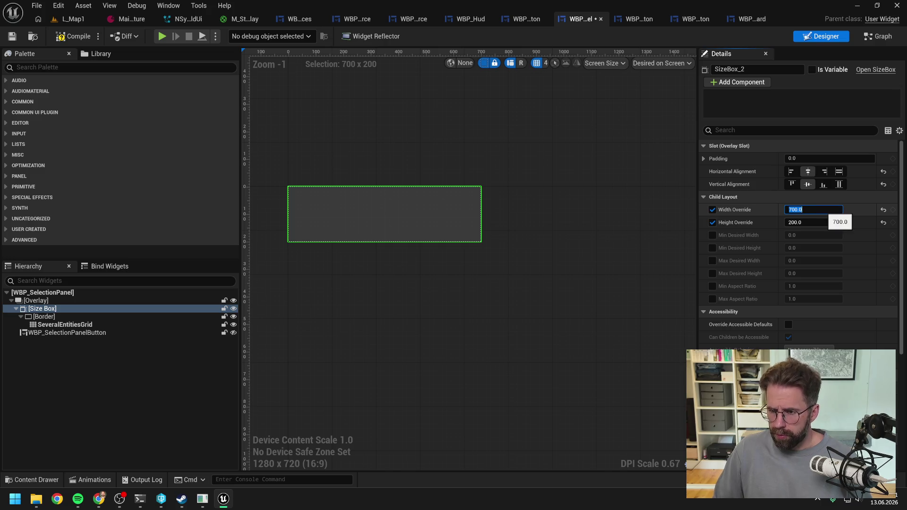
{"action": "left_click", "coordinate": [29, 371]}
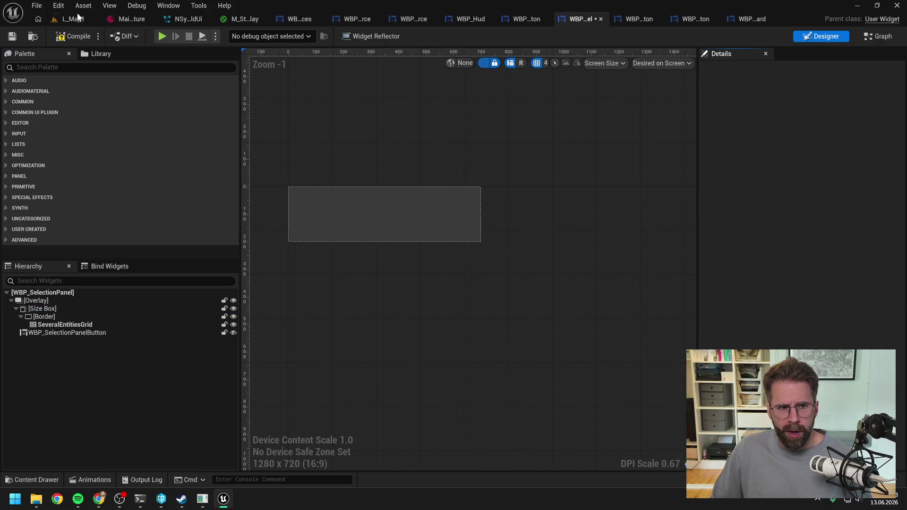
{"action": "left_click", "coordinate": [73, 37]}
{"action": "scroll", "coordinate": [326, 190], "scroll_direction": "up", "scroll_amount": 2}
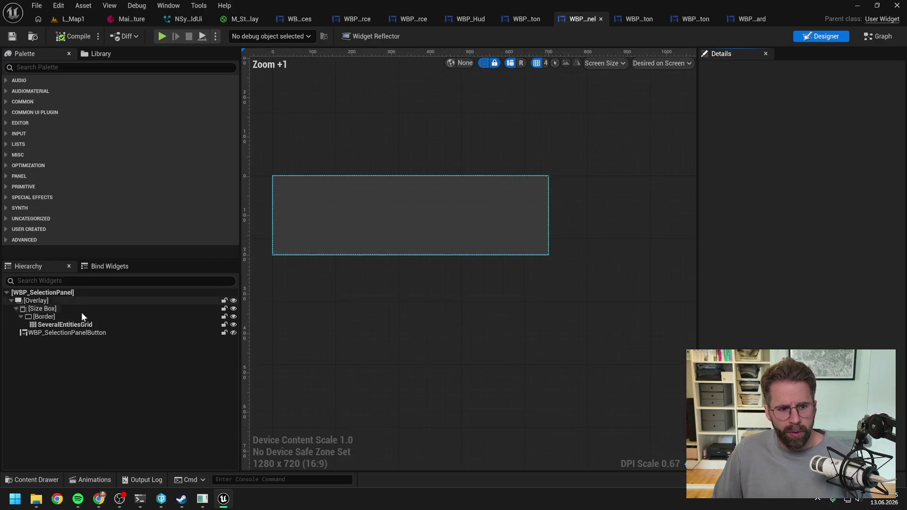
{"action": "left_click", "coordinate": [72, 325]}
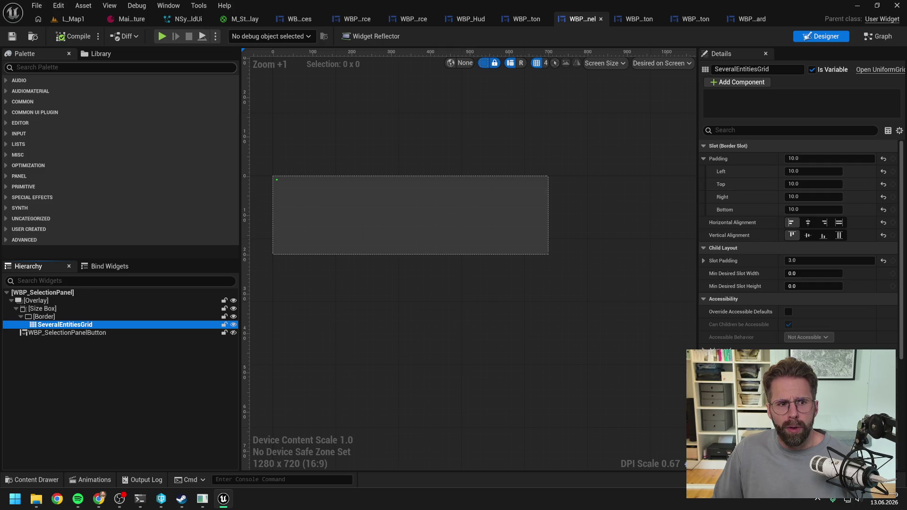
- Search the Palette for 'selec' and add a WBP Selected Entity Button into SeveralEntitiesGrid
{"action": "left_click", "coordinate": [57, 67]}
{"action": "type", "text": "selec"}
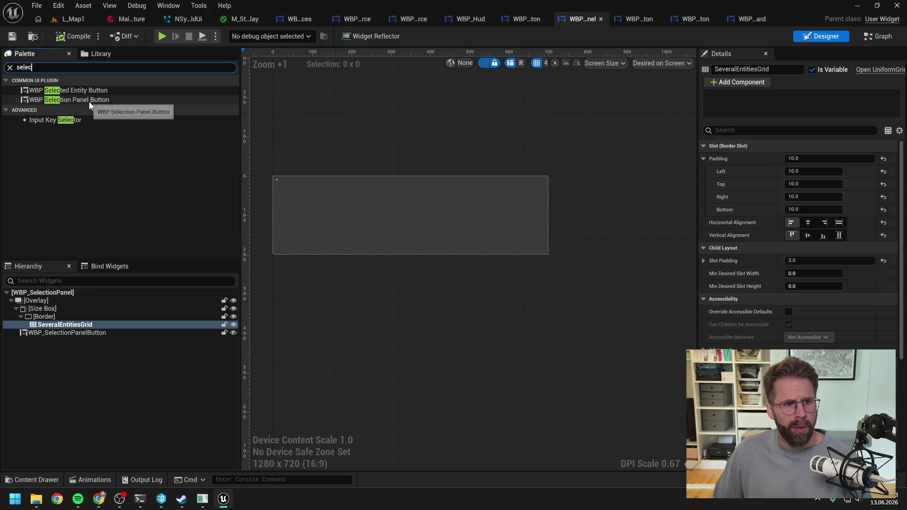
{"action": "left_click", "coordinate": [87, 91]}
{"action": "mouse_move", "coordinate": [86, 91]}
{"action": "left_mouse_down"}
{"action": "mouse_move", "coordinate": [87, 183]}
{"action": "mouse_move", "coordinate": [66, 325]}
{"action": "left_mouse_up"}
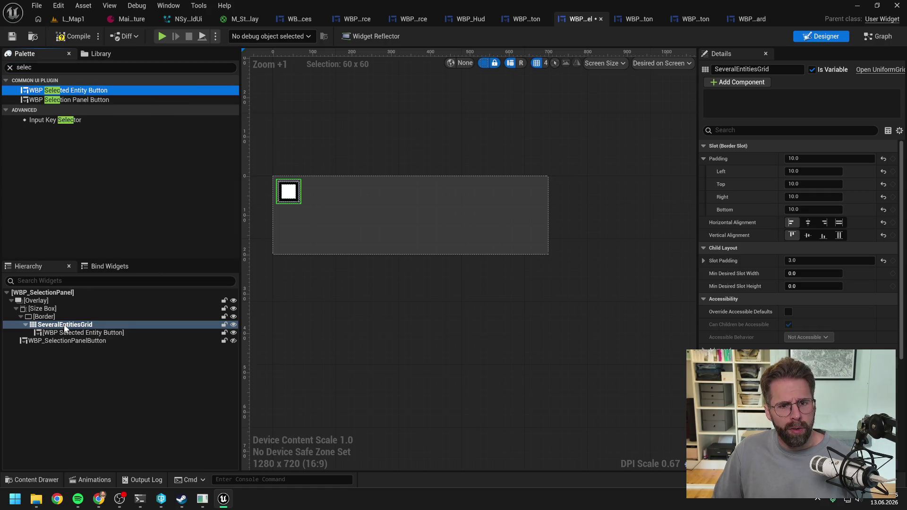
- Copy the entity button and paste a second one into SeveralEntitiesGrid
{"action": "left_click", "coordinate": [122, 333]}
{"action": "key", "text": "ctrl+c"}
{"action": "left_click", "coordinate": [90, 325]}
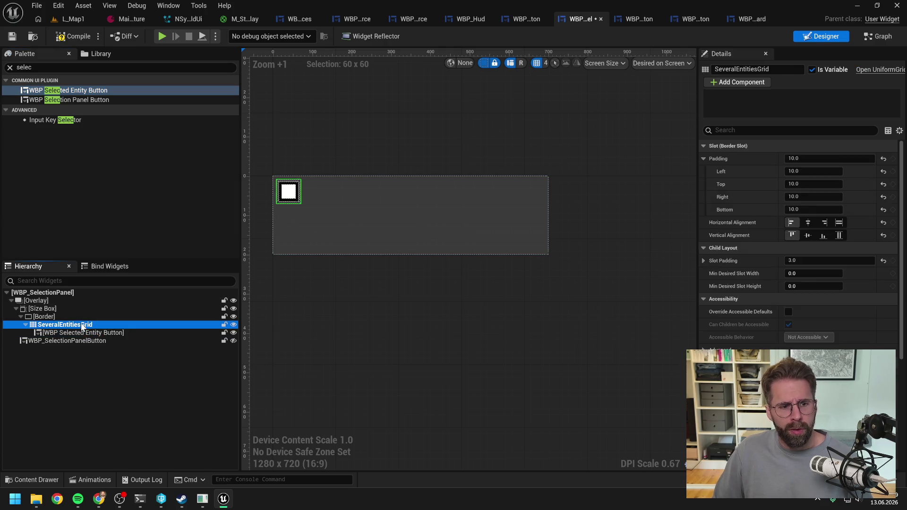
{"action": "key", "text": "ctrl+v"}
- Move the second entity button to row 2, column 9 of the grid
{"action": "mouse_move", "coordinate": [303, 197]}
{"action": "left_mouse_down"}
{"action": "mouse_move", "coordinate": [291, 217]}
{"action": "mouse_move", "coordinate": [363, 220]}
{"action": "left_mouse_up"}
{"action": "left_click", "coordinate": [363, 220]}
{"action": "left_click", "coordinate": [377, 217]}
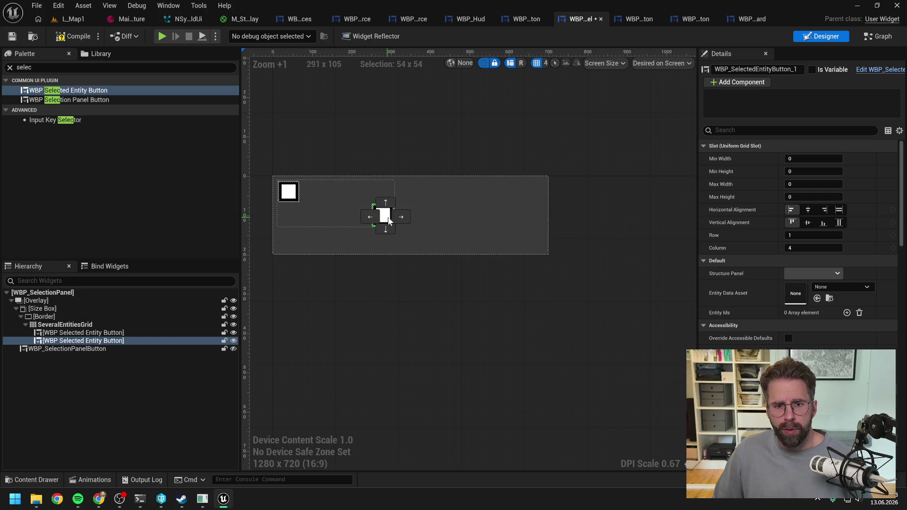
{"action": "left_click", "coordinate": [370, 216]}
{"action": "left_click", "coordinate": [355, 217]}
{"action": "left_click", "coordinate": [331, 217]}
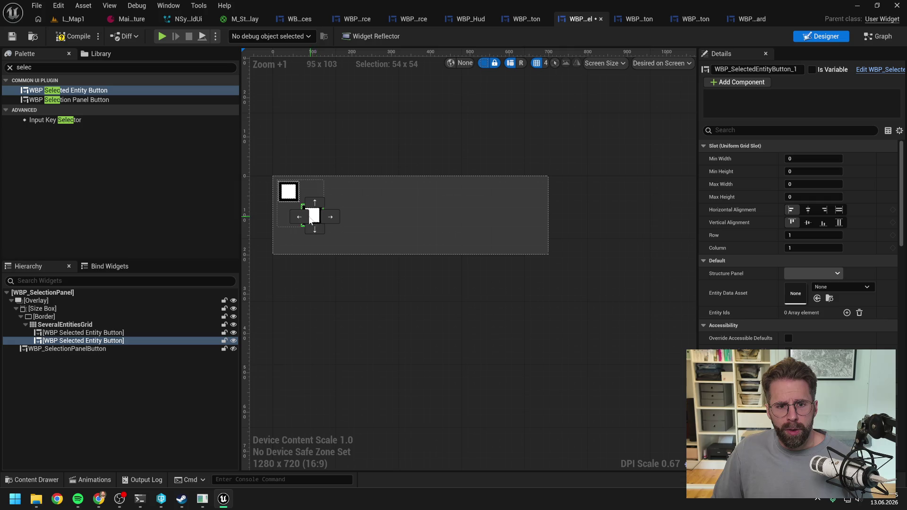
{"action": "left_click", "coordinate": [308, 217]}
{"action": "left_click", "coordinate": [308, 216]}
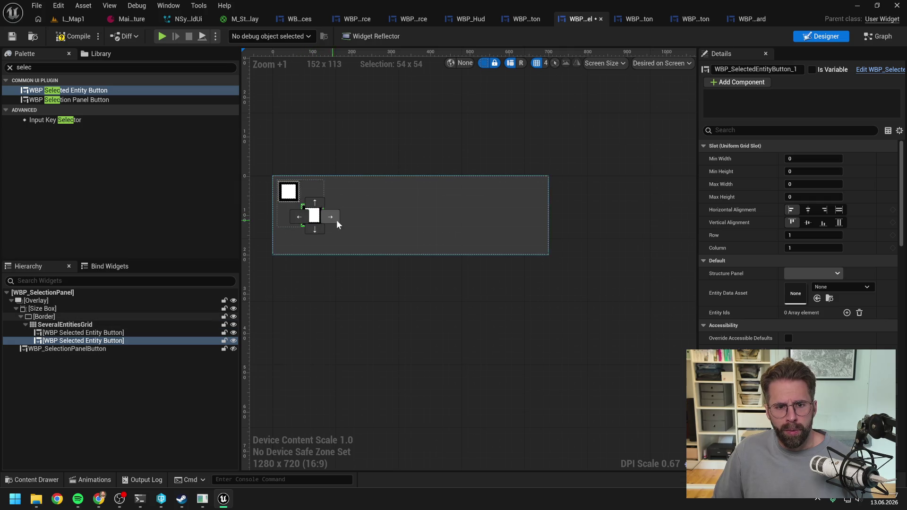
{"action": "left_click", "coordinate": [333, 217]}
{"action": "left_click", "coordinate": [354, 217]}
{"action": "left_click", "coordinate": [379, 216]}
{"action": "left_click", "coordinate": [402, 217]}
{"action": "left_click", "coordinate": [424, 218]}
{"action": "left_click", "coordinate": [447, 217]}
{"action": "left_click", "coordinate": [471, 217]}
{"action": "left_click", "coordinate": [497, 217]}
{"action": "left_click", "coordinate": [504, 230]}
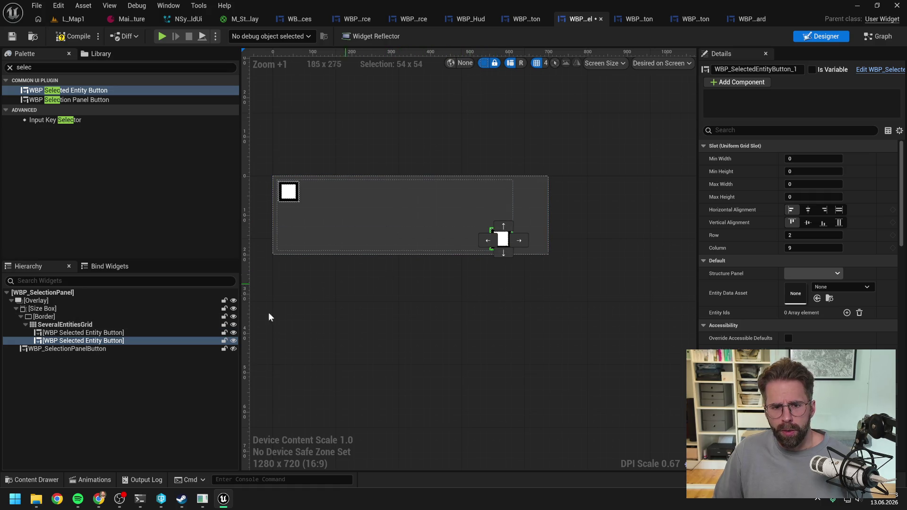
- Clear the selection and select the Size Box wrapping the panel
{"action": "left_click", "coordinate": [100, 367]}
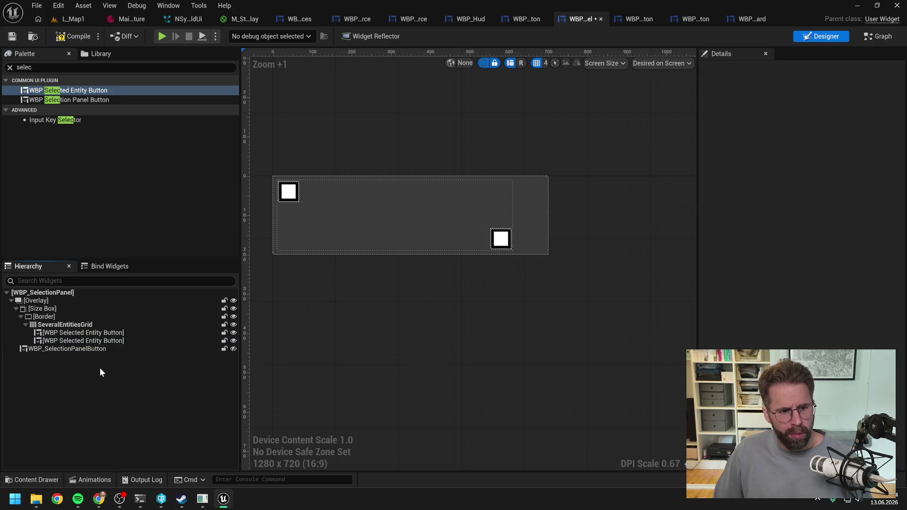
{"action": "left_click", "coordinate": [42, 309]}
{"action": "scroll", "coordinate": [631, 212], "scroll_direction": "up", "scroll_amount": 1}
- Try Size Box Width Override values of 640, 620, 610, 612 and 609
{"action": "scroll", "coordinate": [638, 213], "scroll_direction": "down", "scroll_amount": 1}
{"action": "left_click", "coordinate": [809, 210]}
{"action": "type", "text": "640"}
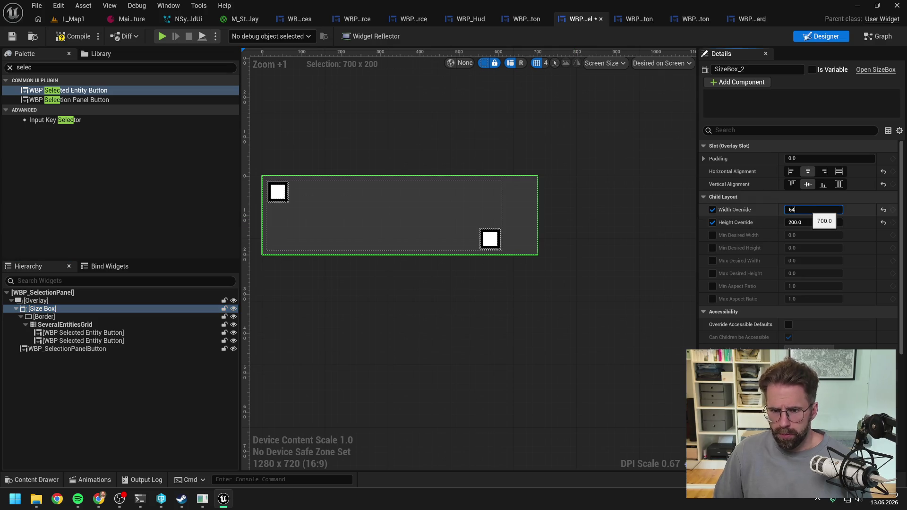
{"action": "key", "text": "Return"}
{"action": "type", "text": "6"}
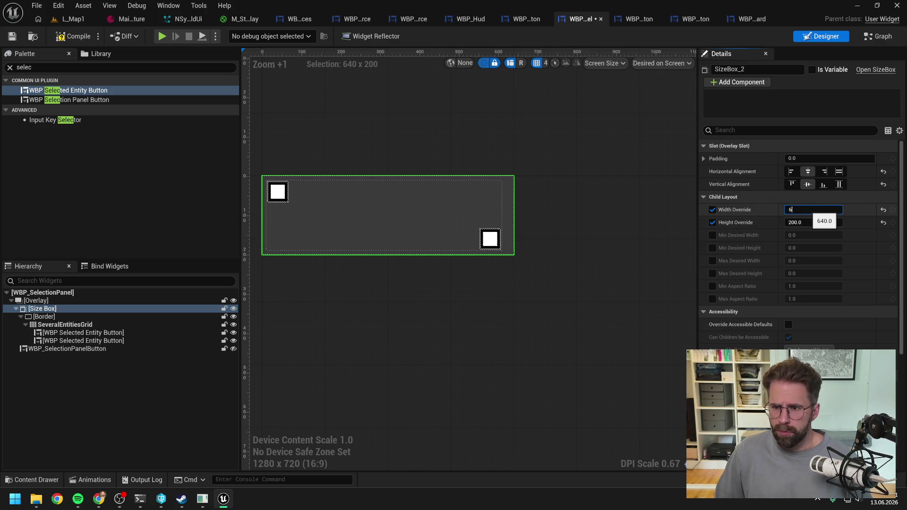
{"action": "type", "text": "20"}
{"action": "key", "text": "Return"}
{"action": "type", "text": "610"}
{"action": "key", "text": "Return"}
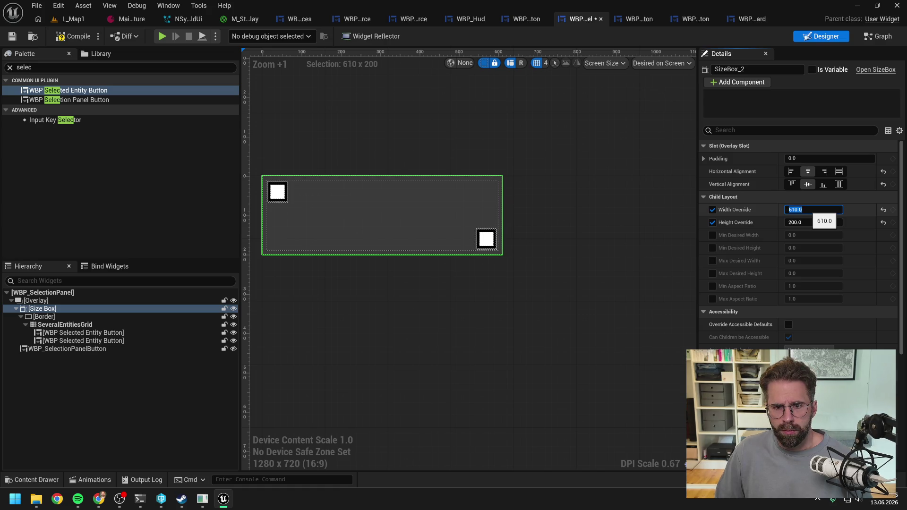
{"action": "type", "text": "6"}
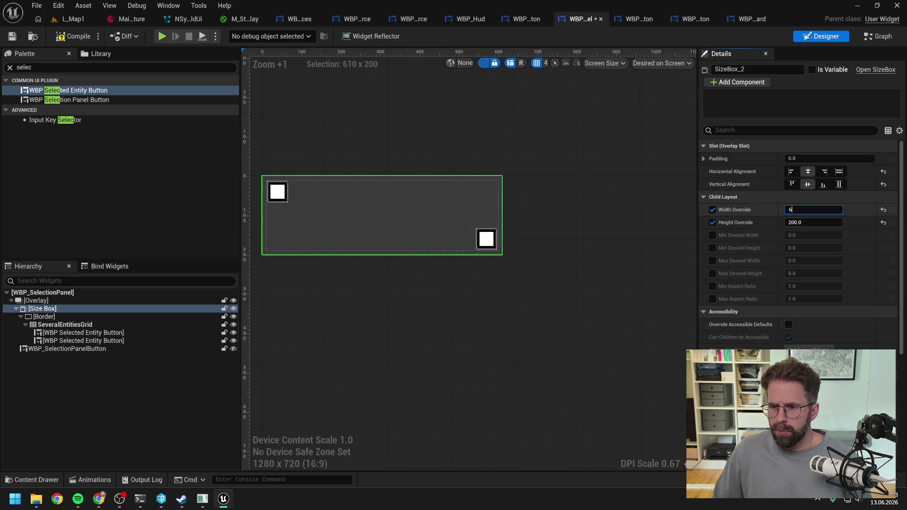
{"action": "key", "text": "ctrl+z"}
{"action": "type", "text": "61"}
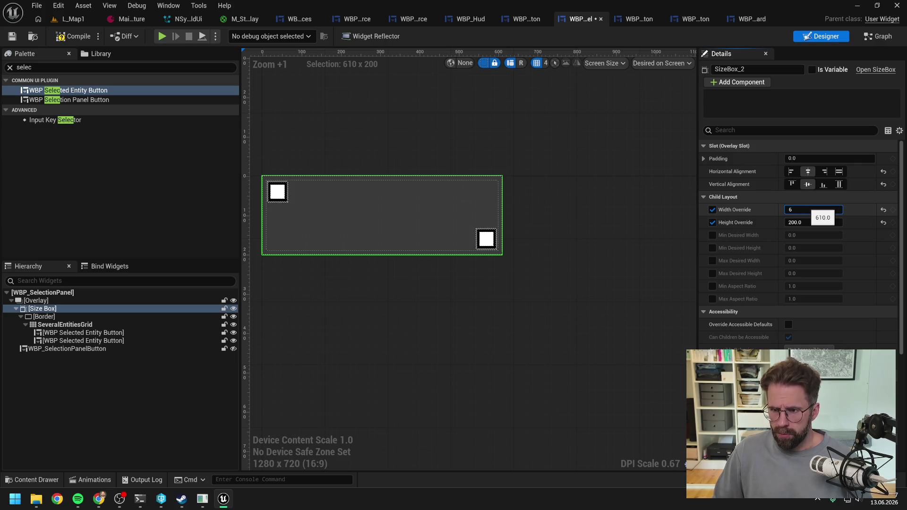
{"action": "type", "text": "2"}
{"action": "key", "text": "Return"}
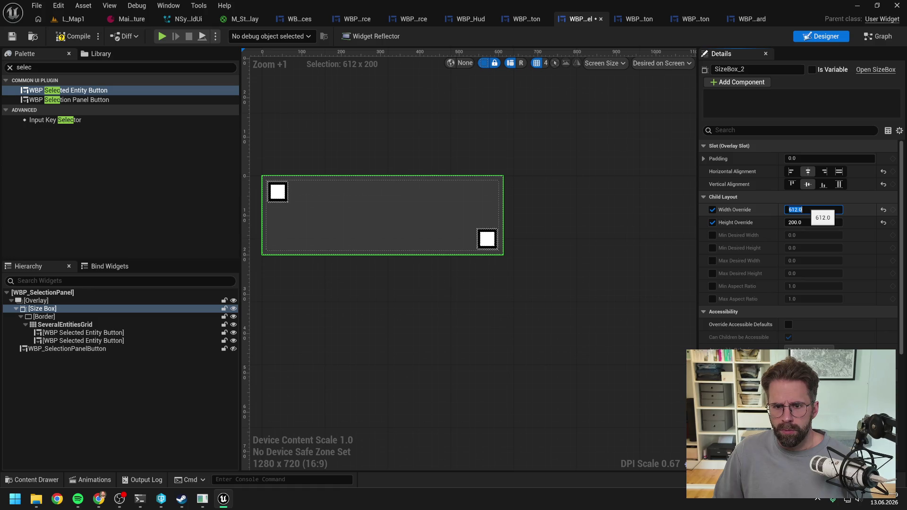
{"action": "scroll", "coordinate": [526, 239], "scroll_direction": "up", "scroll_amount": 6}
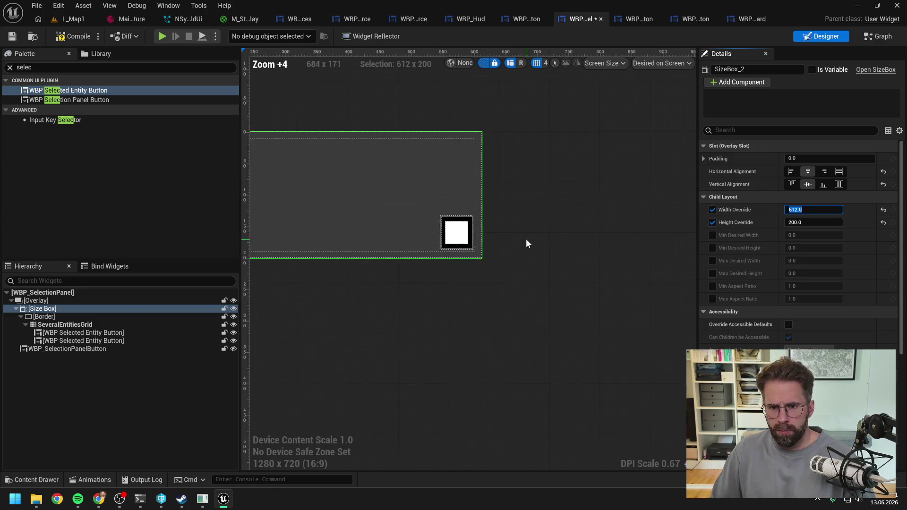
{"action": "type", "text": "610"}
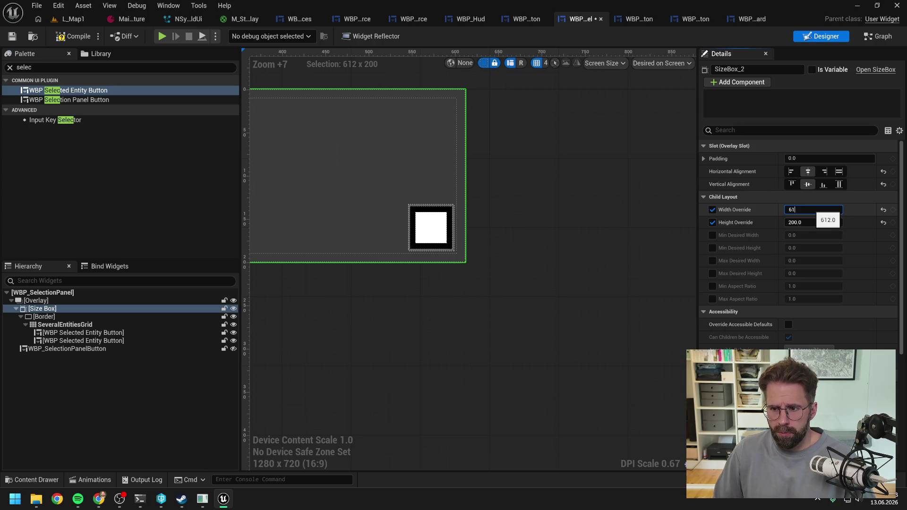
{"action": "key", "text": "Return"}
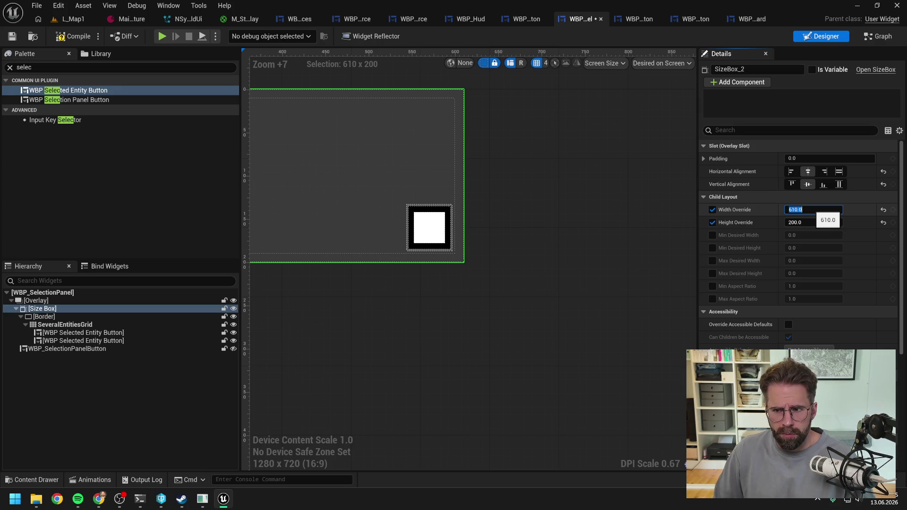
{"action": "type", "text": "609"}
{"action": "key", "text": "Return"}
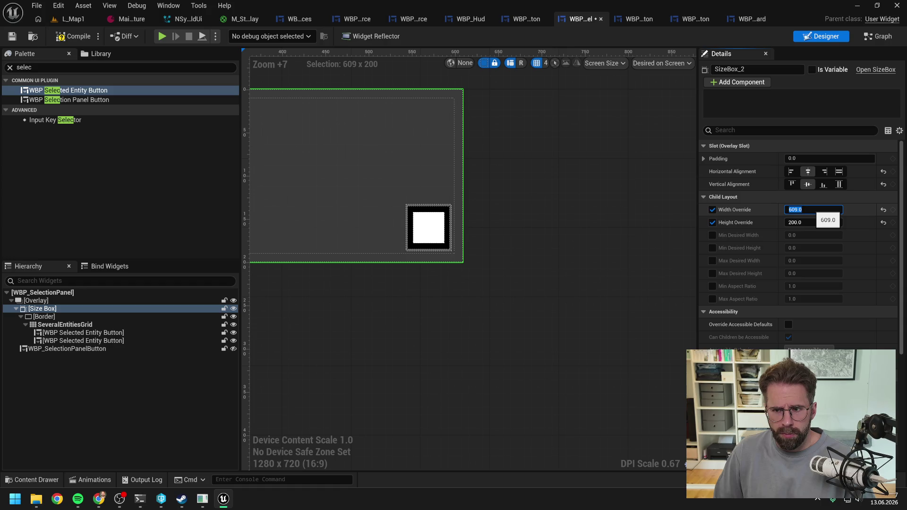
{"action": "type", "text": "610"}
{"action": "key", "text": "Return"}
- Fine-tune the width between 611 and 630, settling the Size Box at 620
{"action": "type", "text": "611"}
{"action": "key", "text": "Return"}
{"action": "type", "text": "612"}
{"action": "key", "text": "Return"}
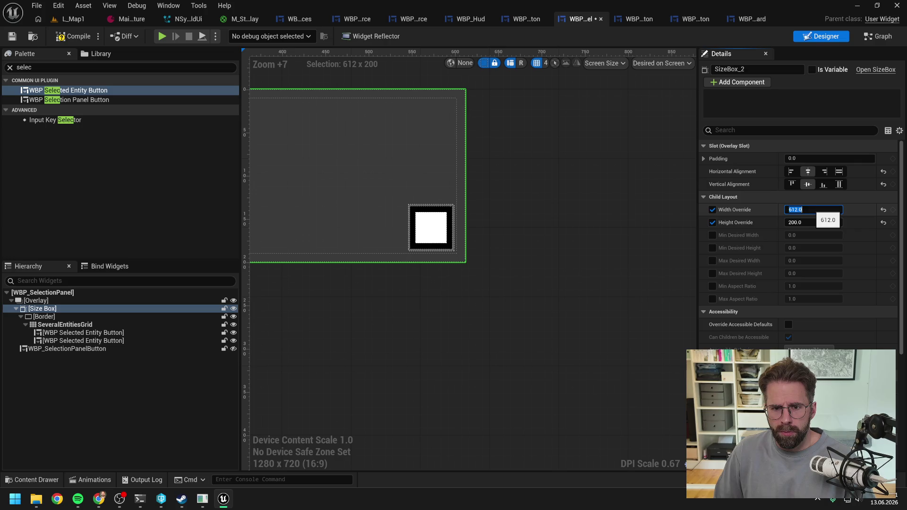
{"action": "type", "text": "613"}
{"action": "key", "text": "Return"}
{"action": "type", "text": "630"}
{"action": "key", "text": "Return"}
{"action": "type", "text": "630"}
{"action": "key", "text": "Return"}
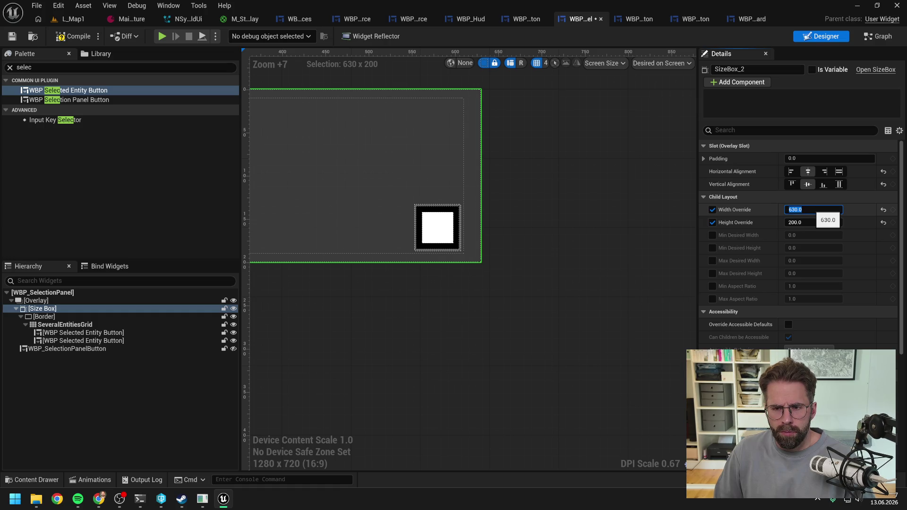
{"action": "type", "text": "620"}
{"action": "key", "text": "Return"}
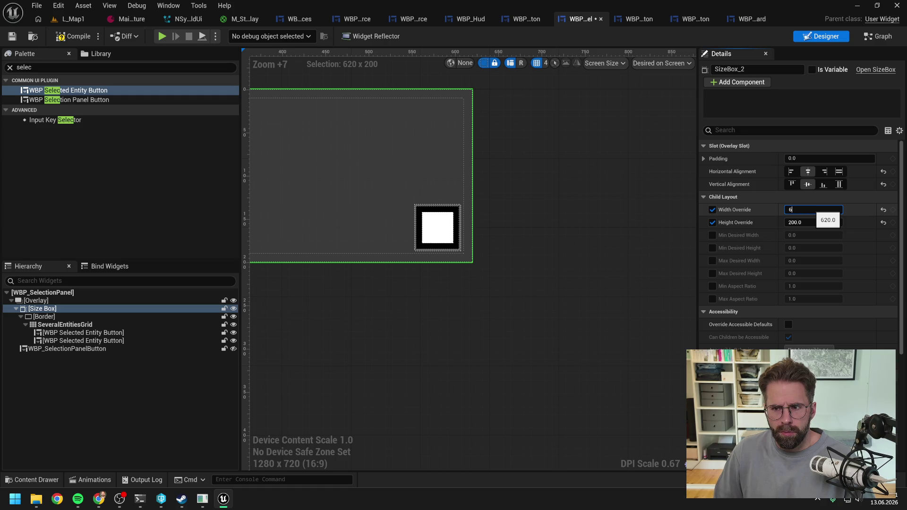
{"action": "key", "text": "Return"}
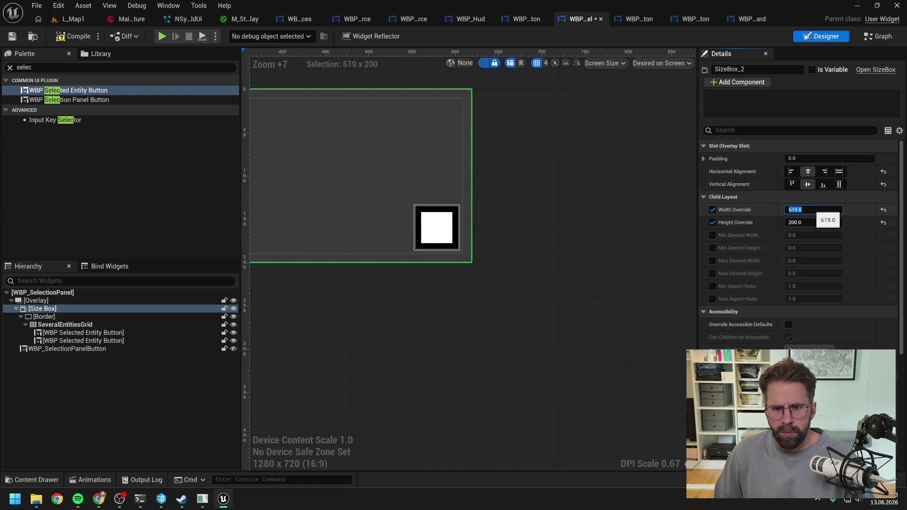
{"action": "type", "text": "20"}
{"action": "key", "text": "Return"}
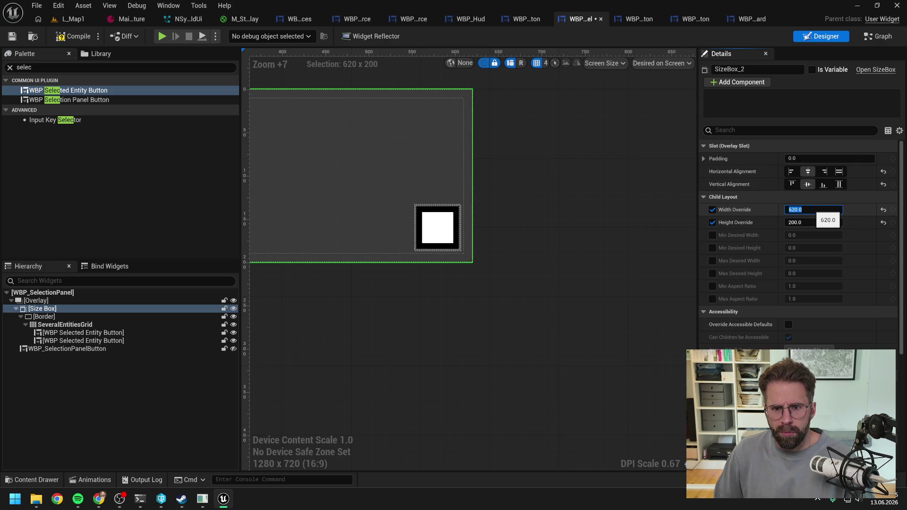
{"action": "type", "text": "0"}
{"action": "key", "text": "Return"}
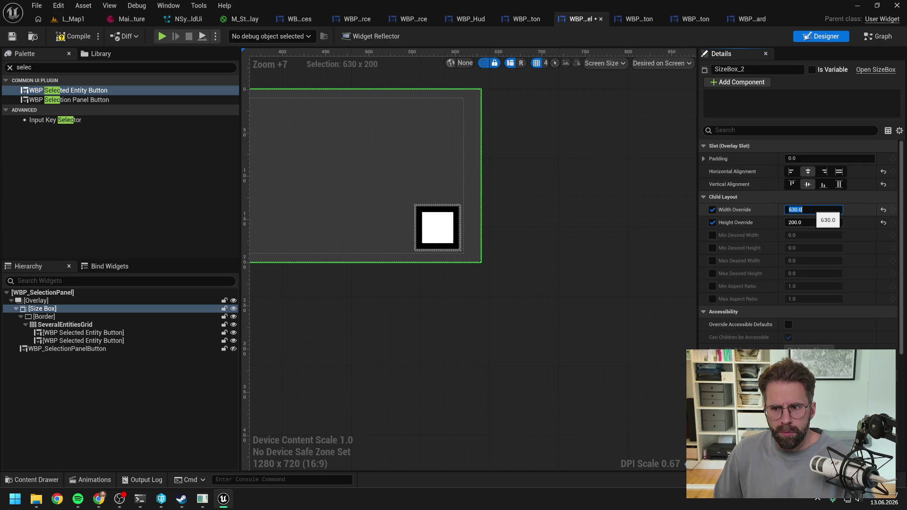
{"action": "key", "text": "Return"}
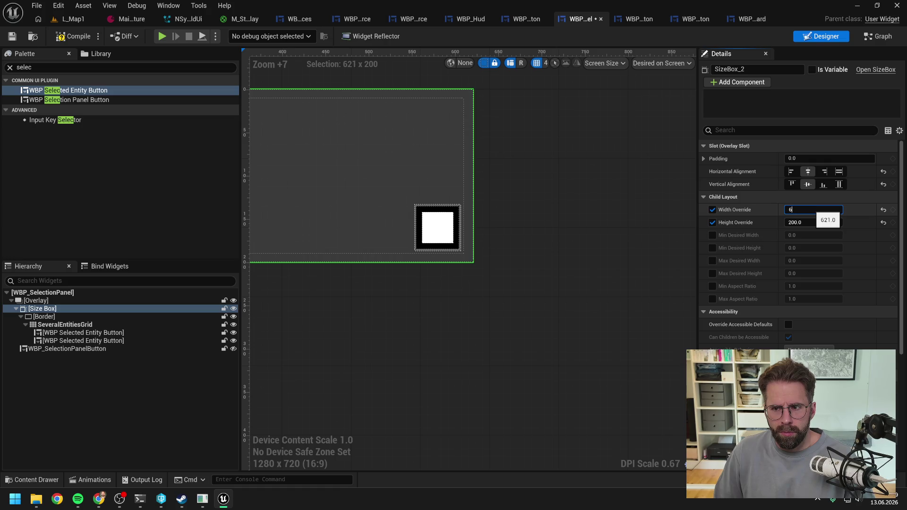
{"action": "type", "text": "20"}
{"action": "key", "text": "Return"}
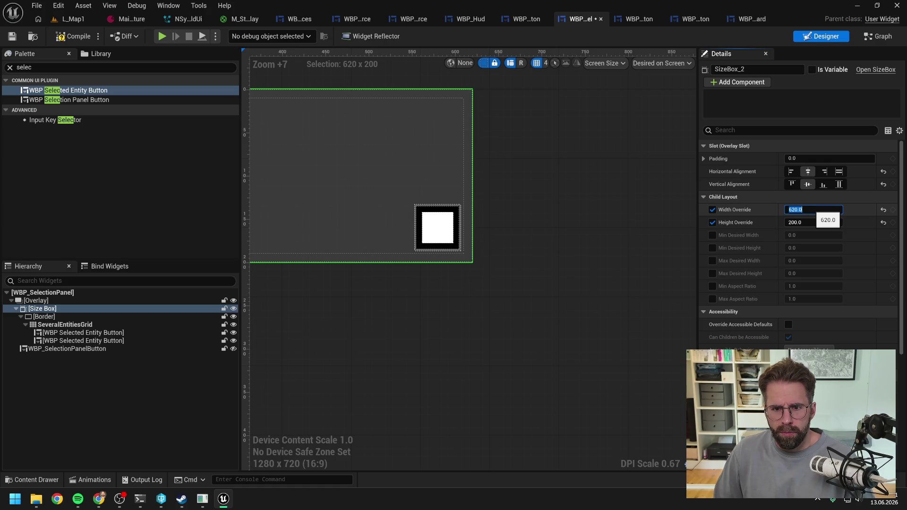
{"action": "type", "text": "619"}
{"action": "key", "text": "Return"}
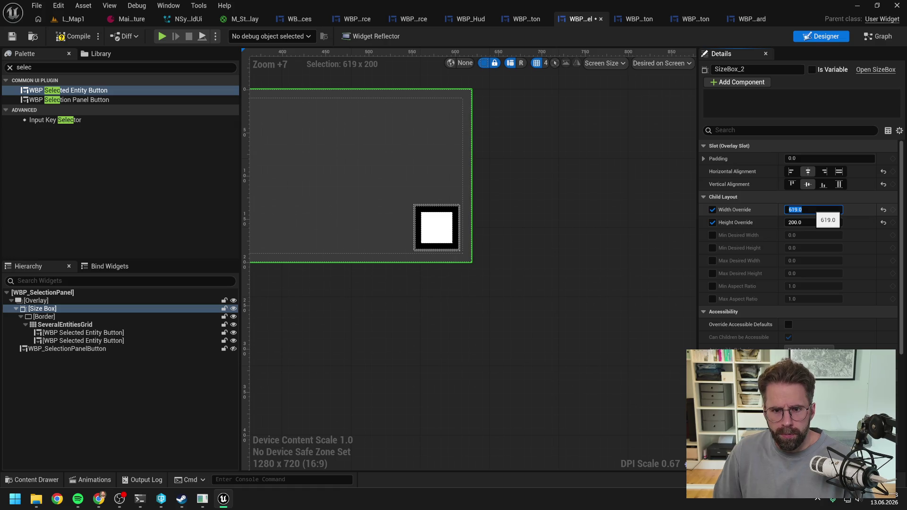
{"action": "type", "text": "620"}
{"action": "key", "text": "Return"}
{"action": "scroll", "coordinate": [419, 263], "scroll_direction": "down", "scroll_amount": 11}
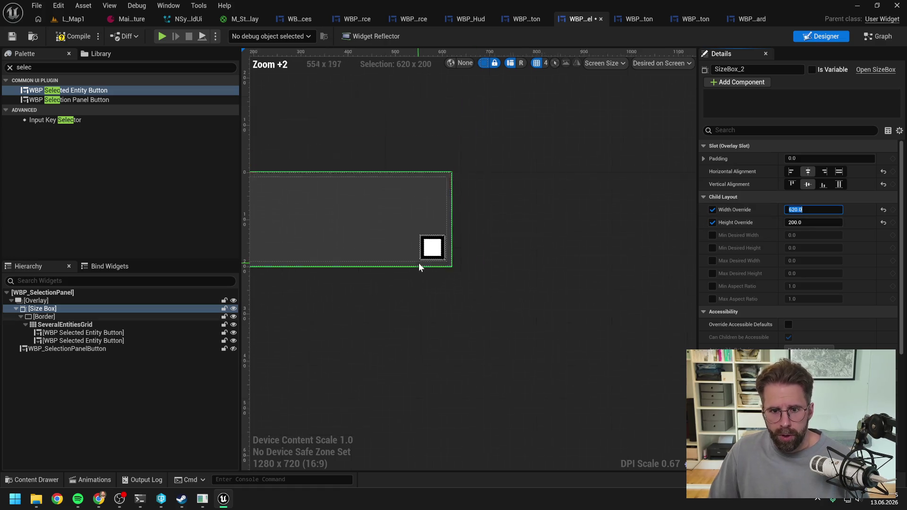
{"action": "scroll", "coordinate": [360, 274], "scroll_direction": "up", "scroll_amount": 5}
{"action": "left_click", "coordinate": [127, 333]}
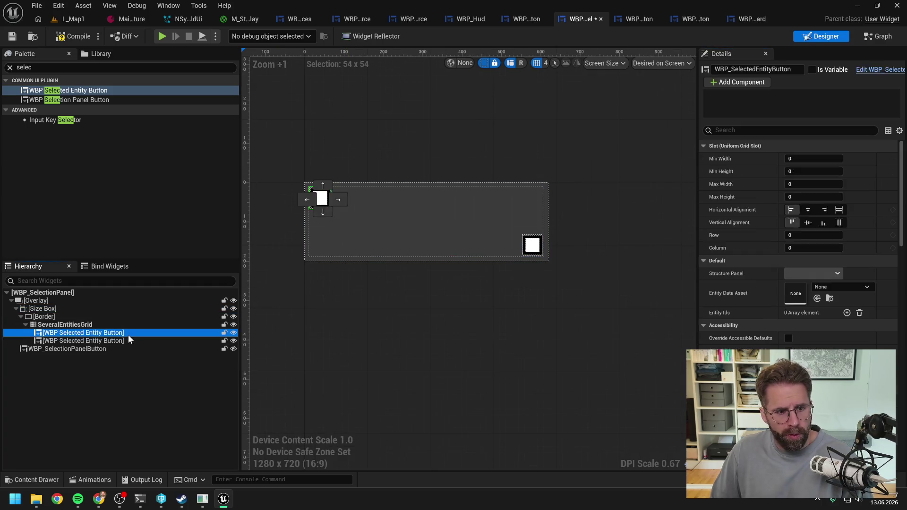
- Delete the first placeholder entity button, compile the widget, and launch a multiplayer play test
{"action": "key", "text": "Delete"}
{"action": "key", "text": "Delete"}
{"action": "left_click", "coordinate": [71, 34]}
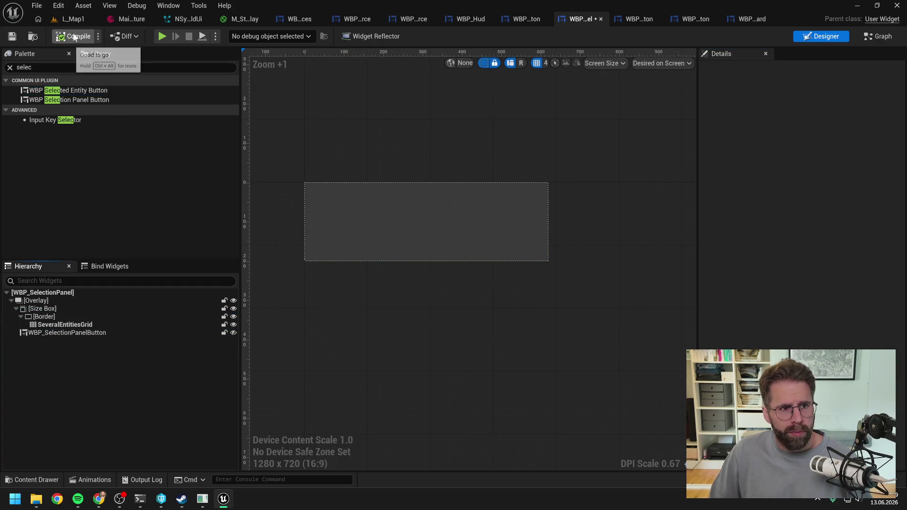
{"action": "left_click", "coordinate": [80, 19]}
{"action": "left_click", "coordinate": [233, 35]}
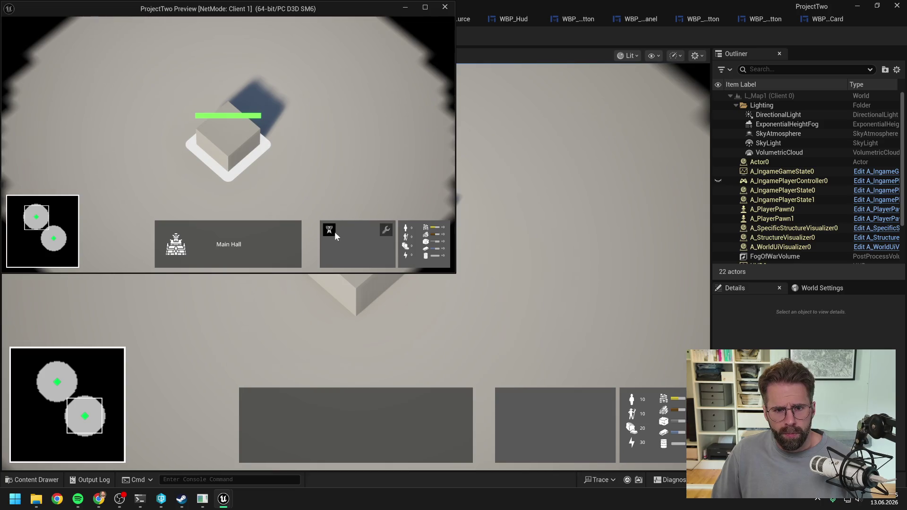
- Place a series of towers across the green build grid to extend territory
{"action": "left_click", "coordinate": [330, 228]}
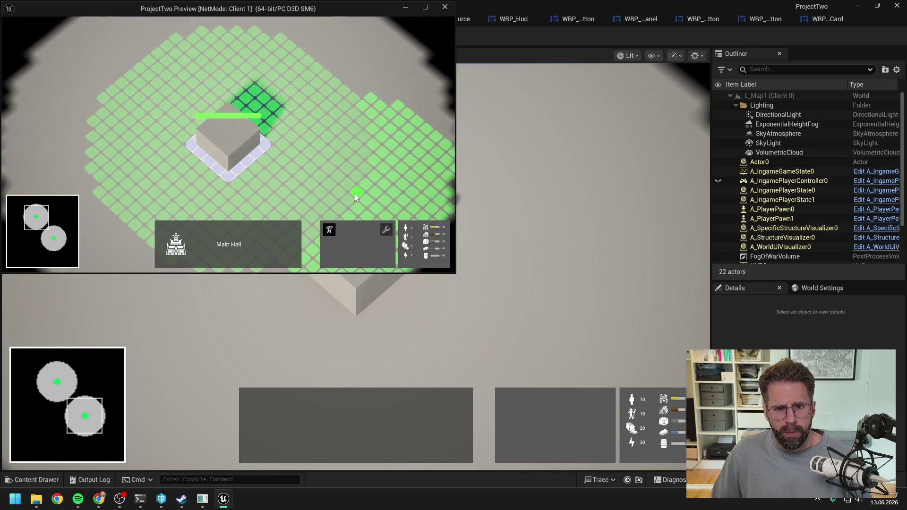
{"action": "left_click", "coordinate": [355, 197]}
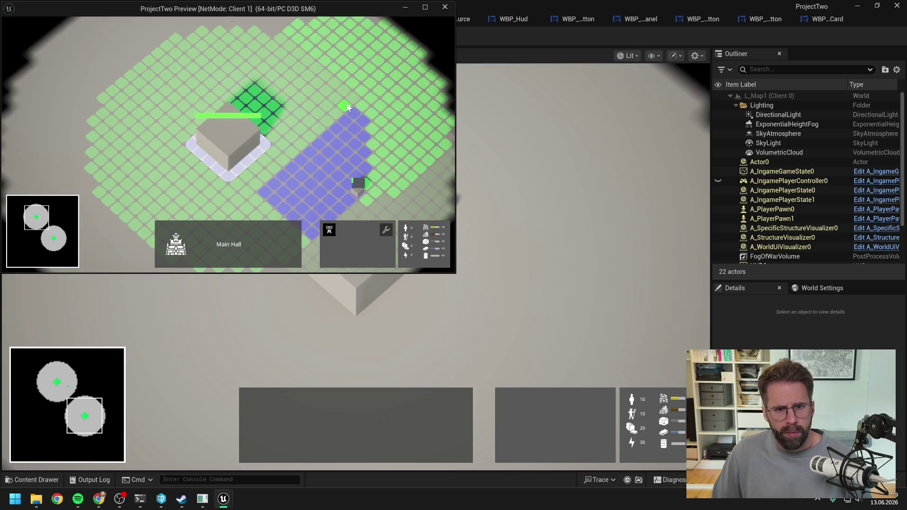
{"action": "scroll", "coordinate": [330, 142], "scroll_direction": "down", "scroll_amount": 2}
{"action": "left_click", "coordinate": [317, 114]}
{"action": "left_click", "coordinate": [274, 151]}
{"action": "key", "text": "s"}
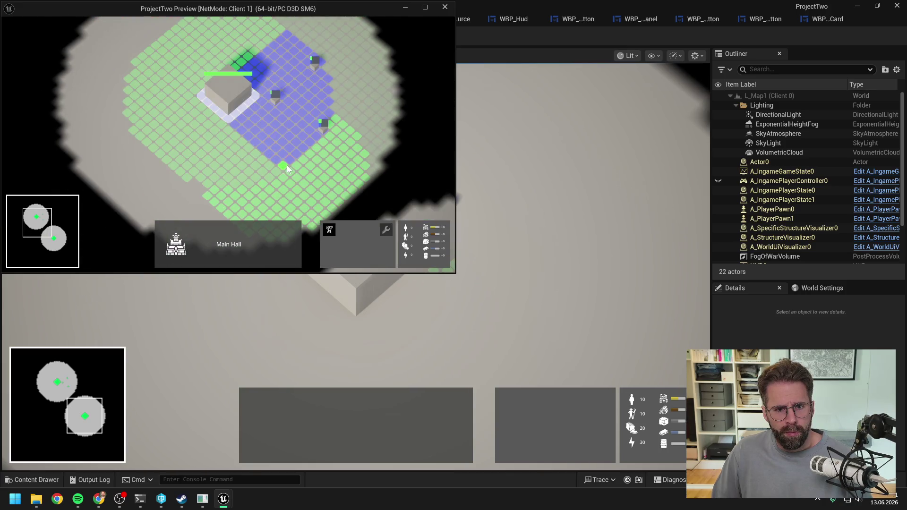
{"action": "left_click", "coordinate": [221, 178]}
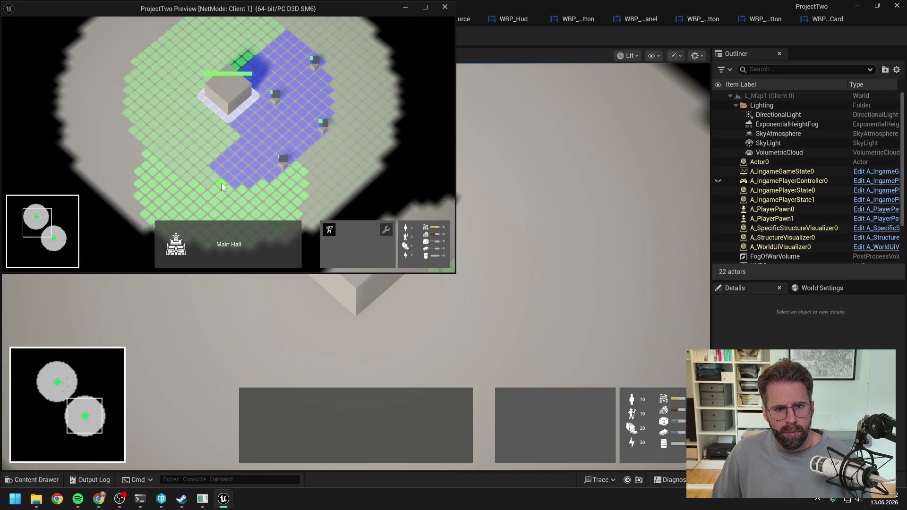
{"action": "left_click", "coordinate": [213, 118]}
{"action": "left_click", "coordinate": [174, 150]}
{"action": "left_click", "coordinate": [235, 66]}
{"action": "key", "text": "w"}
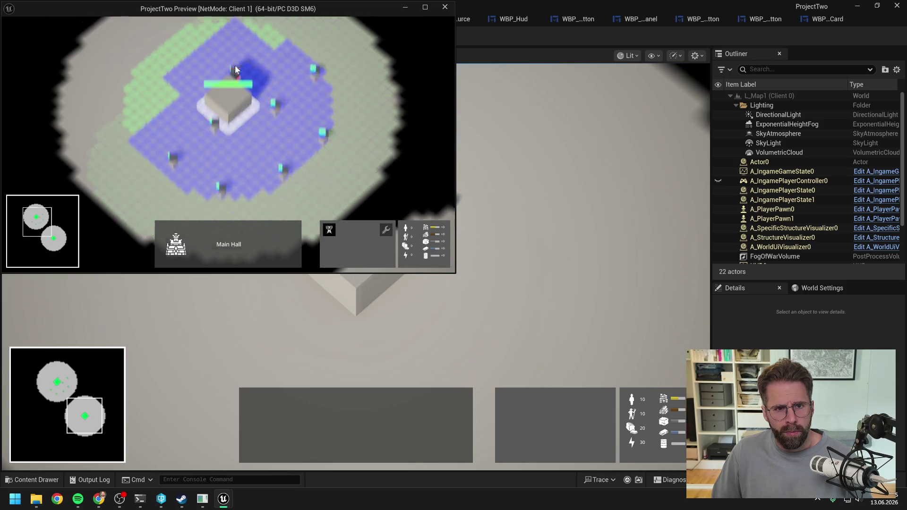
{"action": "left_click", "coordinate": [275, 75]}
{"action": "left_click", "coordinate": [220, 52]}
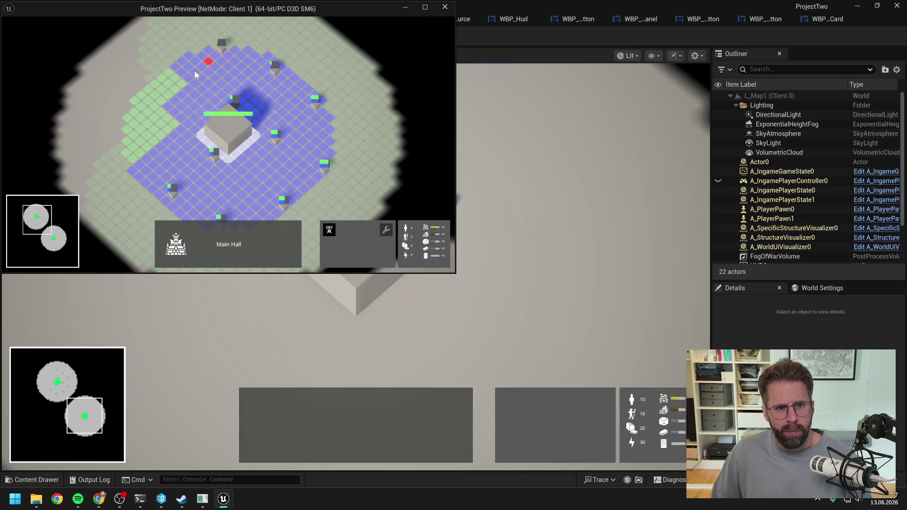
{"action": "left_click", "coordinate": [178, 85]}
- Place more towers on the left side and at marked spots, then stop placing
{"action": "left_click", "coordinate": [158, 135]}
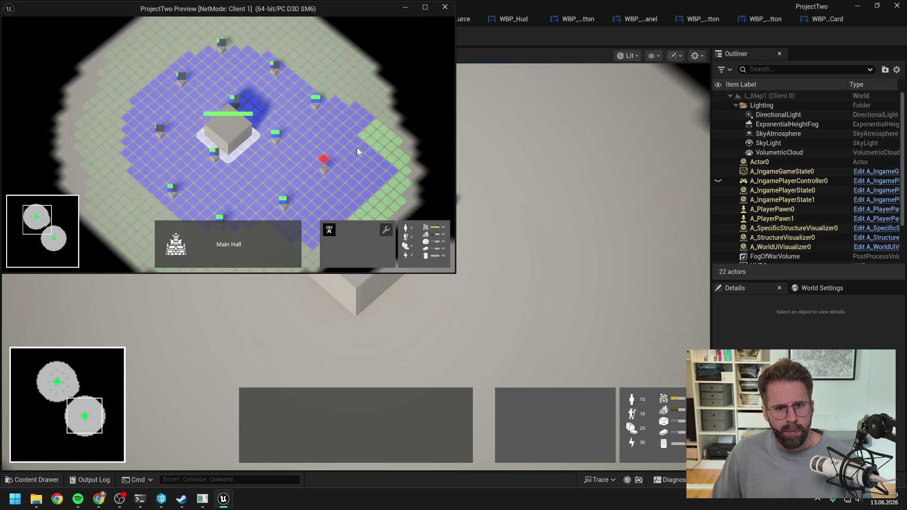
{"action": "left_click", "coordinate": [362, 136]}
{"action": "key", "text": "s"}
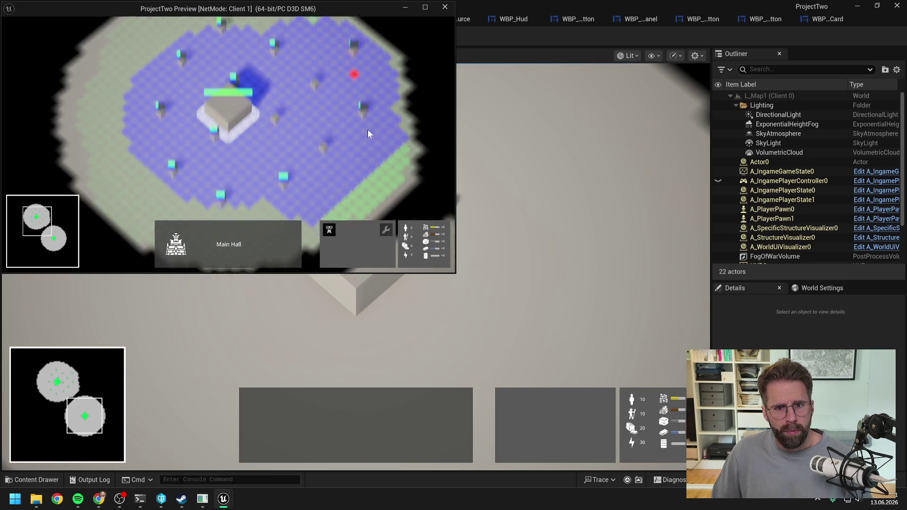
{"action": "left_click", "coordinate": [378, 137]}
{"action": "key", "text": "w"}
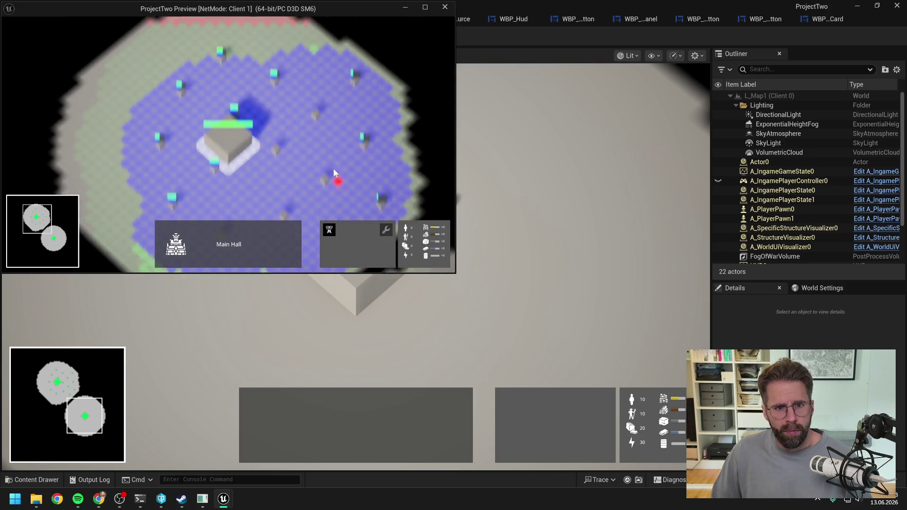
{"action": "key", "text": "s"}
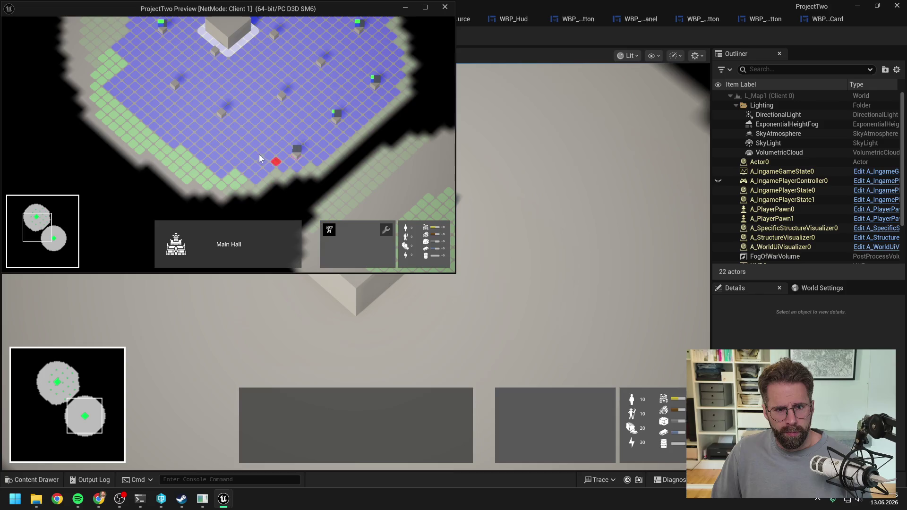
{"action": "left_click", "coordinate": [232, 174]}
{"action": "left_click", "coordinate": [180, 144]}
{"action": "scroll", "coordinate": [282, 139], "scroll_direction": "down", "scroll_amount": 2}
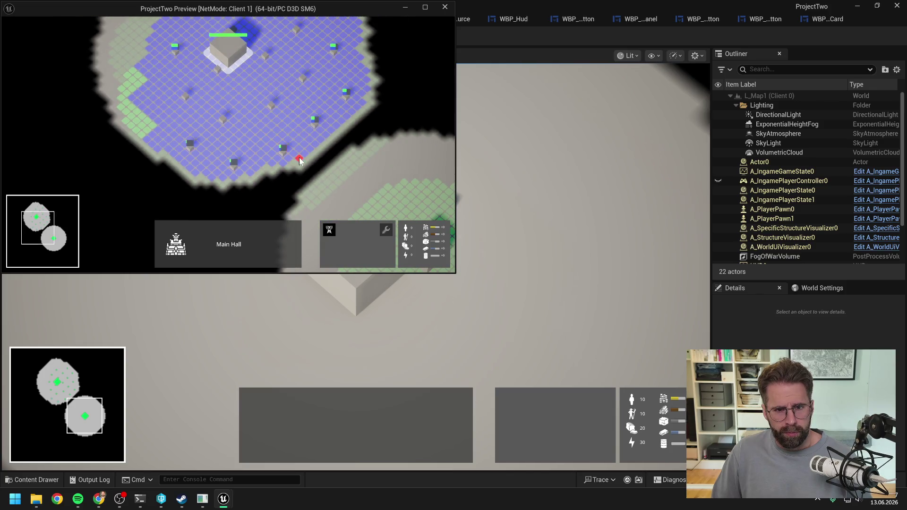
{"action": "left_click", "coordinate": [150, 129]}
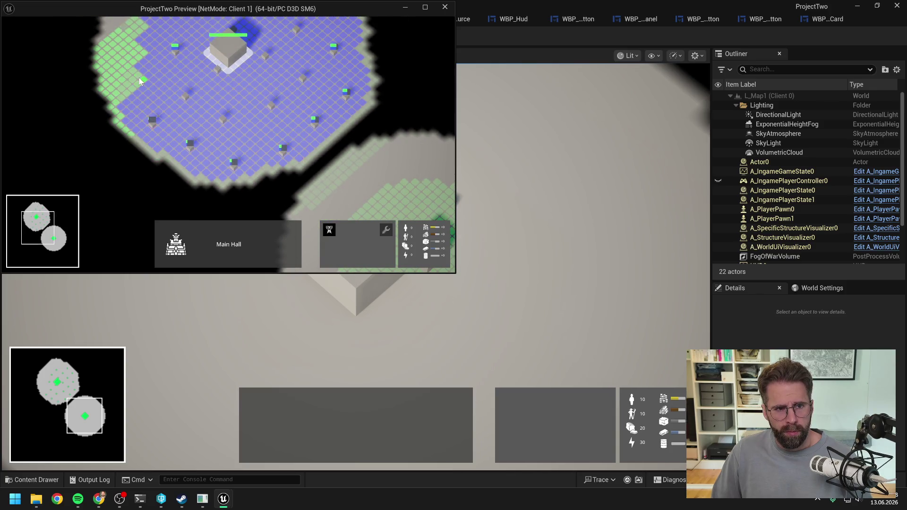
{"action": "right_click", "coordinate": [299, 162]}
- Inspect the tower selection, then build three Power Grid Generators from the Main Hall
{"action": "left_click", "coordinate": [276, 150]}
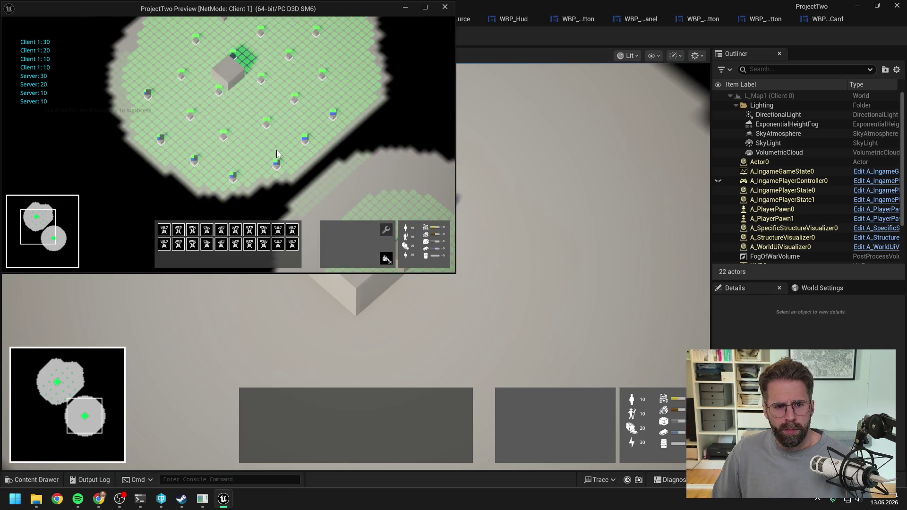
{"action": "key", "text": "w"}
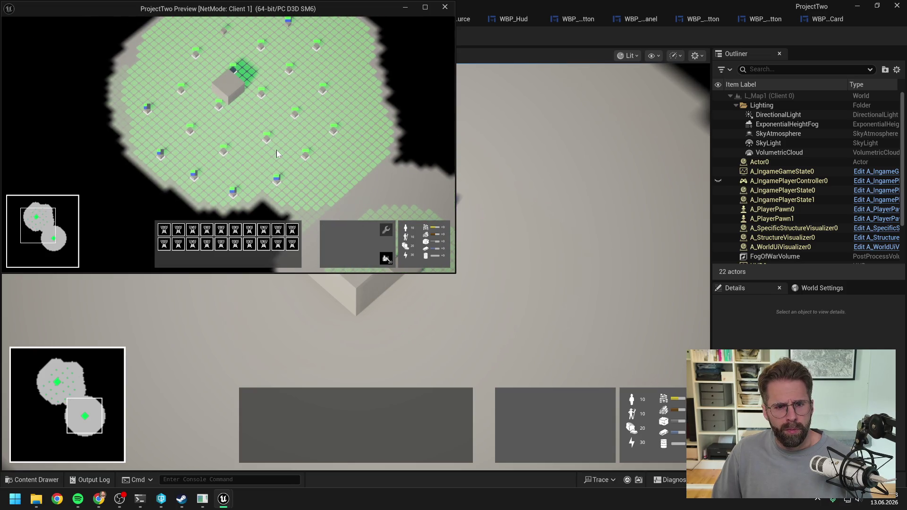
{"action": "right_click", "coordinate": [276, 149]}
{"action": "left_click", "coordinate": [227, 87]}
{"action": "left_click", "coordinate": [332, 229]}
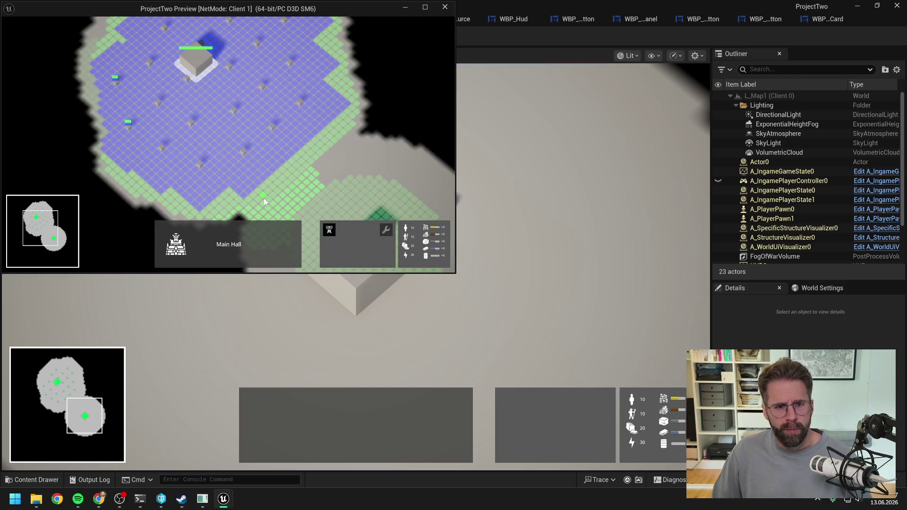
{"action": "left_click", "coordinate": [210, 204]}
{"action": "left_click", "coordinate": [171, 188]}
{"action": "left_click", "coordinate": [328, 76]}
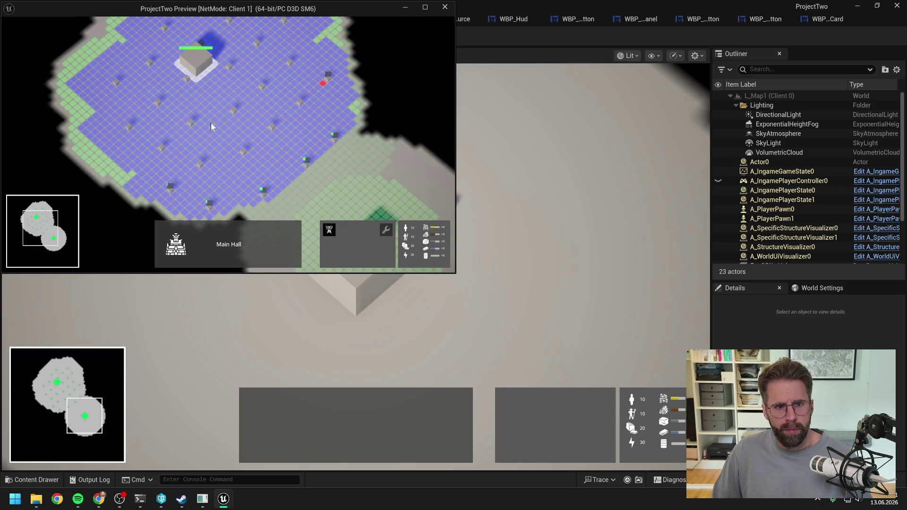
{"action": "right_click", "coordinate": [225, 158]}
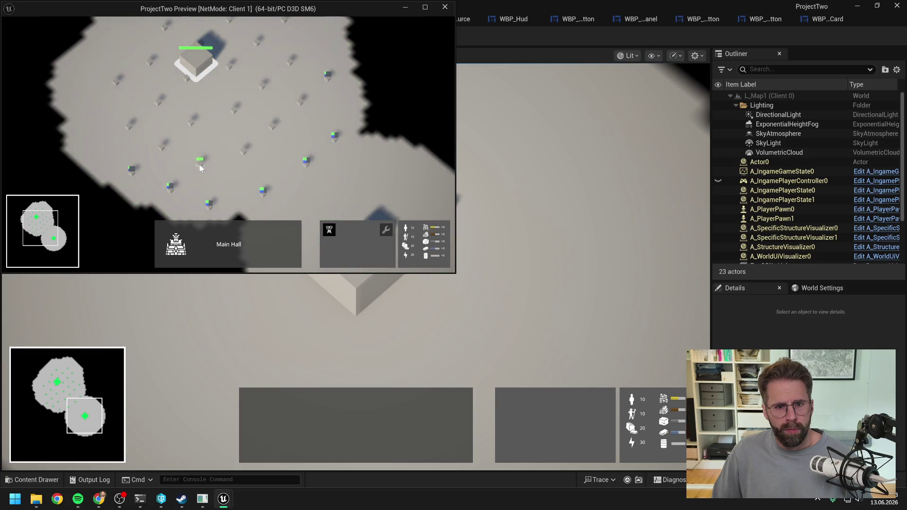
{"action": "double_click", "coordinate": [201, 169]}
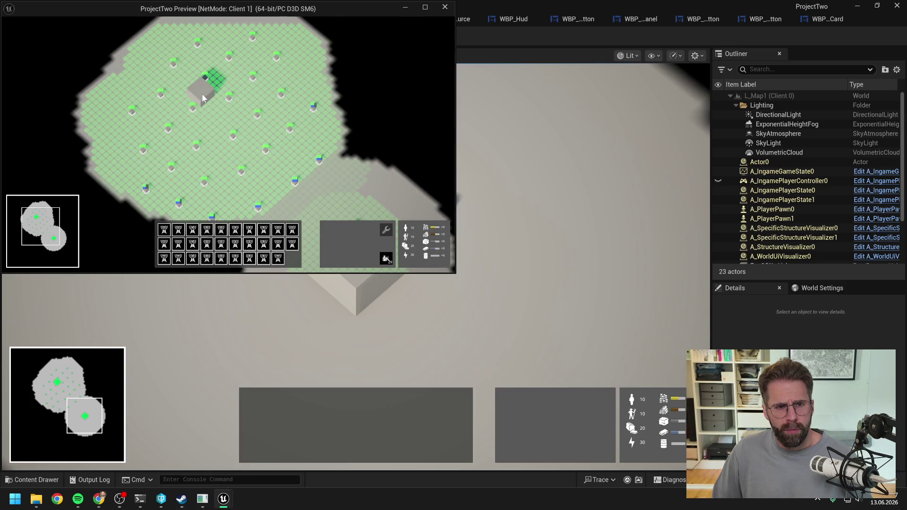
- Add a tower beside a generator, demolish the selected towers, and end the play session
{"action": "left_click", "coordinate": [203, 92]}
{"action": "left_click", "coordinate": [329, 230]}
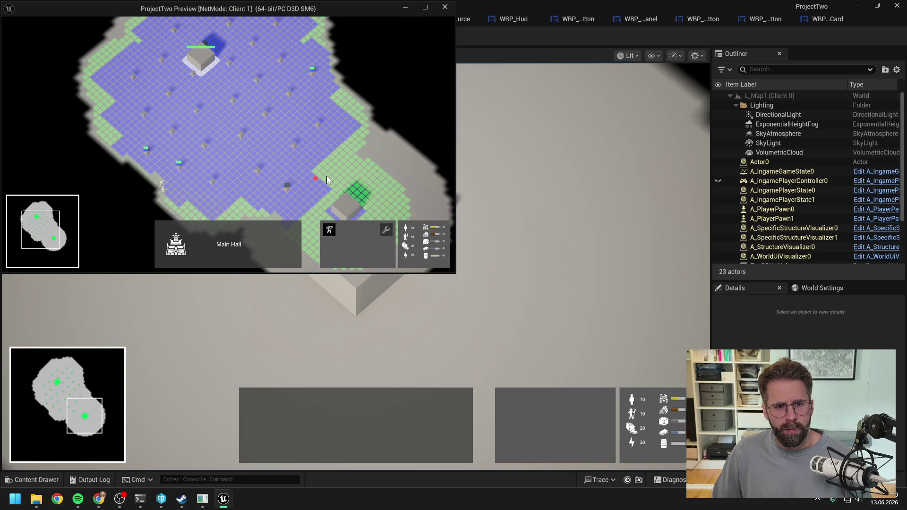
{"action": "left_click", "coordinate": [367, 184]}
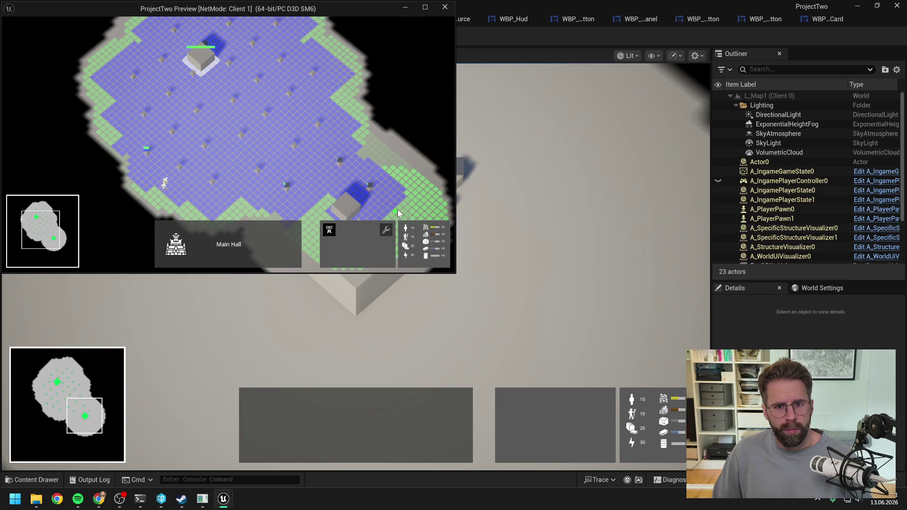
{"action": "right_click", "coordinate": [322, 167]}
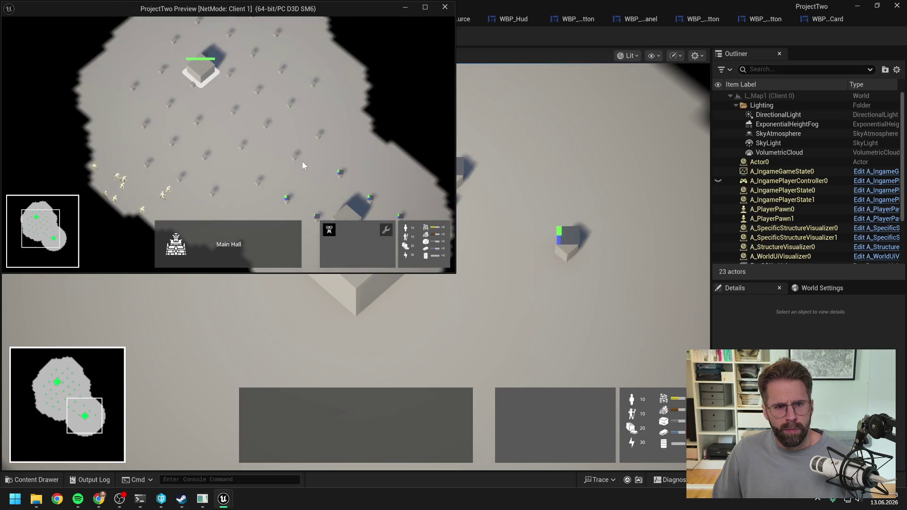
{"action": "left_click", "coordinate": [293, 160]}
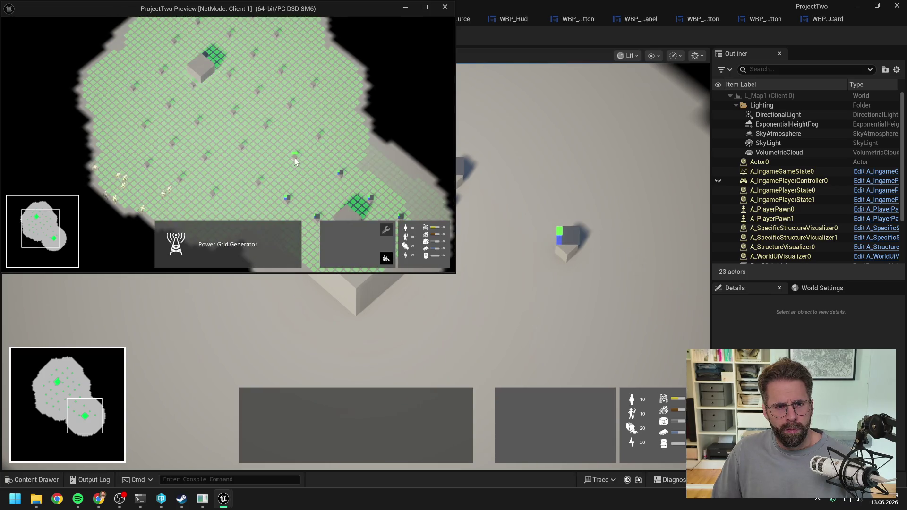
{"action": "left_click", "coordinate": [175, 243]}
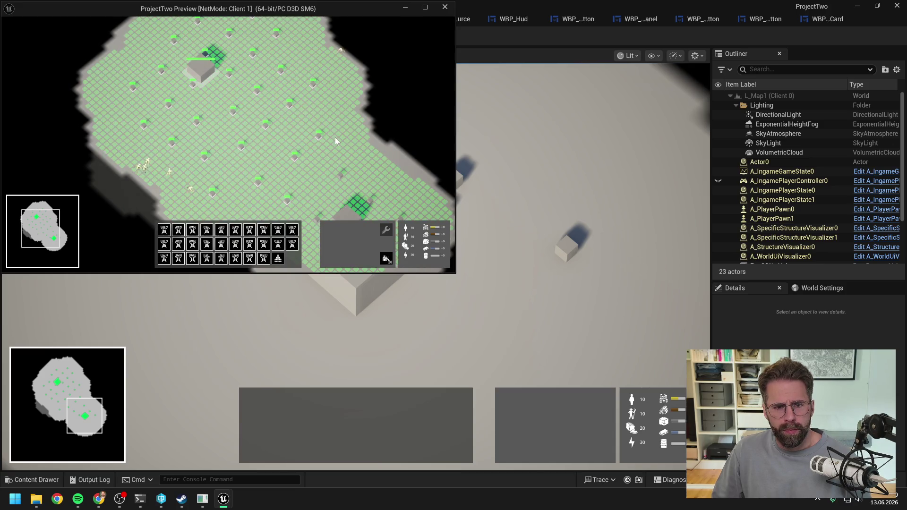
{"action": "left_click", "coordinate": [386, 259]}
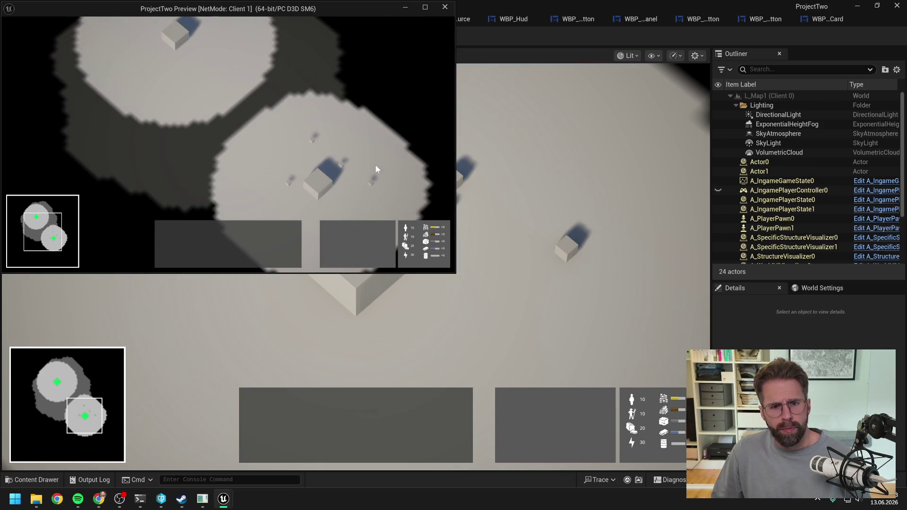
{"action": "key", "text": "Escape"}
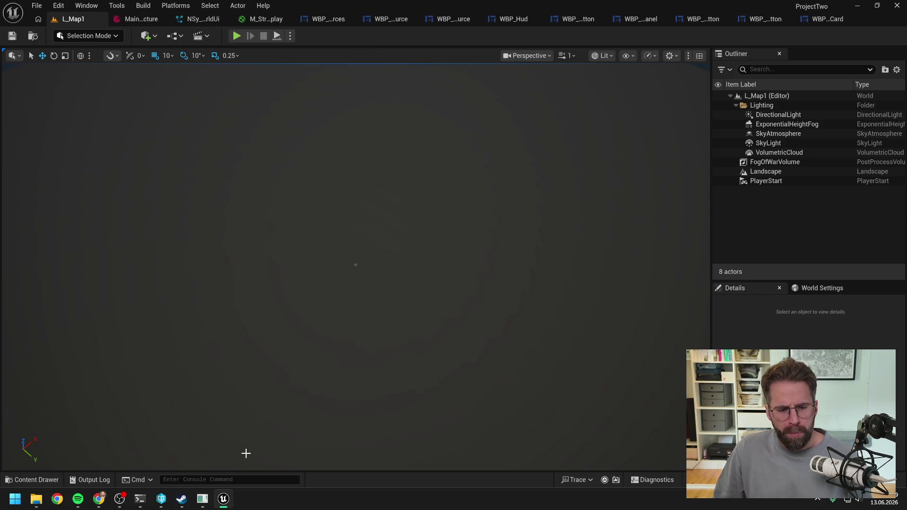
- Close the Unreal editor after reviewing Claude Code, and open ProjectTwo.sln in Visual Studio
{"action": "left_click", "coordinate": [140, 499]}
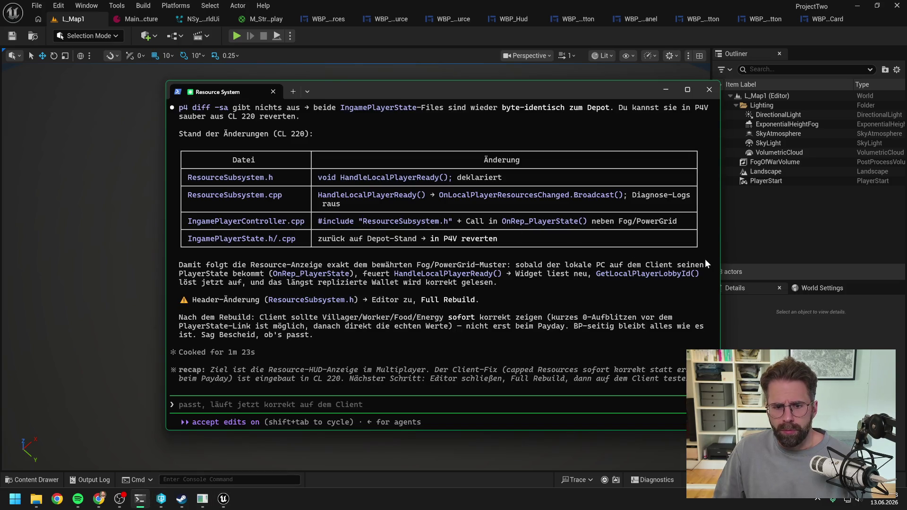
{"action": "left_click", "coordinate": [898, 6]}
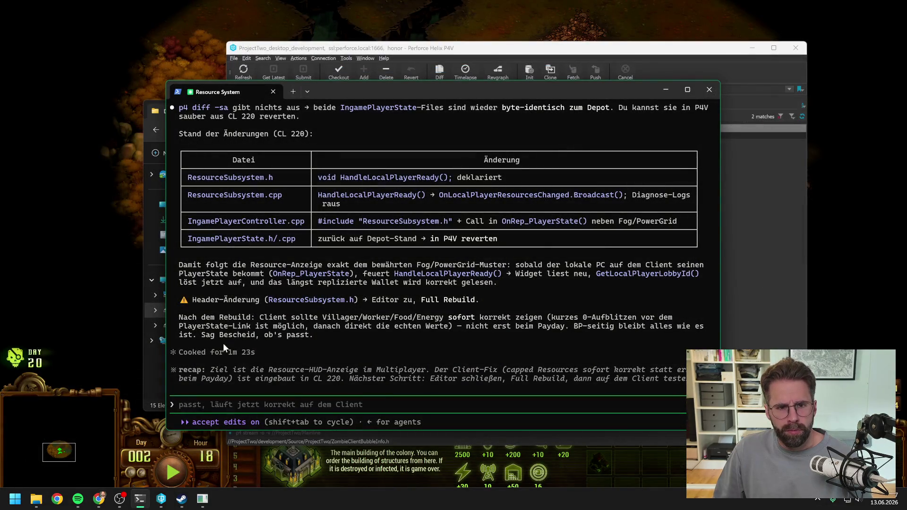
{"action": "mouse_move", "coordinate": [37, 498]}
{"action": "mouse_move", "coordinate": [173, 434]}
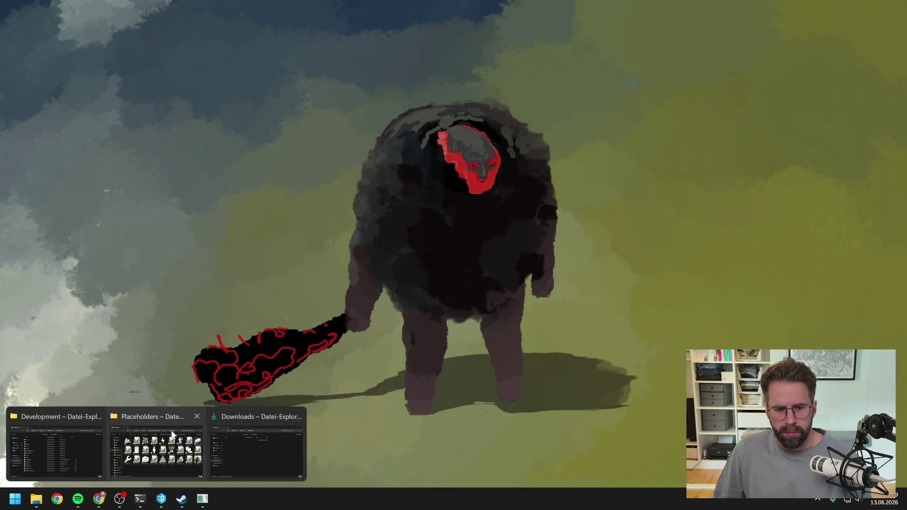
{"action": "left_click", "coordinate": [85, 433]}
{"action": "left_click", "coordinate": [262, 358]}
{"action": "double_click", "coordinate": [263, 358]}
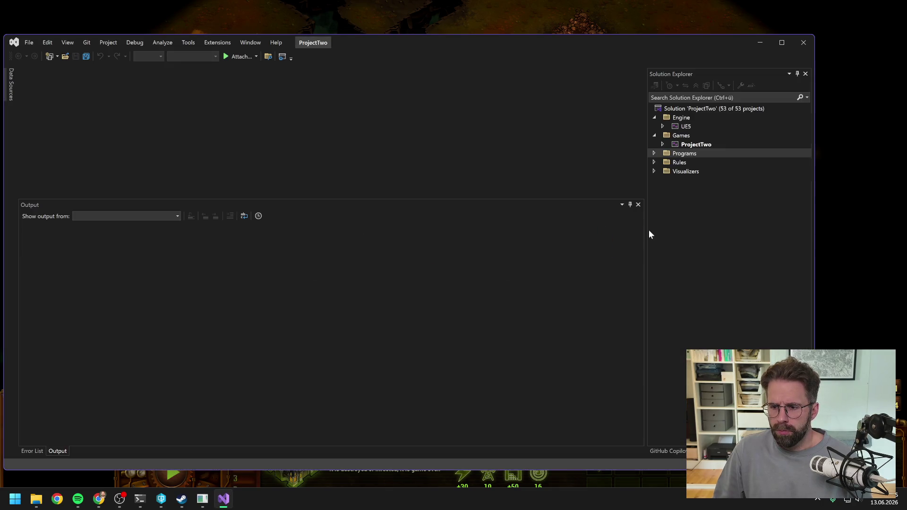
{"action": "left_click", "coordinate": [697, 145]}
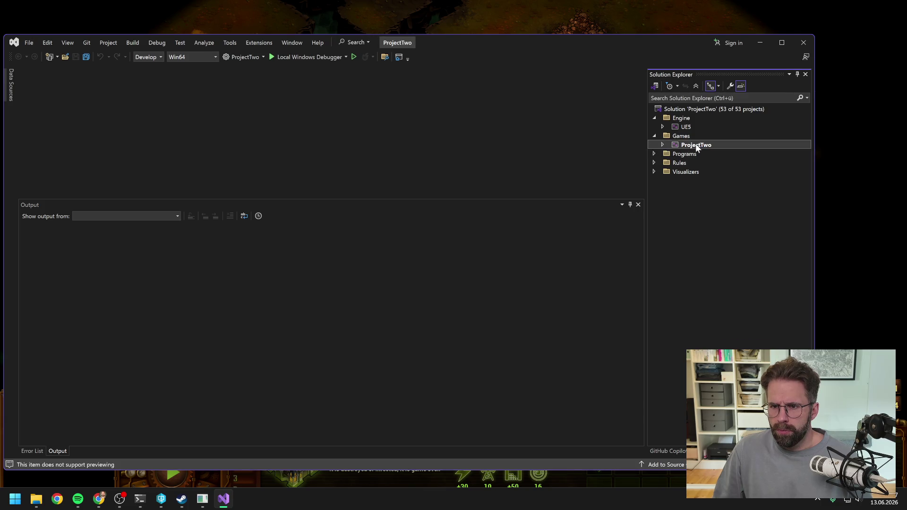
- Rebuild the ProjectTwo project from Solution Explorer, then close Visual Studio once it succeeds
{"action": "right_click", "coordinate": [695, 143]}
{"action": "left_click", "coordinate": [718, 122]}
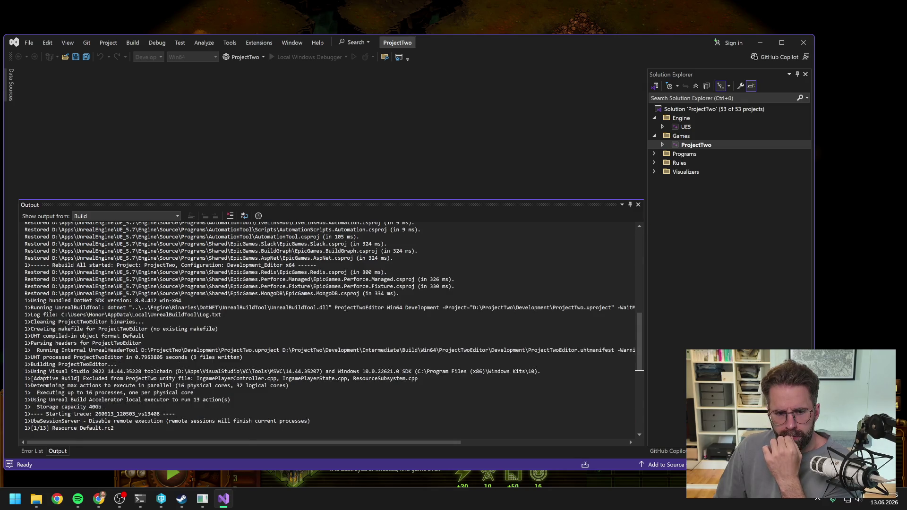
{"action": "scroll", "coordinate": [629, 440], "scroll_direction": "down", "scroll_amount": 8}
{"action": "key", "text": "alt+Tab"}
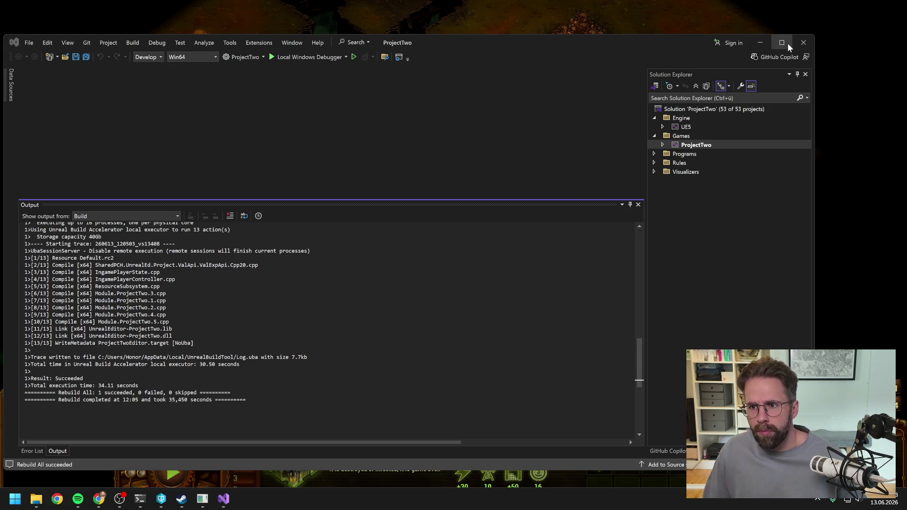
{"action": "left_click", "coordinate": [804, 43]}
{"action": "left_click", "coordinate": [161, 499]}
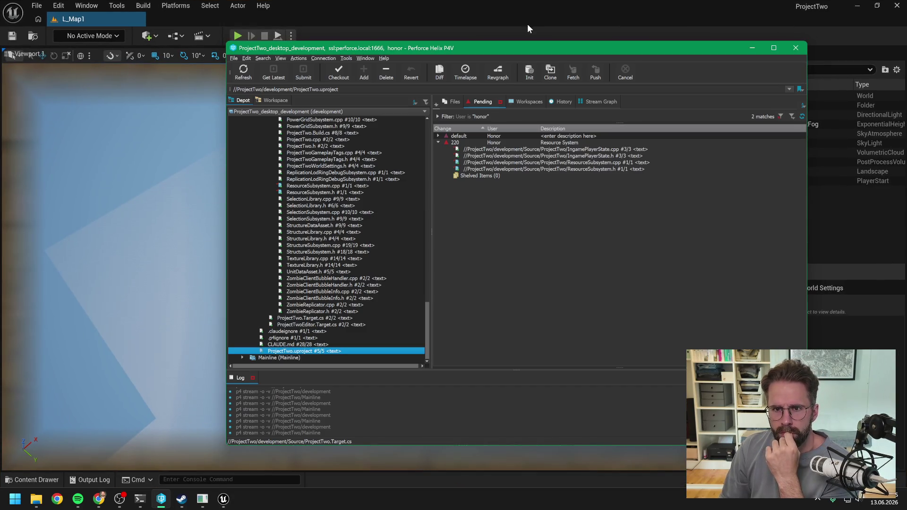
- Run a quick multiplayer play test in Unreal, then open WBP_CappedResource
{"action": "left_click", "coordinate": [526, 13]}
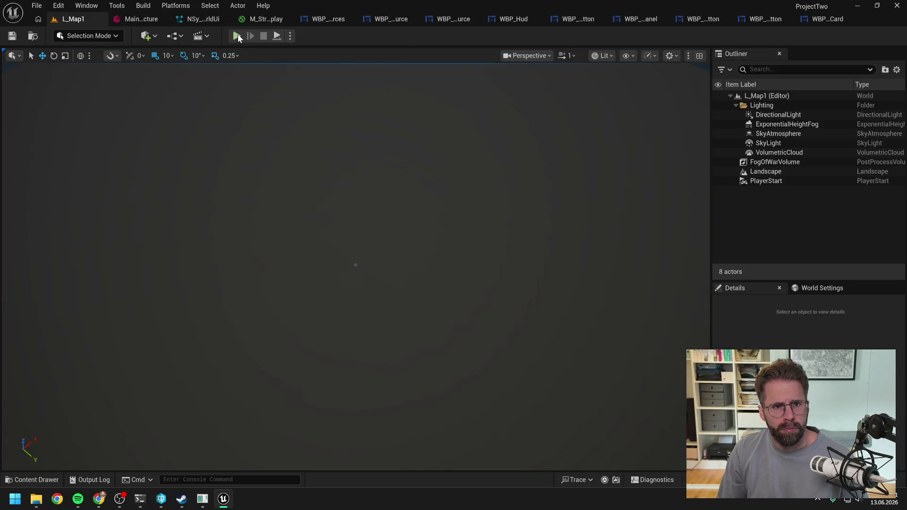
{"action": "left_click", "coordinate": [237, 36]}
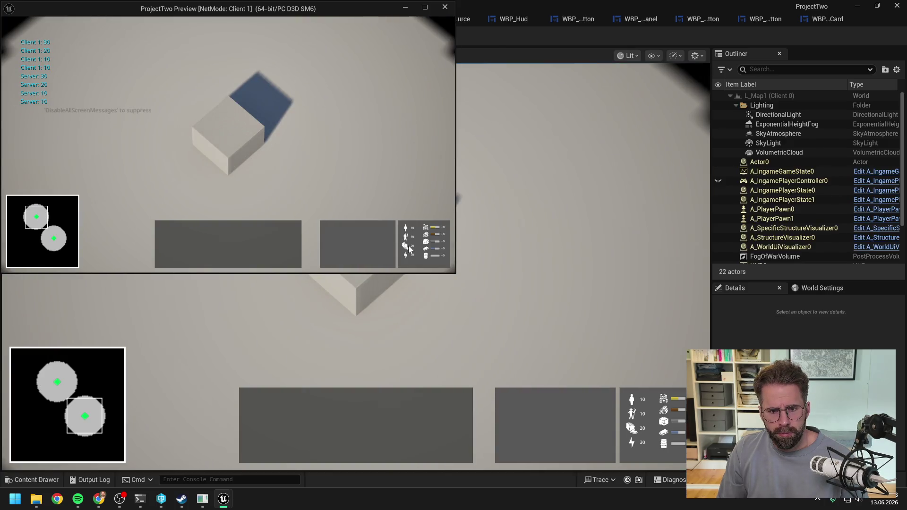
{"action": "key", "text": "Escape"}
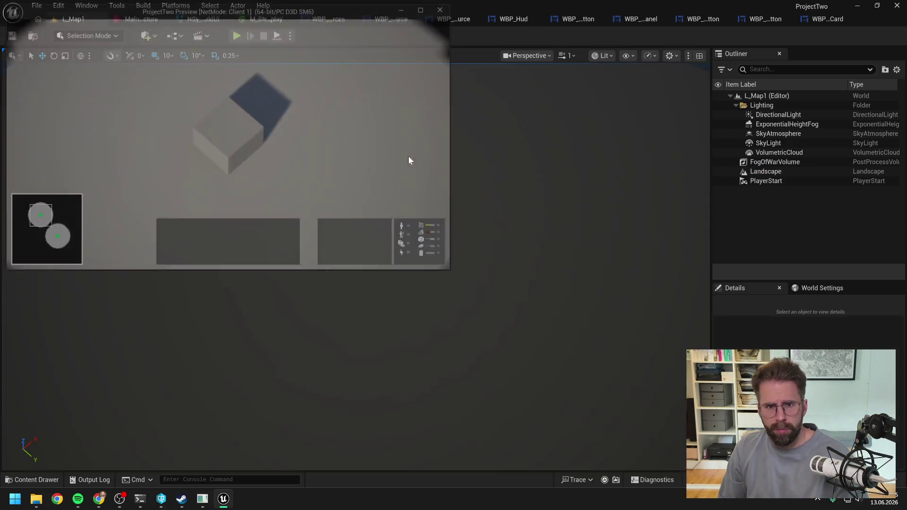
{"action": "left_click", "coordinate": [340, 26]}
{"action": "left_click", "coordinate": [341, 24]}
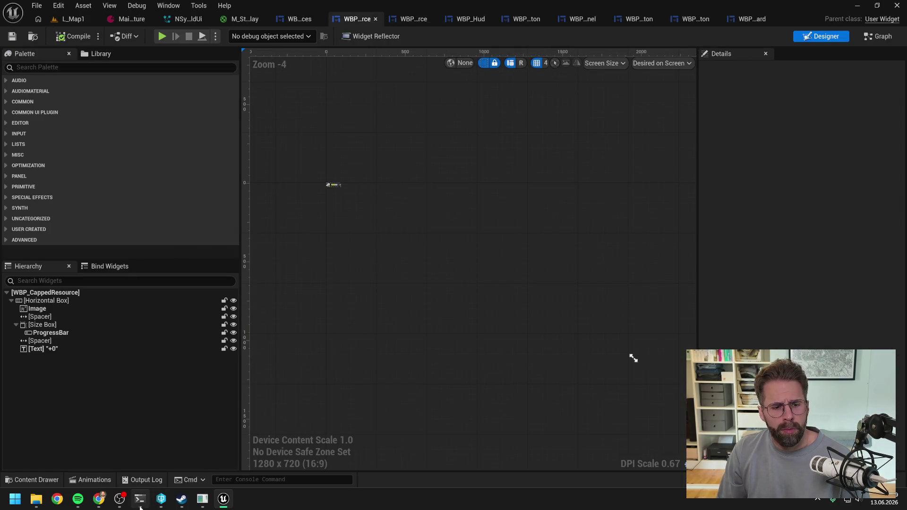
- Tell Claude Code 'hat funktioniert, musst du noch' to report success and ask about cleanup
{"action": "left_click", "coordinate": [140, 499]}
{"action": "type", "text": "hat funktioniert, musst du noch was von den vorigen tests aufräumen"}
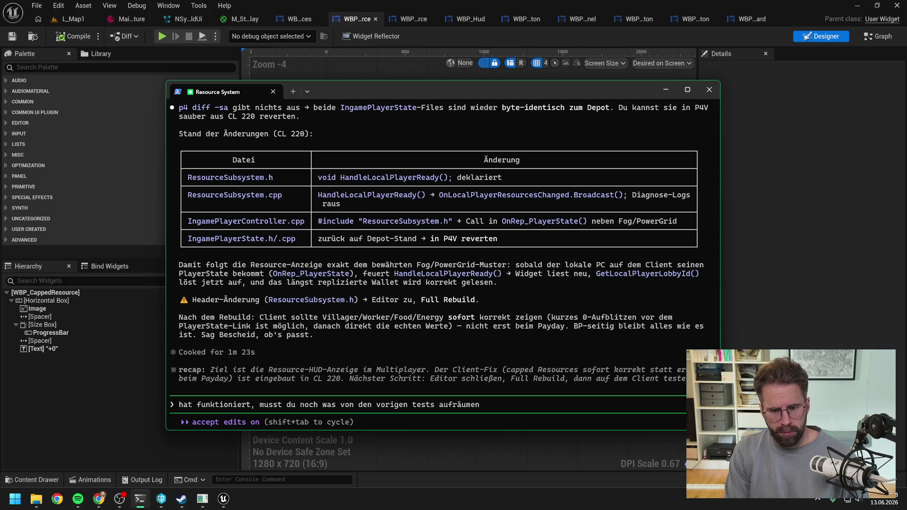
{"action": "key", "text": "Return"}
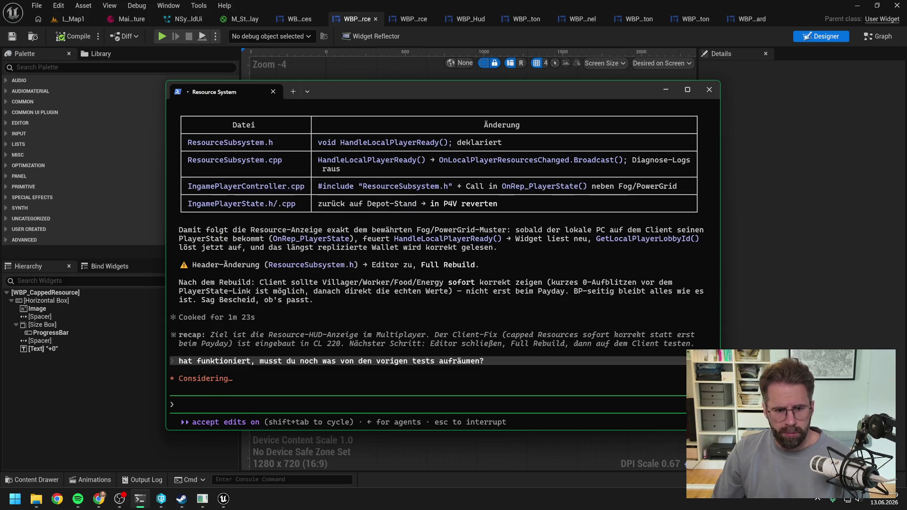
{"action": "key", "text": "alt+Tab"}
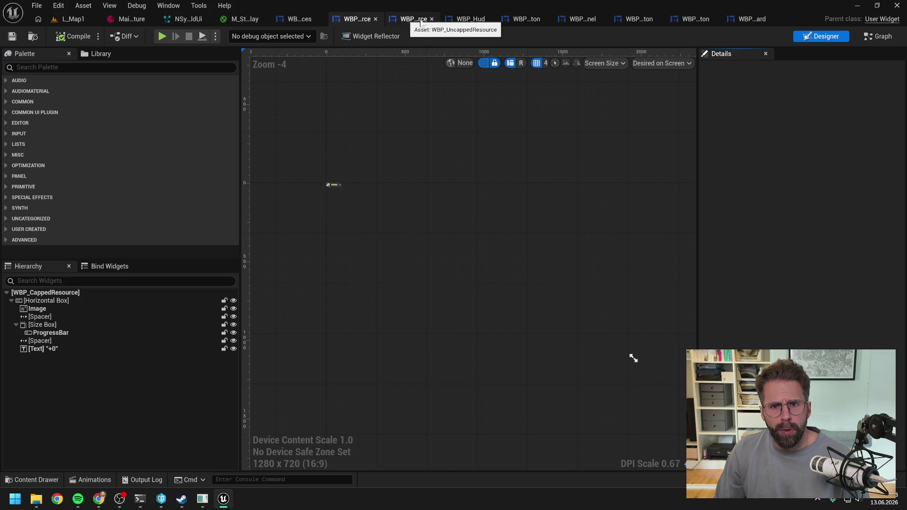
{"action": "left_click", "coordinate": [420, 21]}
- Close tabs right of WBP_UncappedResource, delete its debug Print String nodes, and compile
{"action": "right_click", "coordinate": [420, 21]}
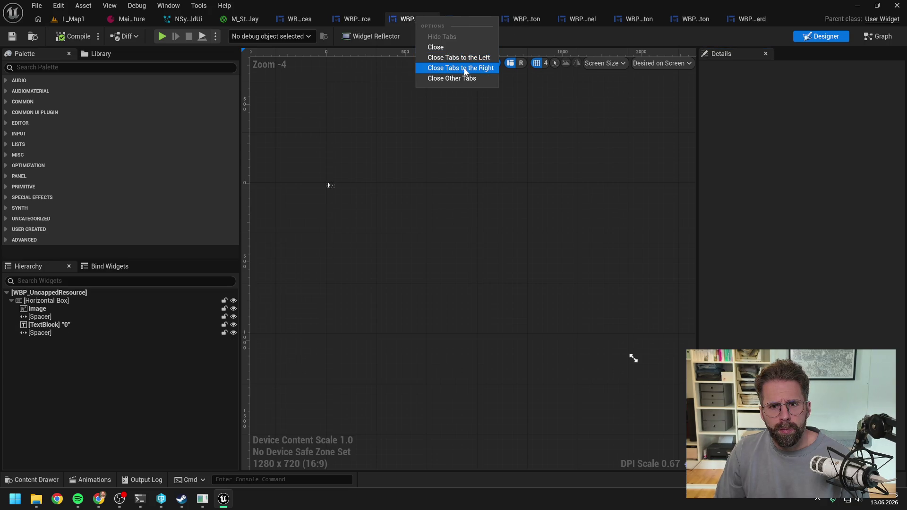
{"action": "left_click", "coordinate": [440, 67]}
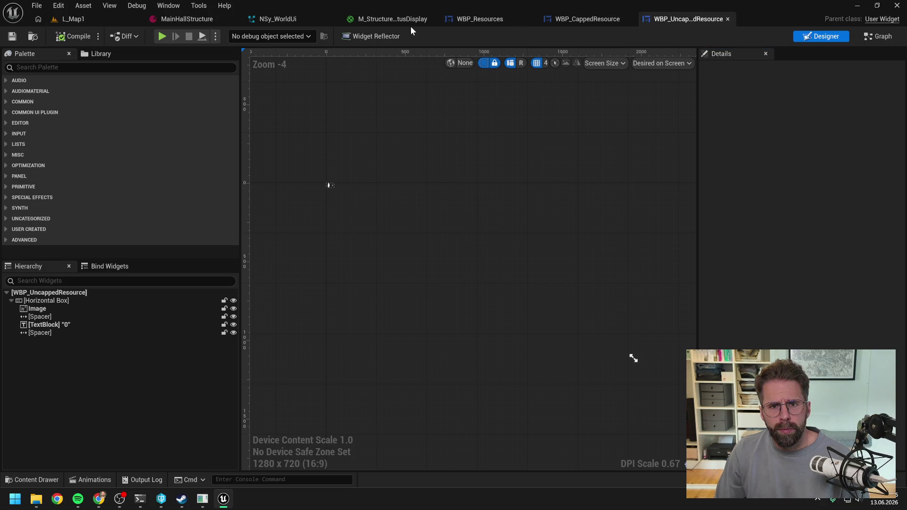
{"action": "left_click", "coordinate": [499, 21]}
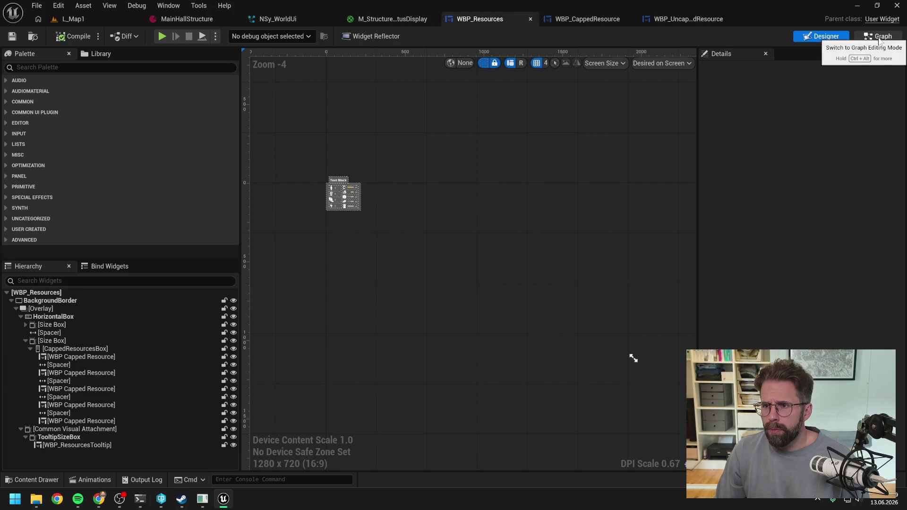
{"action": "left_click", "coordinate": [675, 22]}
{"action": "left_click", "coordinate": [882, 38]}
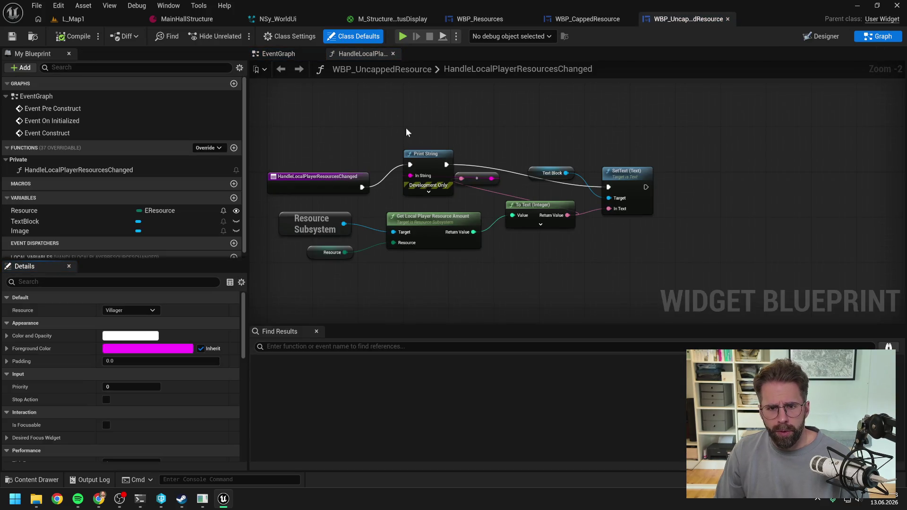
{"action": "left_click_drag", "start_coordinate": [407, 127], "coordinate": [471, 191]}
{"action": "key", "text": "Delete"}
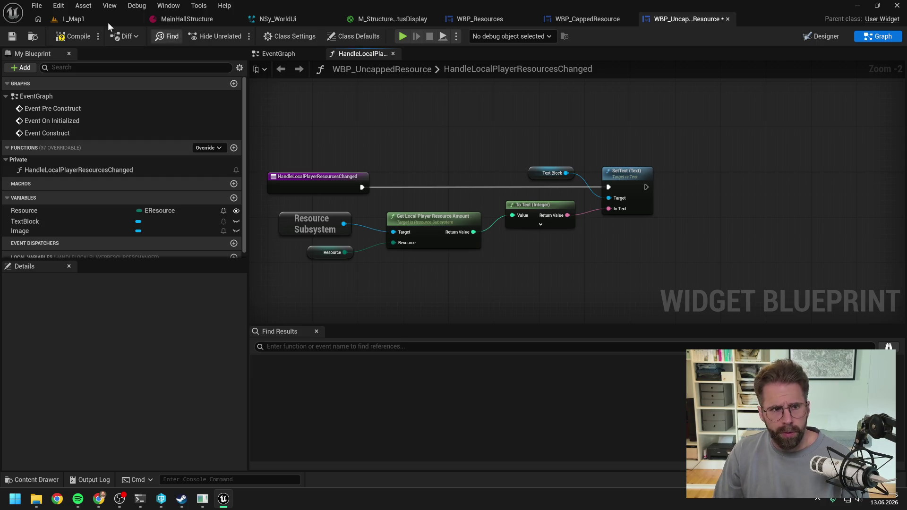
{"action": "left_click", "coordinate": [86, 38]}
- Delete the Event Construct handler call from the widget's EventGraph
{"action": "left_click", "coordinate": [287, 53]}
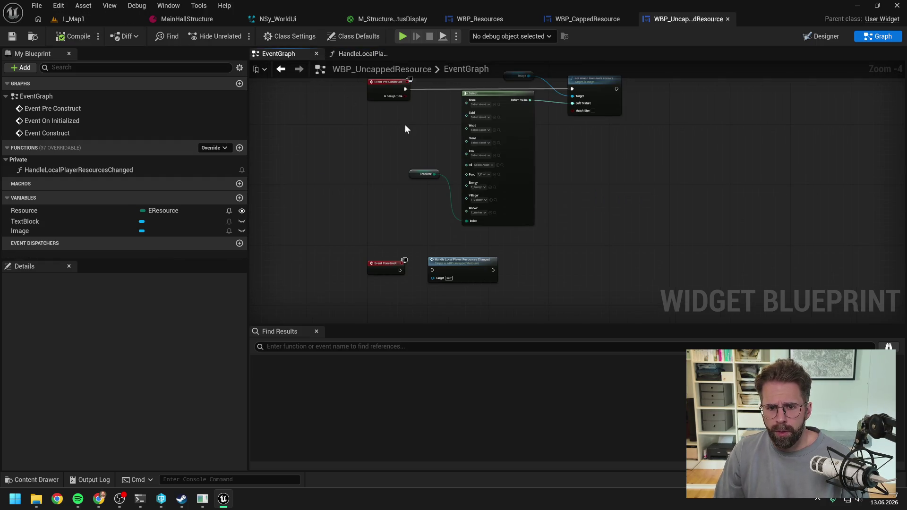
{"action": "left_click_drag", "start_coordinate": [387, 249], "coordinate": [499, 290]}
{"action": "key", "text": "Delete"}
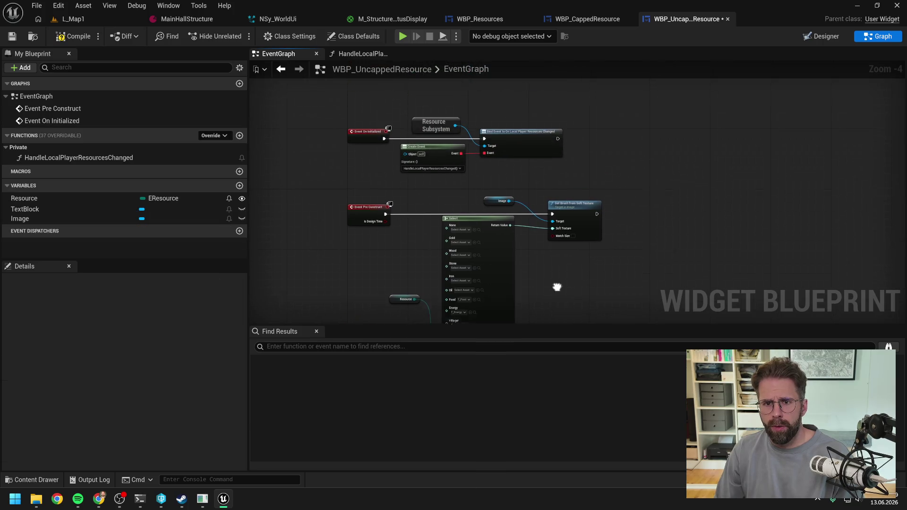
{"action": "left_click", "coordinate": [583, 19]}
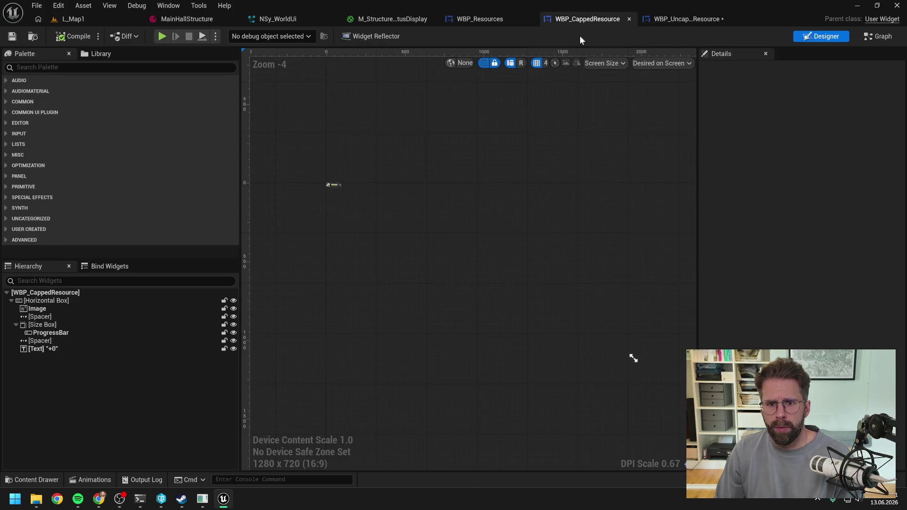
- Check WBP_CappedResource's construct events, then run and stop a client play test on L_Map1
{"action": "left_click", "coordinate": [866, 40]}
{"action": "mouse_move", "coordinate": [513, 239]}
{"action": "left_mouse_down"}
{"action": "mouse_move", "coordinate": [524, 77]}
{"action": "mouse_move", "coordinate": [537, 152]}
{"action": "mouse_move", "coordinate": [532, 188]}
{"action": "left_mouse_up"}
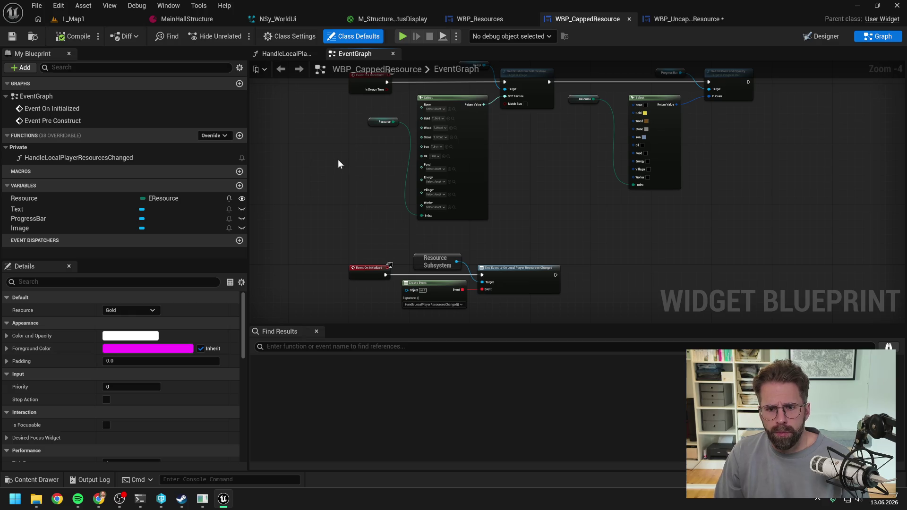
{"action": "left_click", "coordinate": [73, 19]}
{"action": "left_click", "coordinate": [237, 36]}
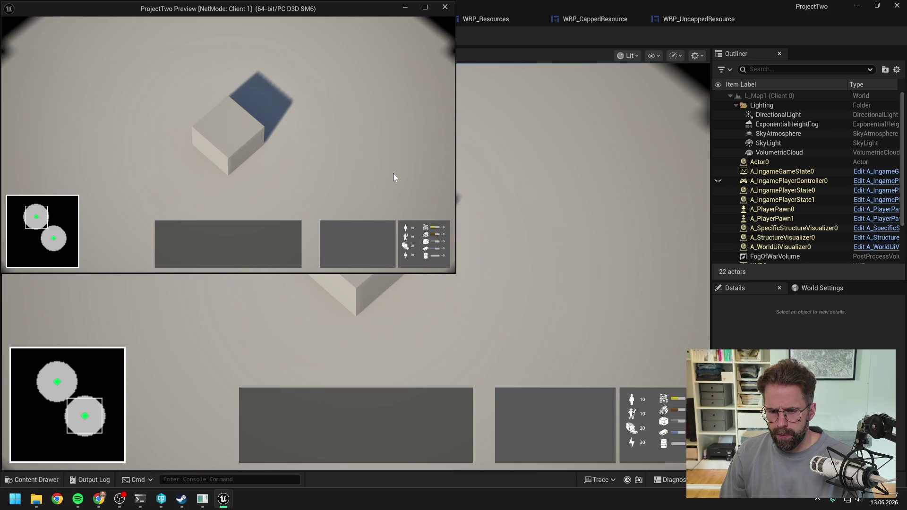
{"action": "key", "text": "Escape"}
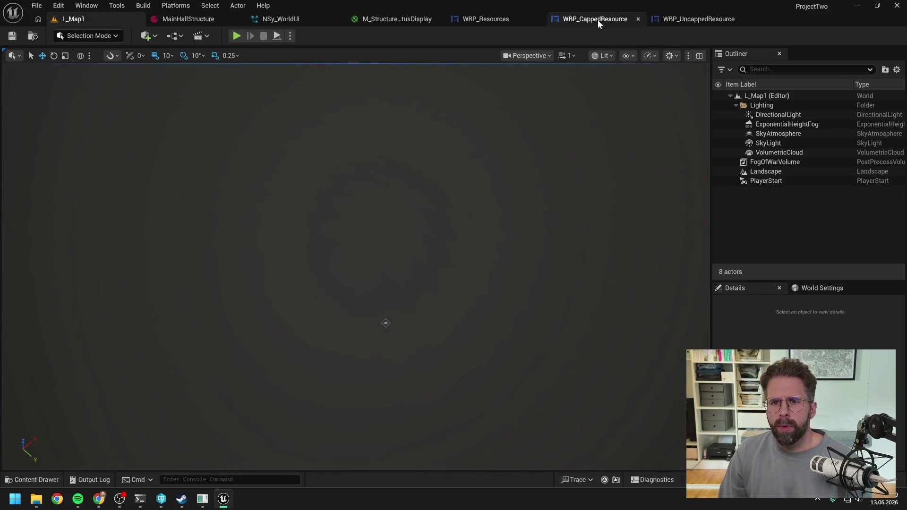
{"action": "left_click", "coordinate": [599, 19]}
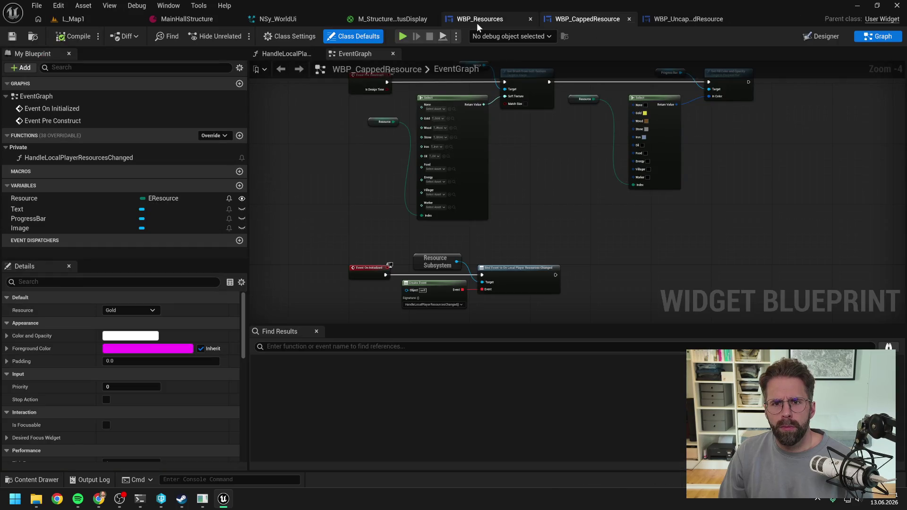
{"action": "left_click", "coordinate": [477, 21]}
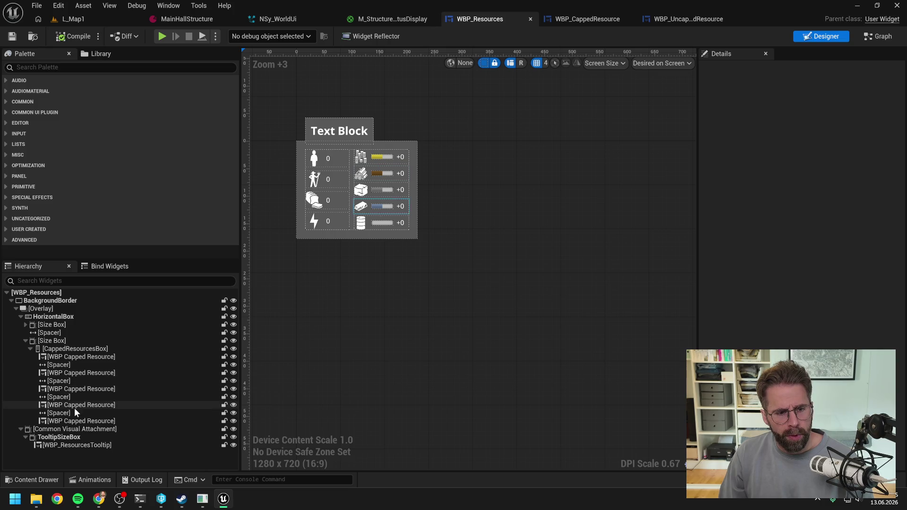
- Expand UncappedResourcesBox in the Hierarchy and multi-select its three Spacers
{"action": "left_click", "coordinate": [69, 350]}
{"action": "left_click", "coordinate": [31, 349]}
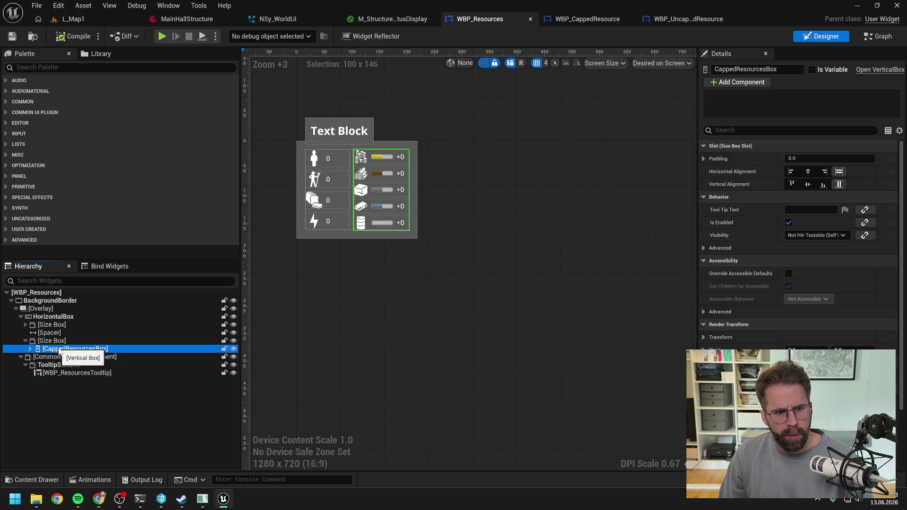
{"action": "left_click", "coordinate": [61, 317]}
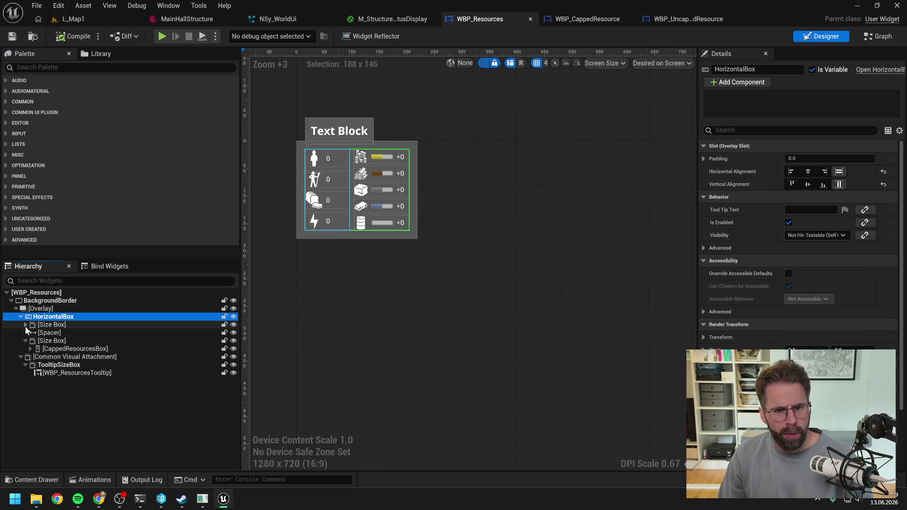
{"action": "left_click", "coordinate": [26, 341]}
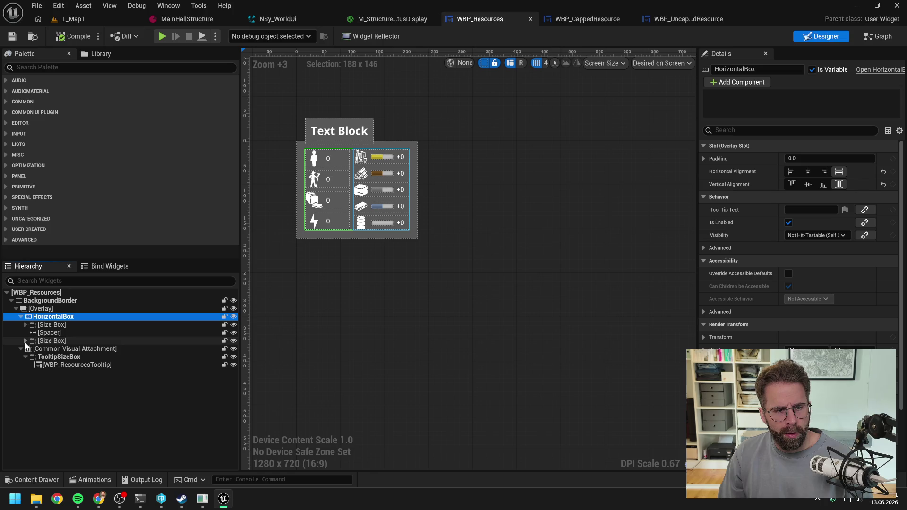
{"action": "left_click", "coordinate": [56, 325]}
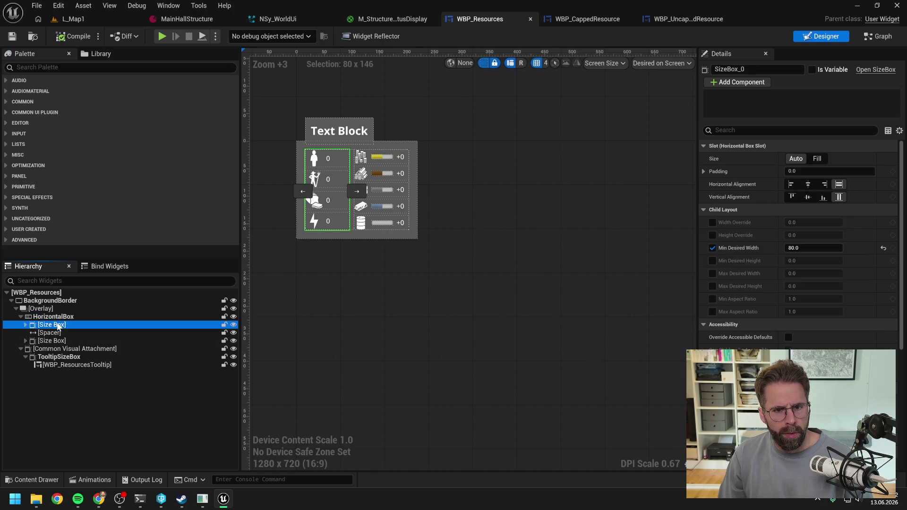
{"action": "left_click", "coordinate": [25, 325]}
{"action": "left_click", "coordinate": [30, 333]}
{"action": "left_click", "coordinate": [59, 348]}
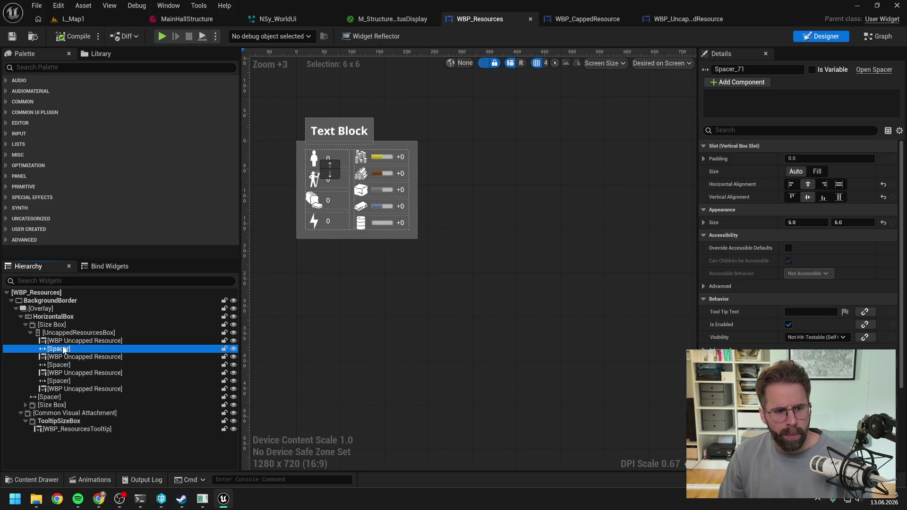
{"action": "left_click", "coordinate": [60, 365], "text": "ctrl"}
{"action": "left_click", "coordinate": [61, 381], "text": "ctrl"}
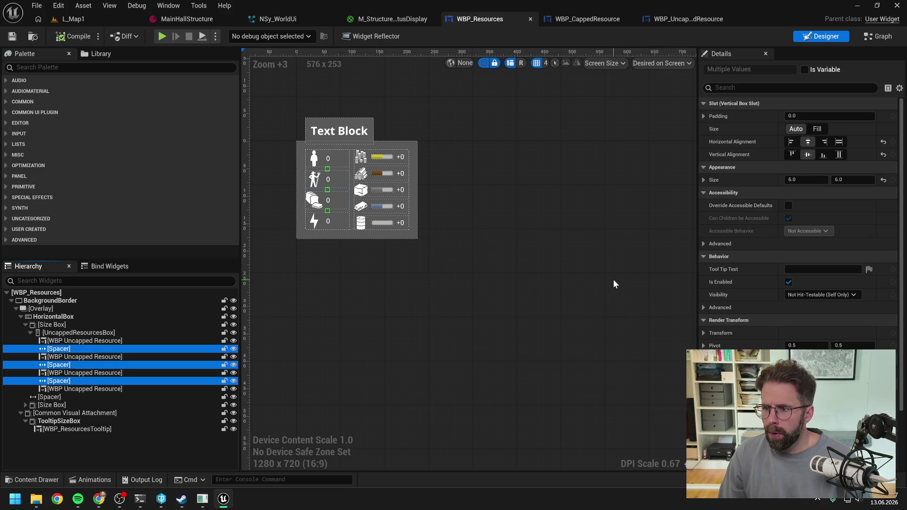
- Set the spacers' Size X and Y to 7.0, then compile and save WBP_Resources
{"action": "left_click", "coordinate": [806, 180]}
{"action": "type", "text": "7"}
{"action": "key", "text": "Return"}
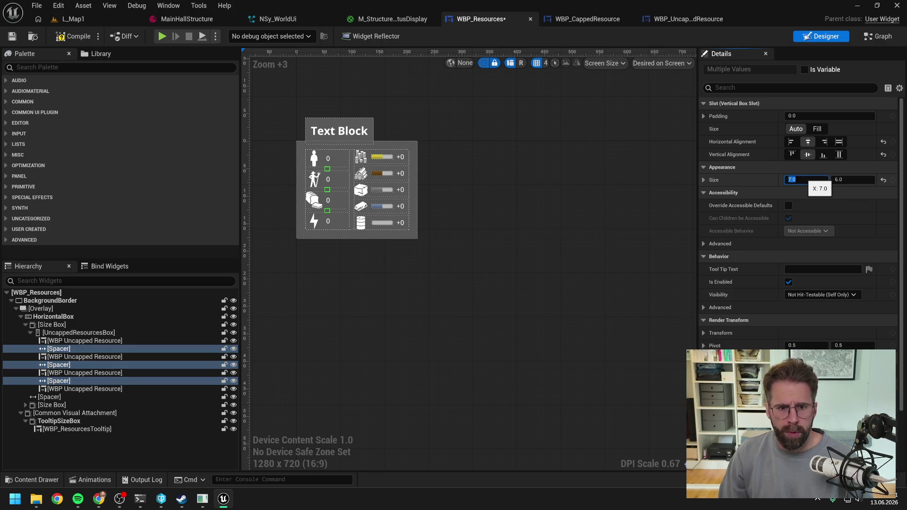
{"action": "left_click", "coordinate": [851, 180]}
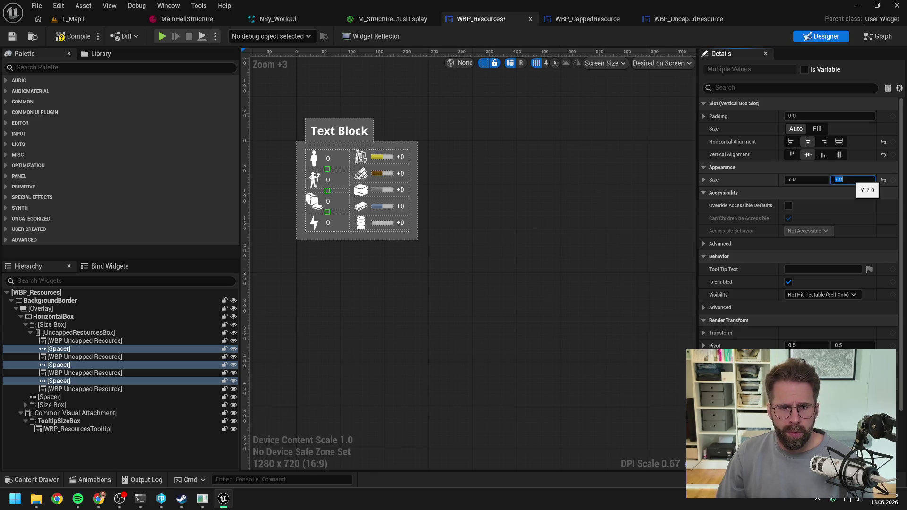
{"action": "key", "text": "Return"}
{"action": "scroll", "coordinate": [334, 189], "scroll_direction": "up", "scroll_amount": 4}
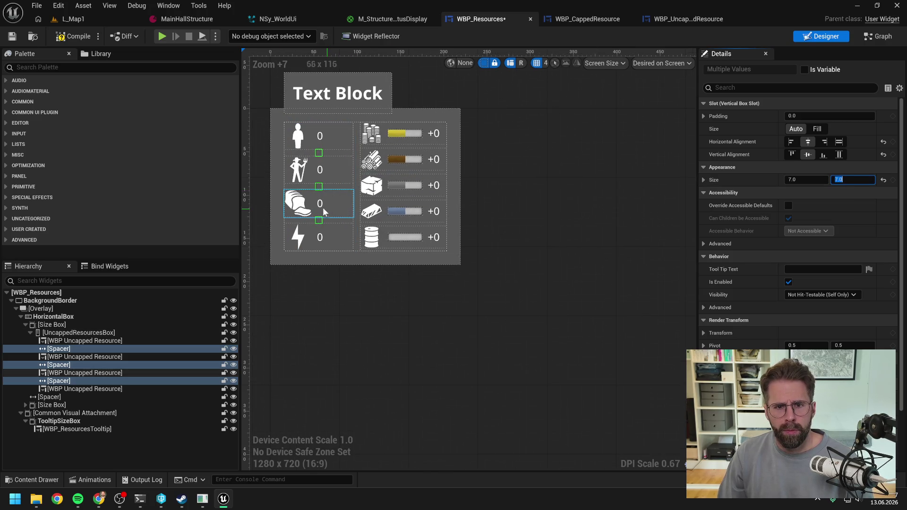
{"action": "type", "text": "7"}
{"action": "left_click", "coordinate": [73, 37]}
{"action": "key", "text": "ctrl+s"}
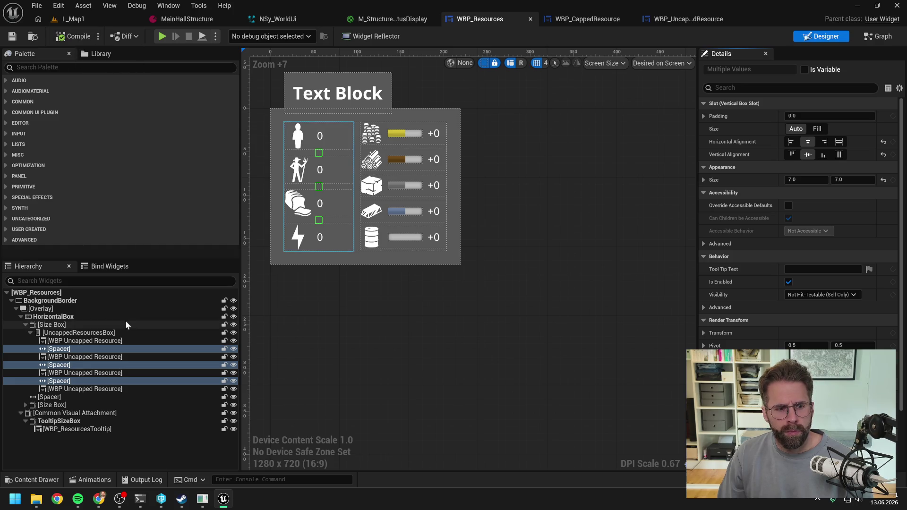
- Set the Energy entry's horizontal and vertical alignment to Fill
{"action": "left_click", "coordinate": [92, 389]}
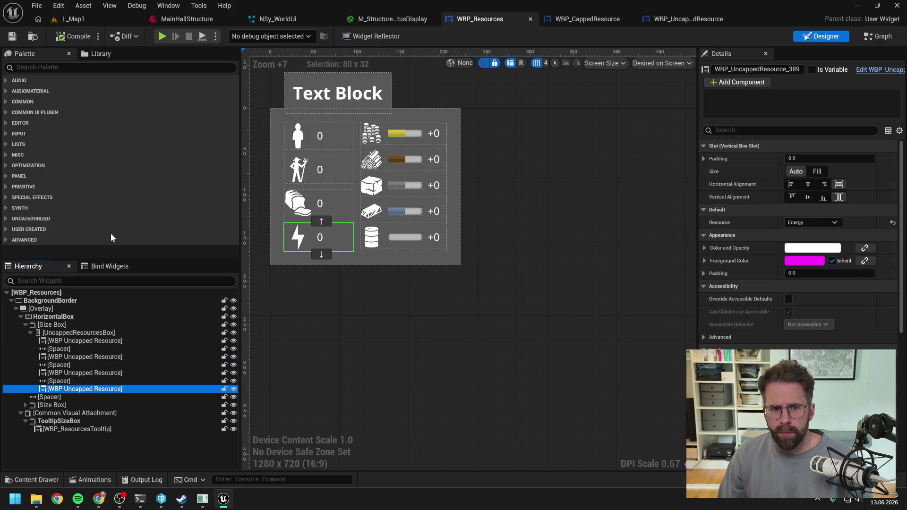
{"action": "left_click", "coordinate": [804, 197]}
{"action": "left_click", "coordinate": [805, 184]}
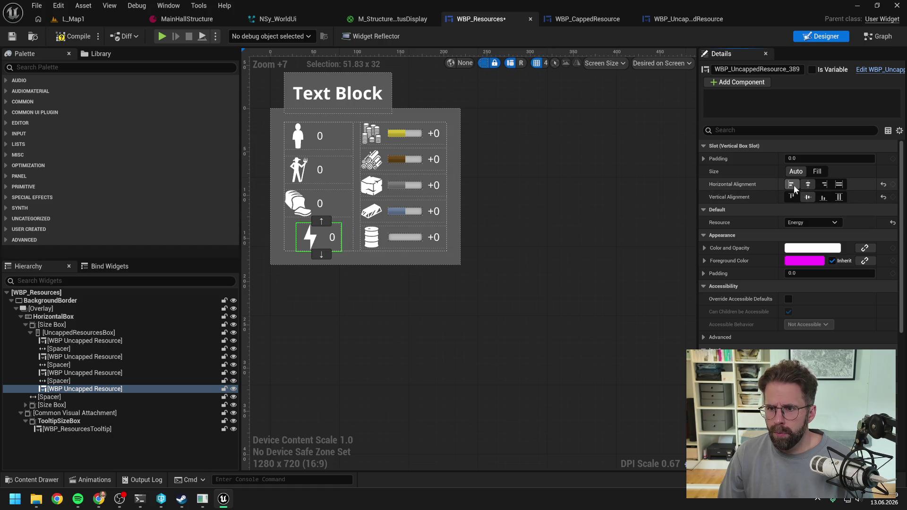
{"action": "left_click", "coordinate": [793, 186]}
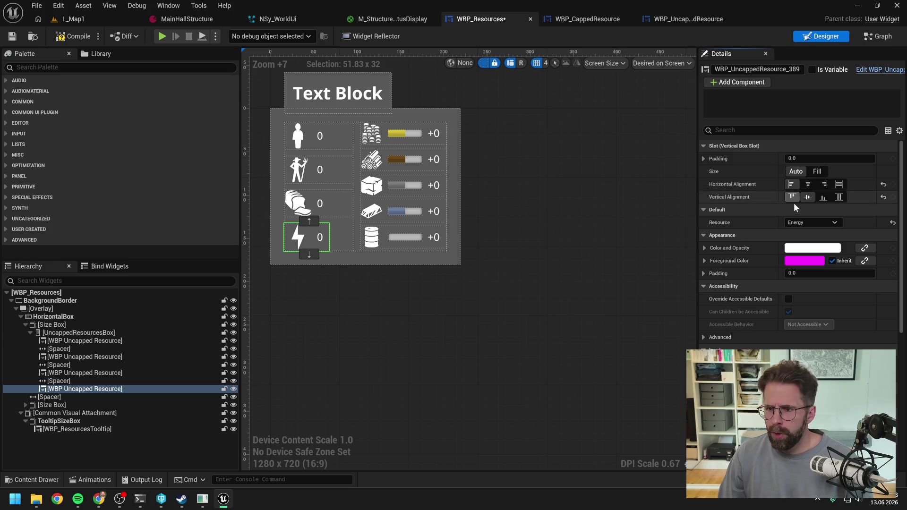
{"action": "left_click", "coordinate": [59, 398]}
{"action": "left_click", "coordinate": [59, 390]}
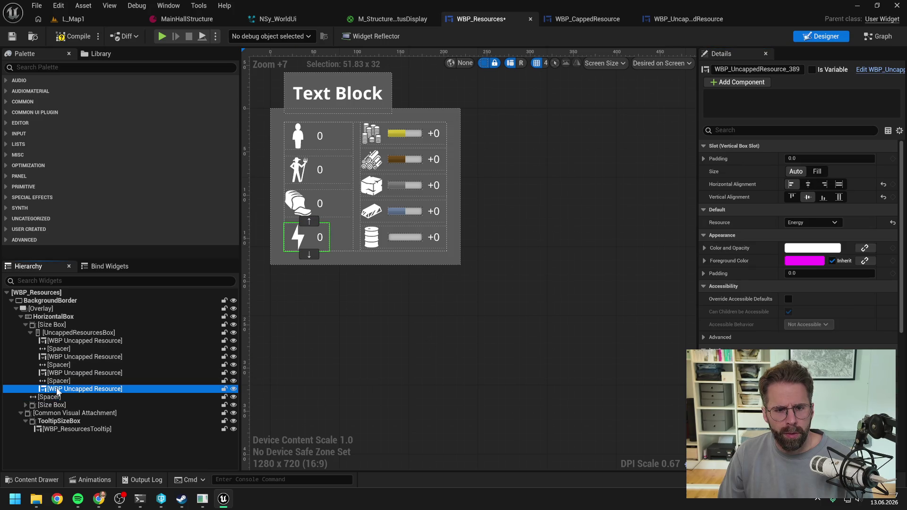
{"action": "left_click", "coordinate": [59, 381]}
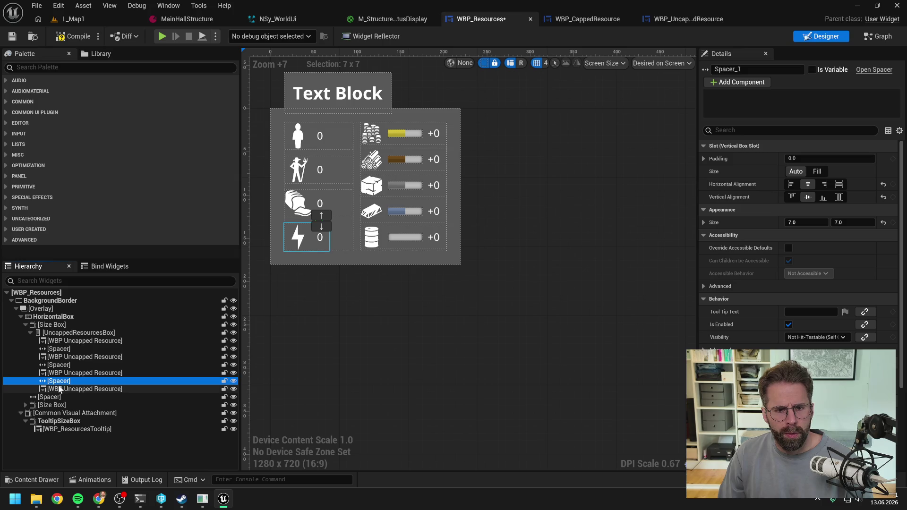
{"action": "left_click", "coordinate": [59, 390]}
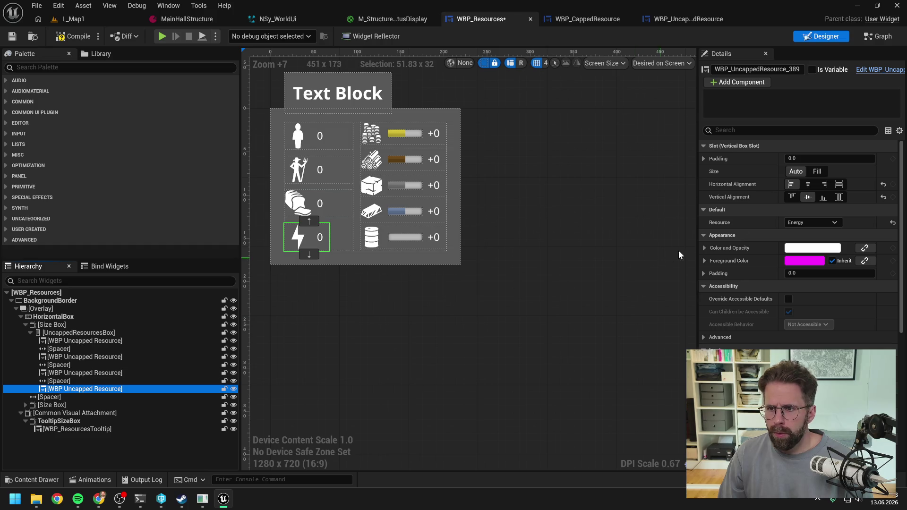
{"action": "left_click", "coordinate": [839, 184]}
{"action": "left_click", "coordinate": [840, 197]}
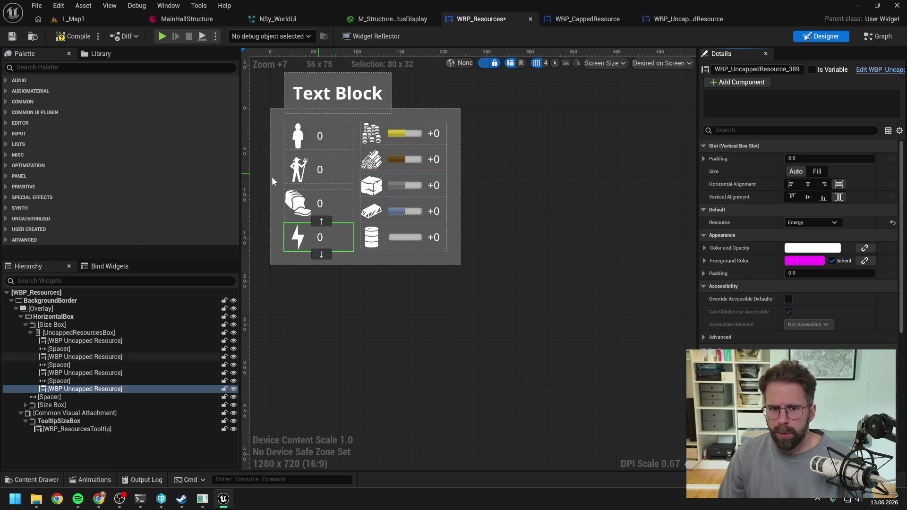
- Save WBP_Resources and switch back to the L_Map1 level
{"action": "key", "text": "ctrl+s"}
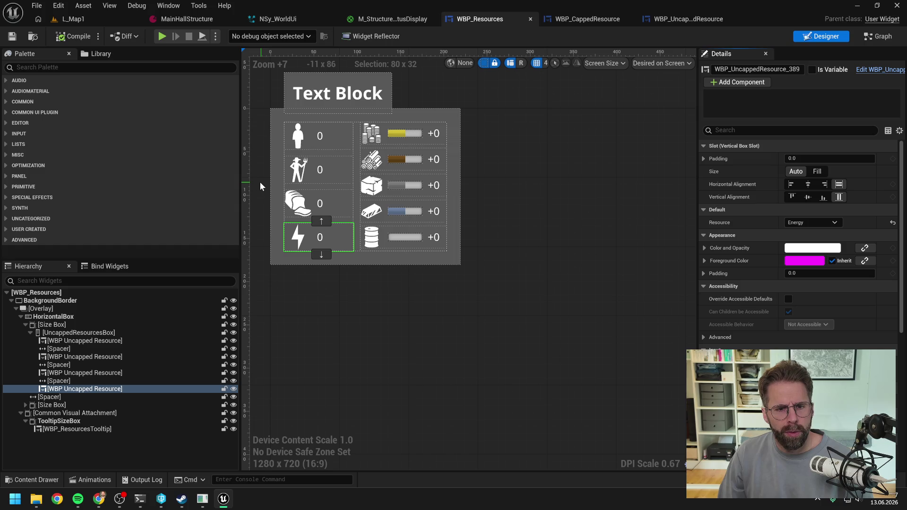
{"action": "left_click", "coordinate": [67, 381]}
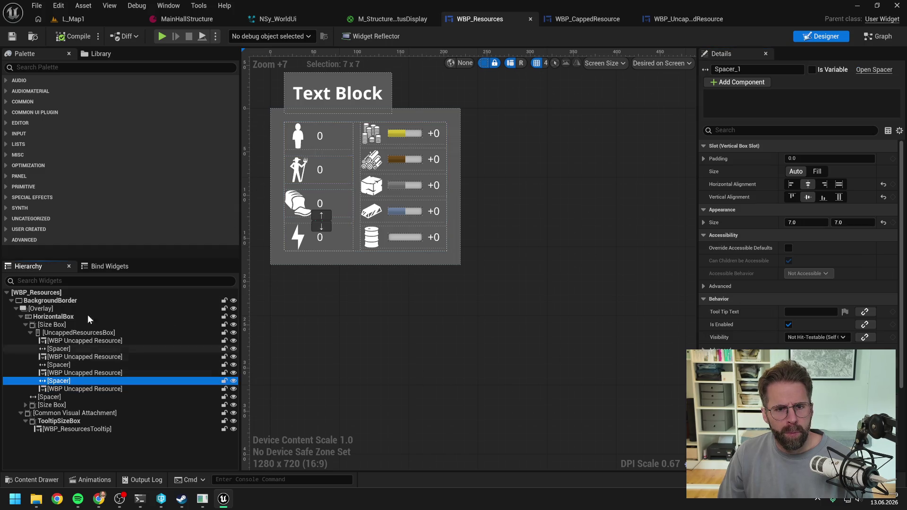
{"action": "left_click", "coordinate": [73, 19]}
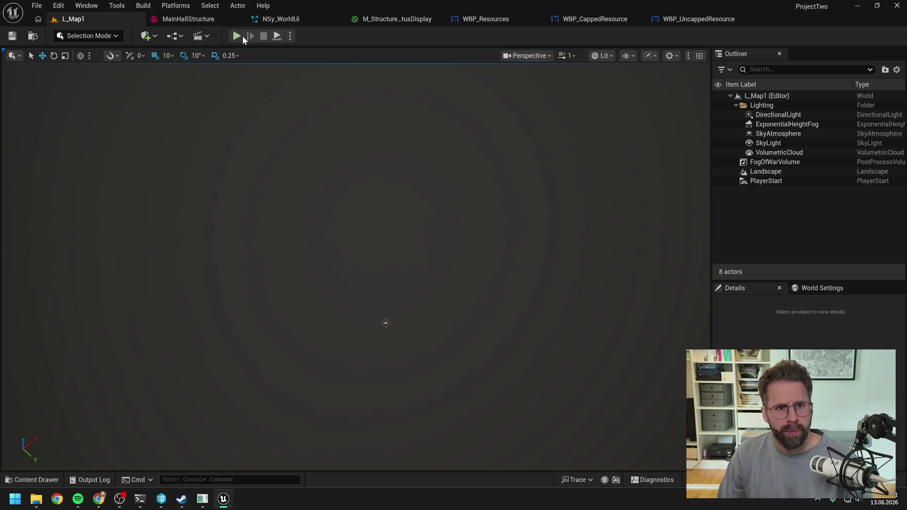
{"action": "left_click", "coordinate": [237, 36]}
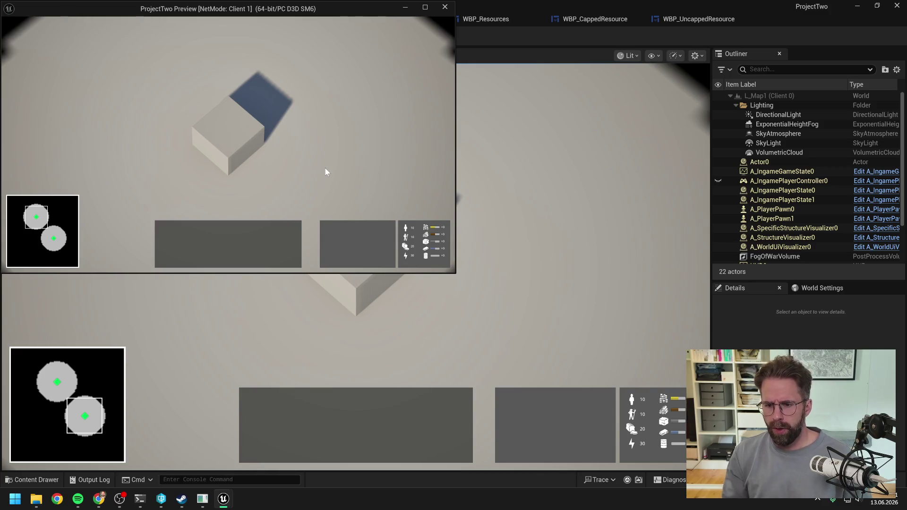
{"action": "key", "text": "Escape"}
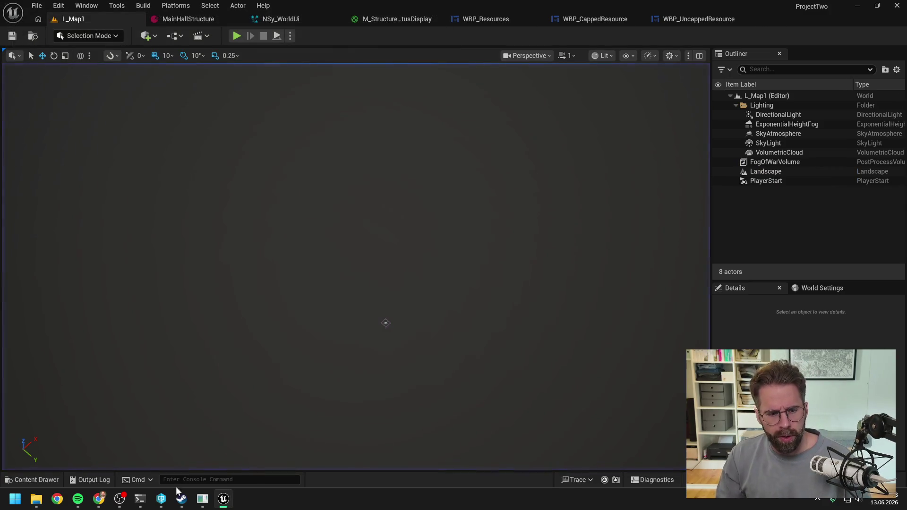
- Run /compact in the Claude Code terminal, then return to the Unreal editor
{"action": "left_click", "coordinate": [137, 500]}
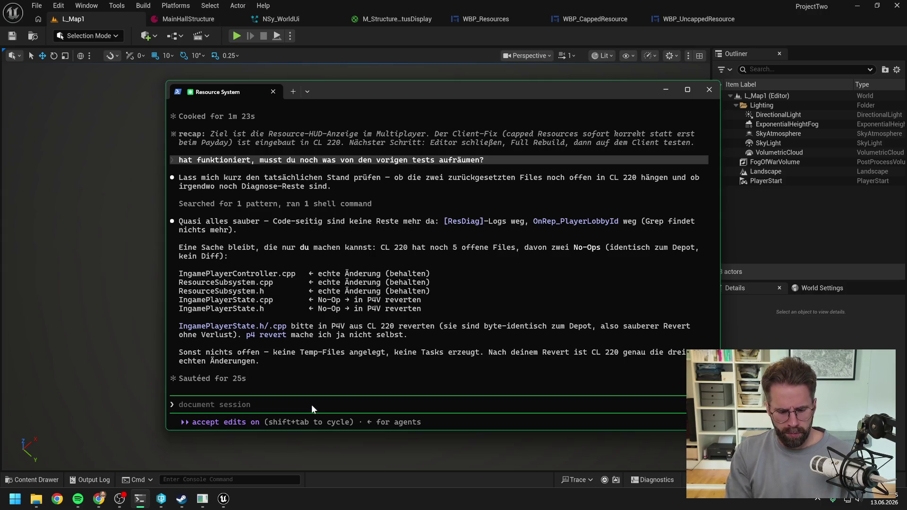
{"action": "type", "text": "/compac"}
{"action": "key", "text": "Return"}
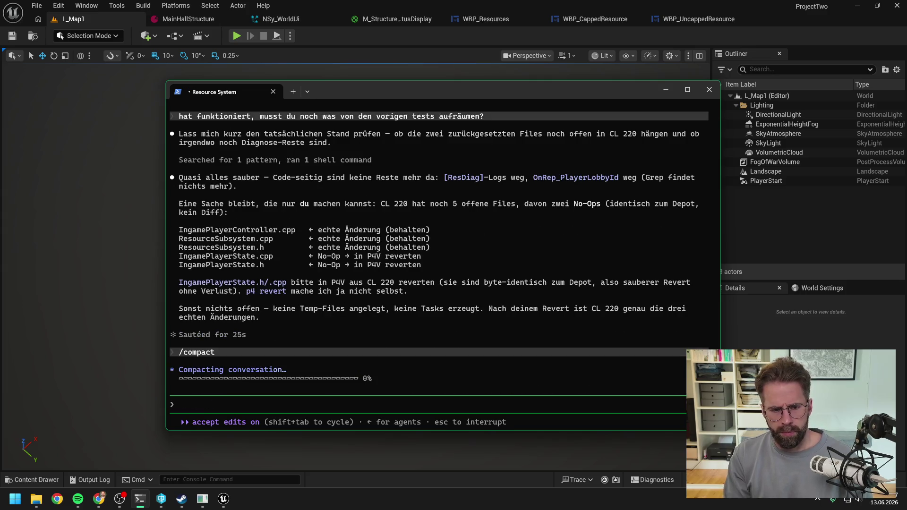
{"action": "key", "text": "alt+Tab"}
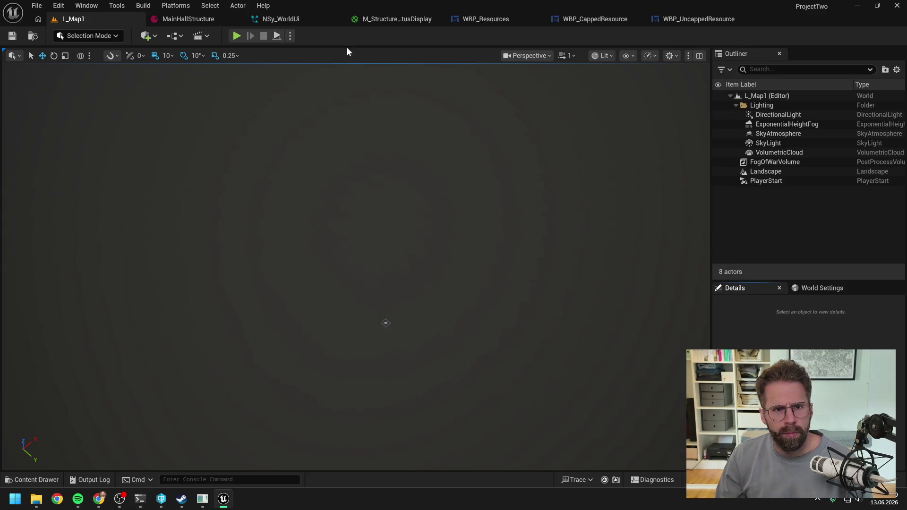
- Open WBP_CappedResource's HandleLocalPlayerResourcesChanged function graph and inspect its Resource variable
{"action": "left_click", "coordinate": [491, 20]}
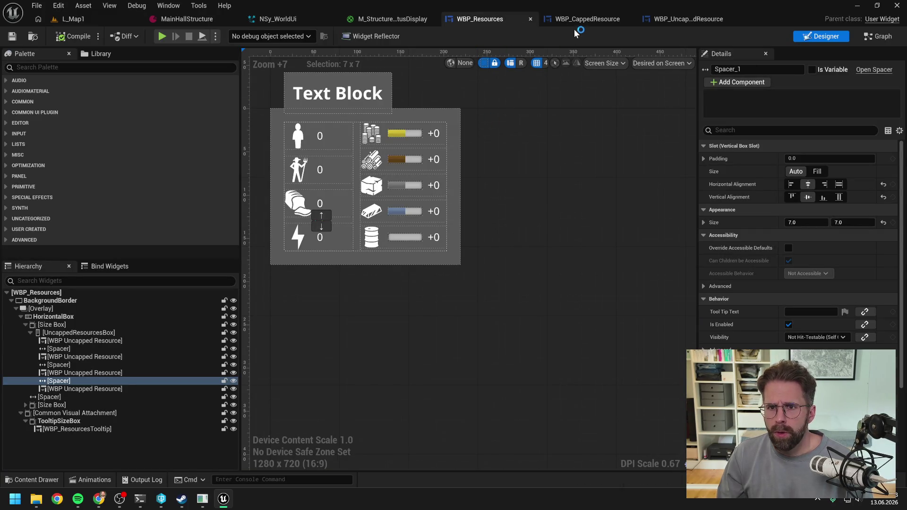
{"action": "left_click", "coordinate": [610, 21]}
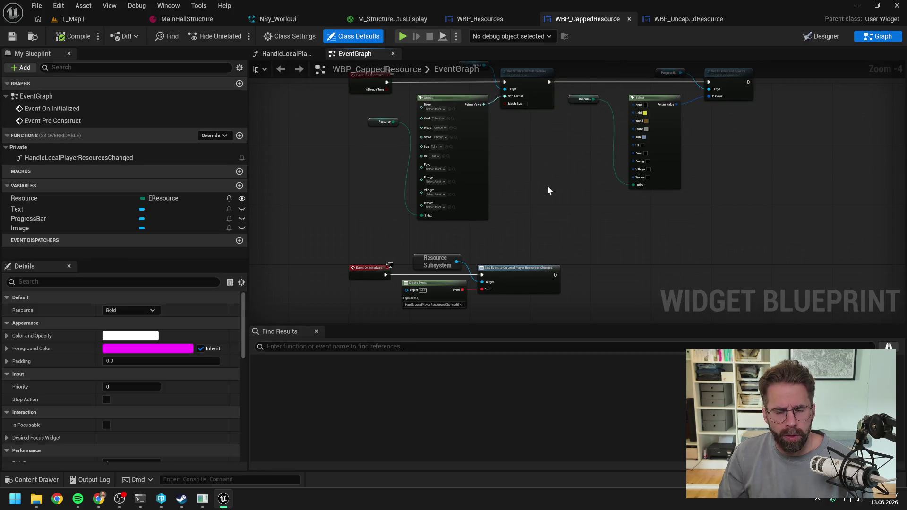
{"action": "left_click", "coordinate": [107, 157]}
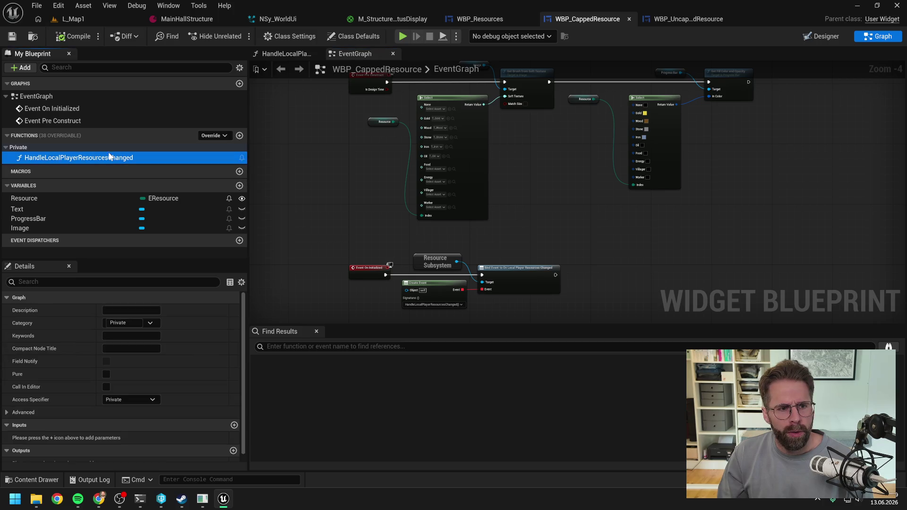
{"action": "double_click", "coordinate": [107, 157]}
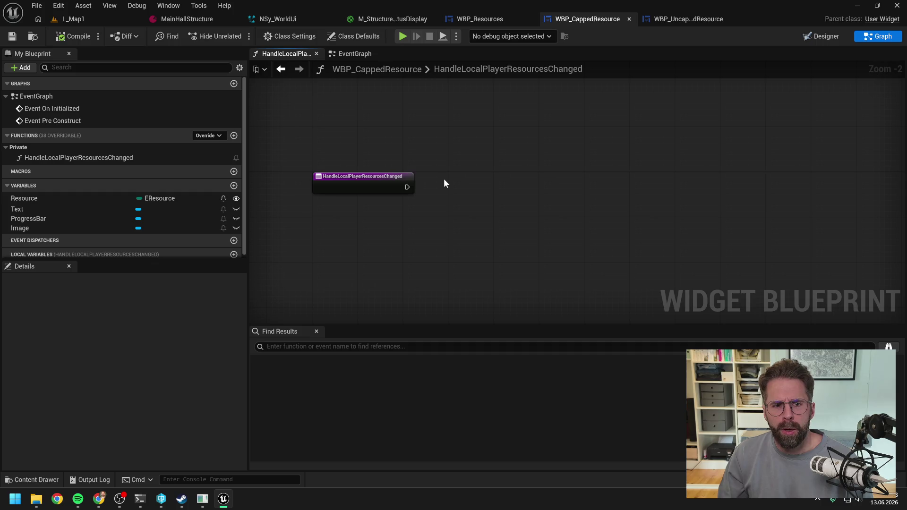
{"action": "left_click_drag", "start_coordinate": [444, 180], "coordinate": [446, 195]}
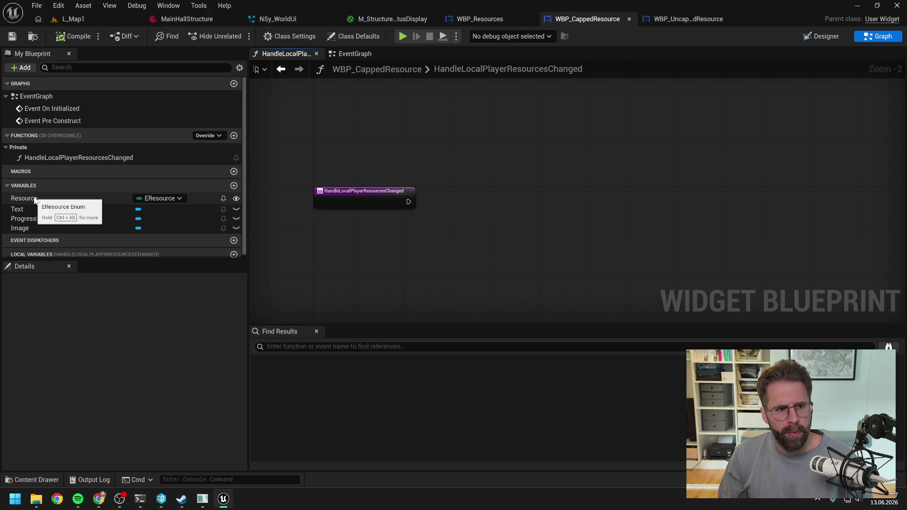
{"action": "left_click", "coordinate": [83, 199]}
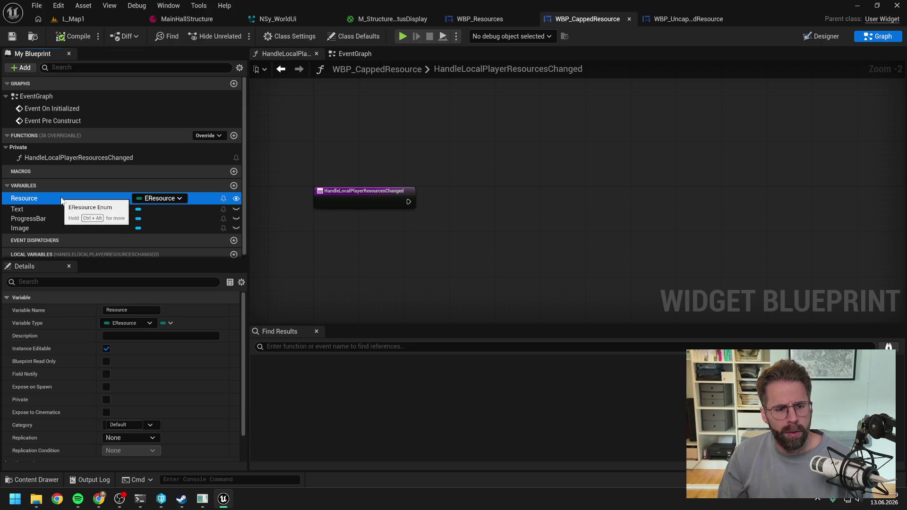
{"action": "left_click", "coordinate": [473, 227]}
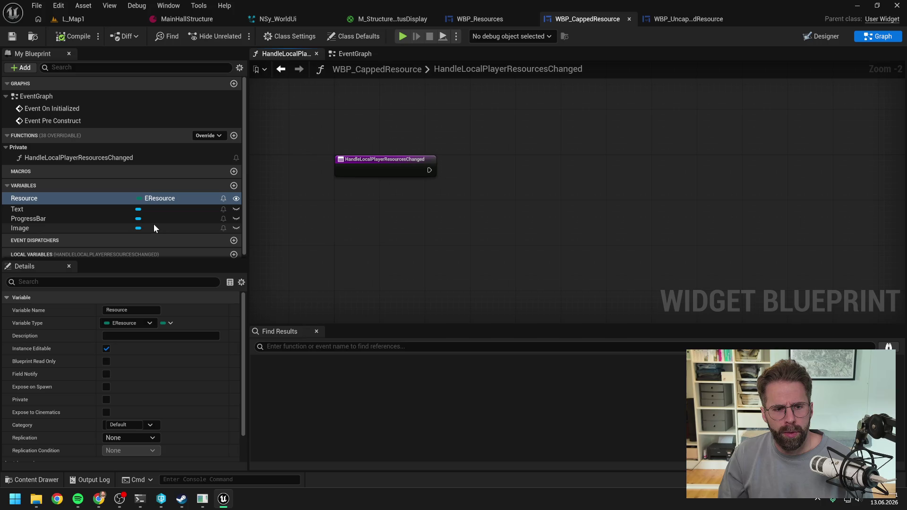
{"action": "scroll", "coordinate": [183, 214], "scroll_direction": "down", "scroll_amount": 1}
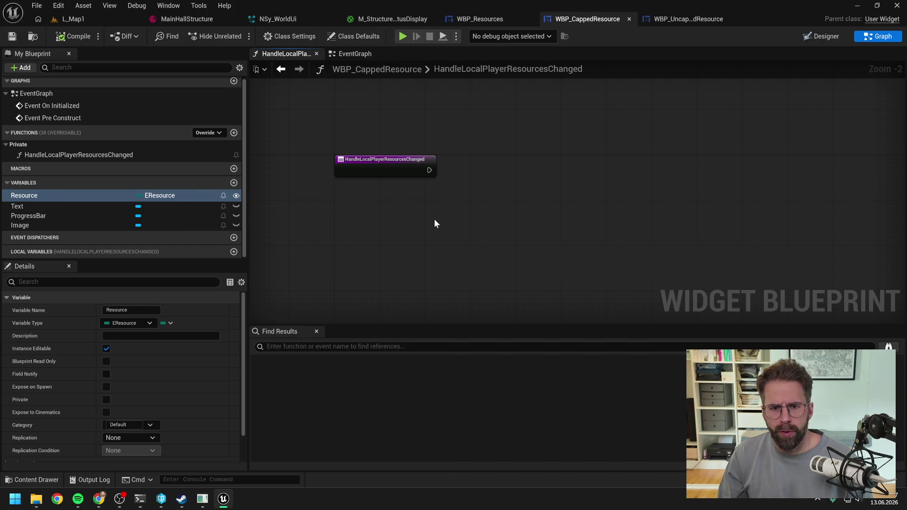
- Add a Resource Subsystem node under the entry node, then compile and save WBP_CappedResource
{"action": "right_click", "coordinate": [410, 213]}
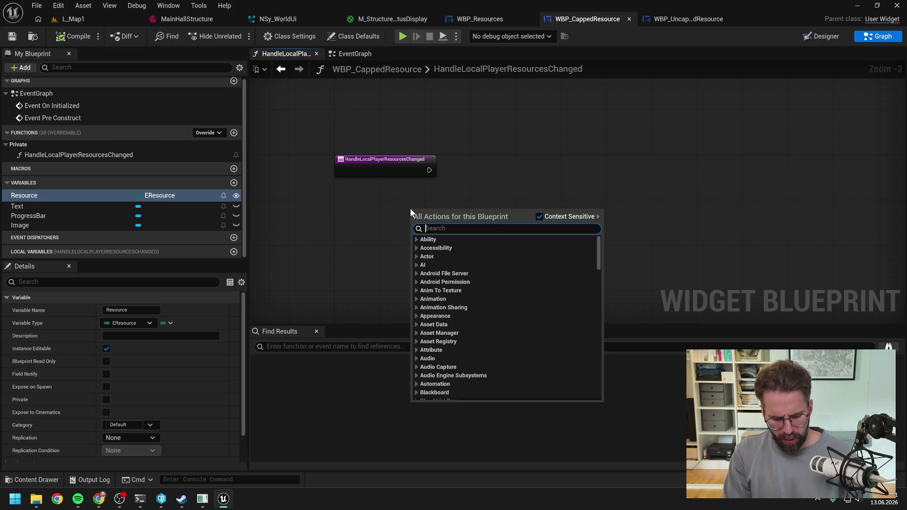
{"action": "type", "text": "res"}
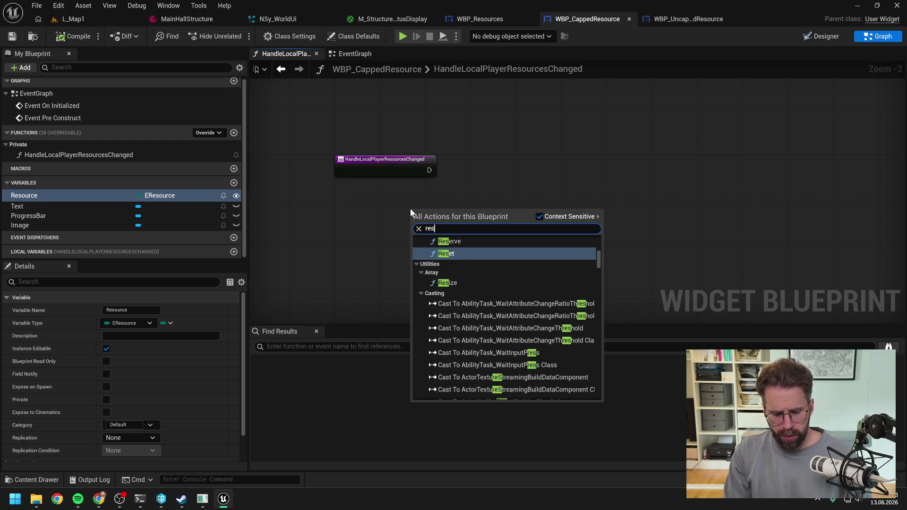
{"action": "type", "text": "ou sub"}
{"action": "key", "text": "Return"}
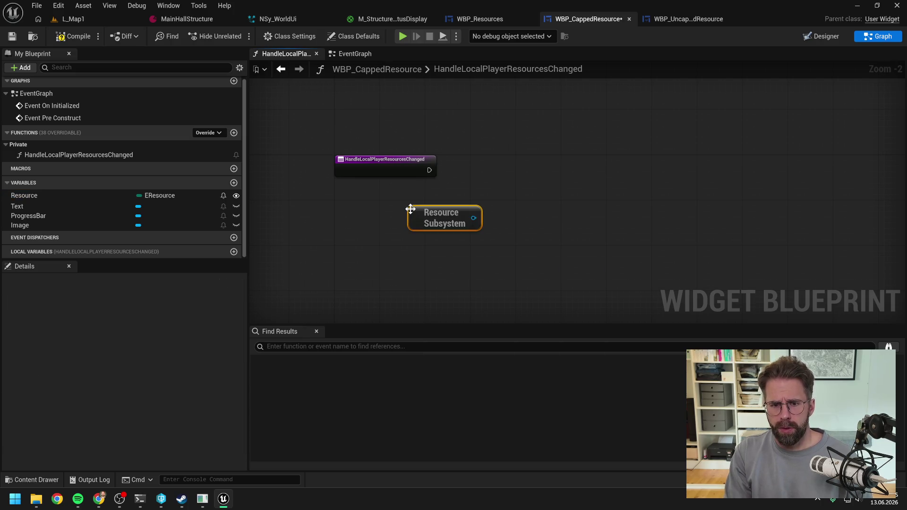
{"action": "left_click_drag", "start_coordinate": [473, 218], "coordinate": [532, 223]}
{"action": "type", "text": "payda"}
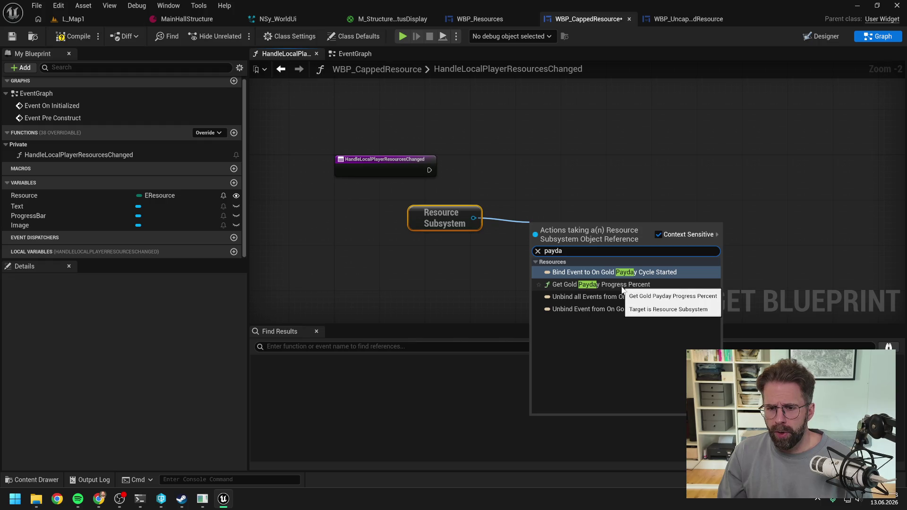
{"action": "left_click", "coordinate": [540, 173]}
{"action": "left_click_drag", "start_coordinate": [449, 216], "coordinate": [411, 216]}
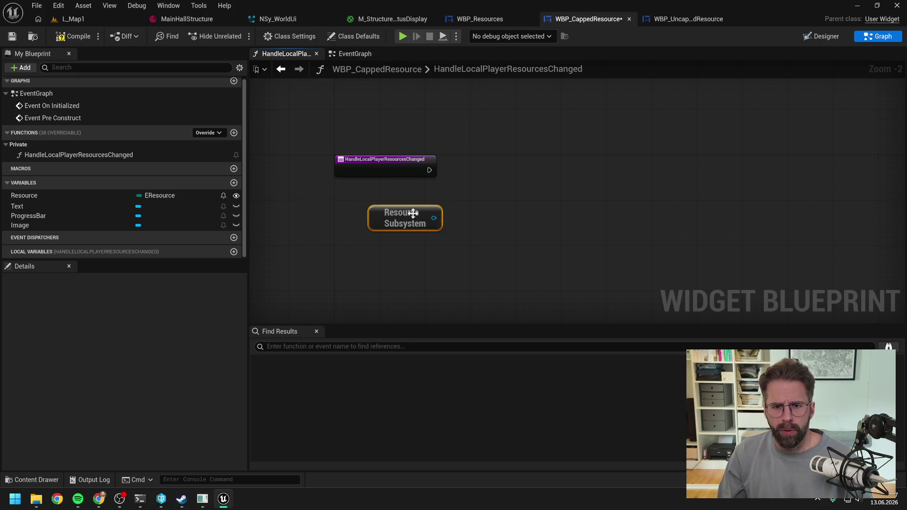
{"action": "left_click", "coordinate": [74, 36]}
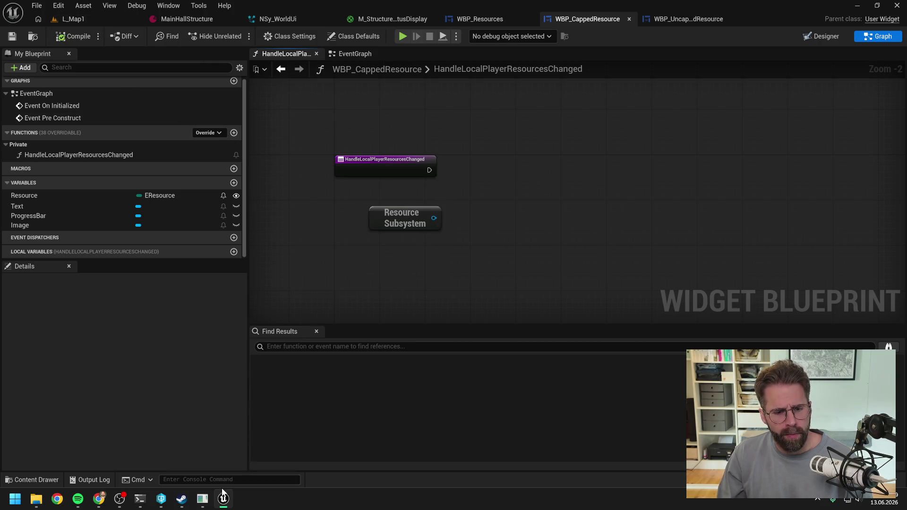
{"action": "left_click", "coordinate": [141, 499]}
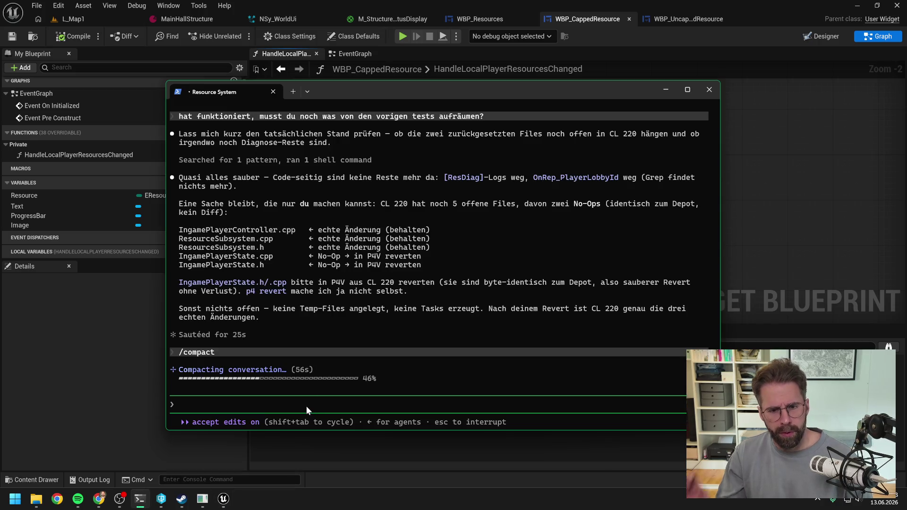
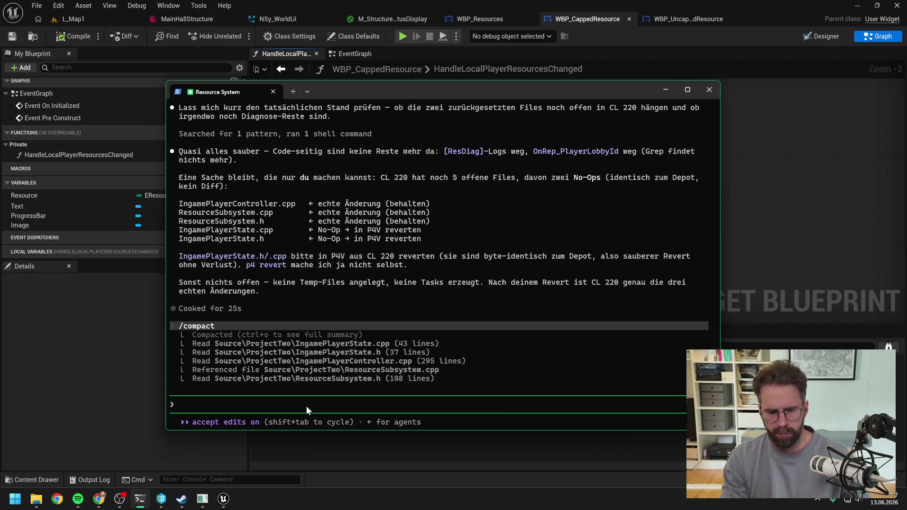
- Draft a German request for GetResourcePerPayday on Gold, Wood, Stone, Iron and Oil, noting a 30-second payday
{"action": "type", "text": "als n"}
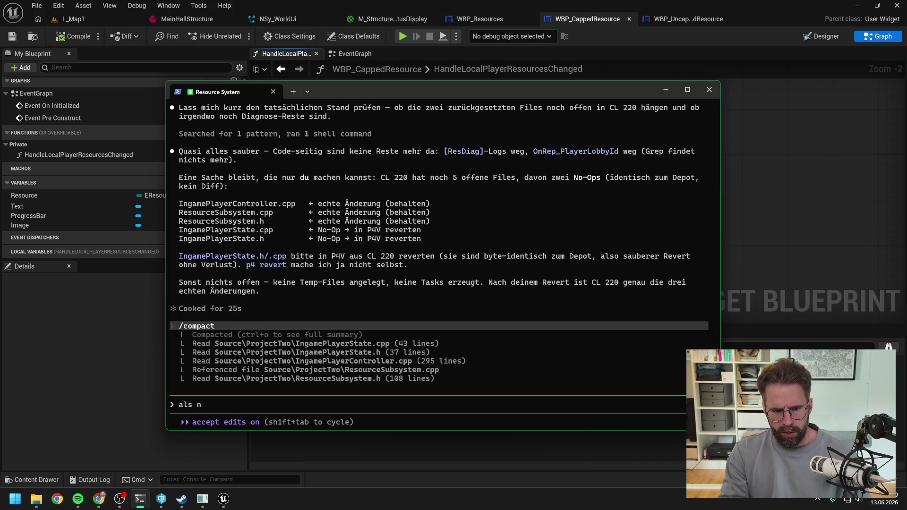
{"action": "type", "text": "ächstes brauche ich ResourcePe"}
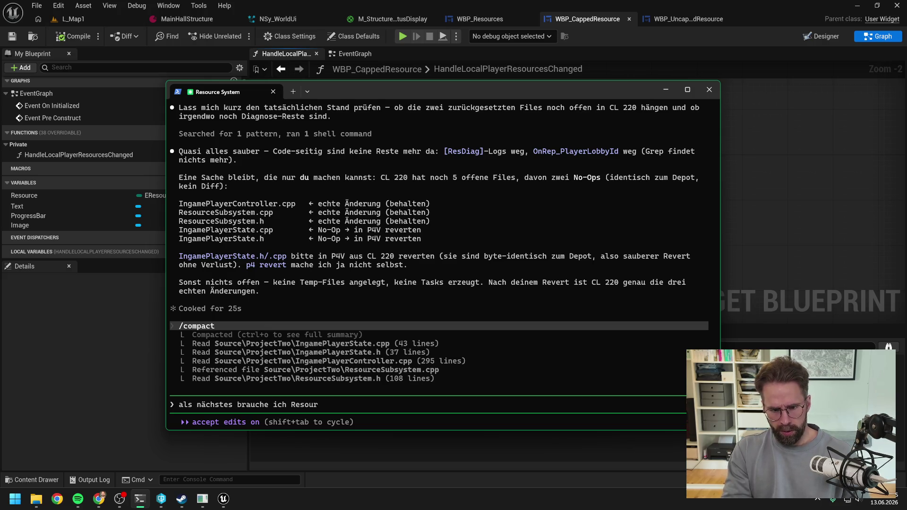
{"action": "key", "text": "BackSpace"}
{"action": "key", "text": "BackSpace"}
{"action": "key", "text": "BackSpace"}
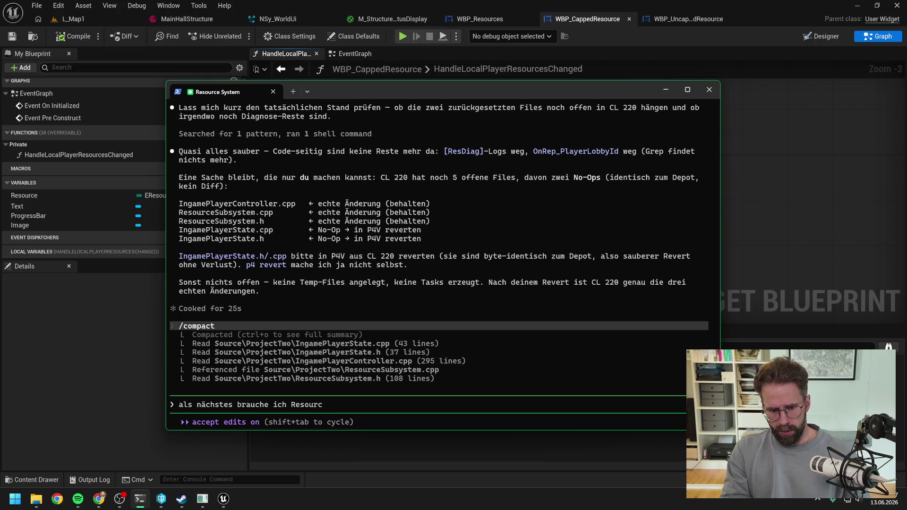
{"action": "type", "text": "GetResourcePerPayday"}
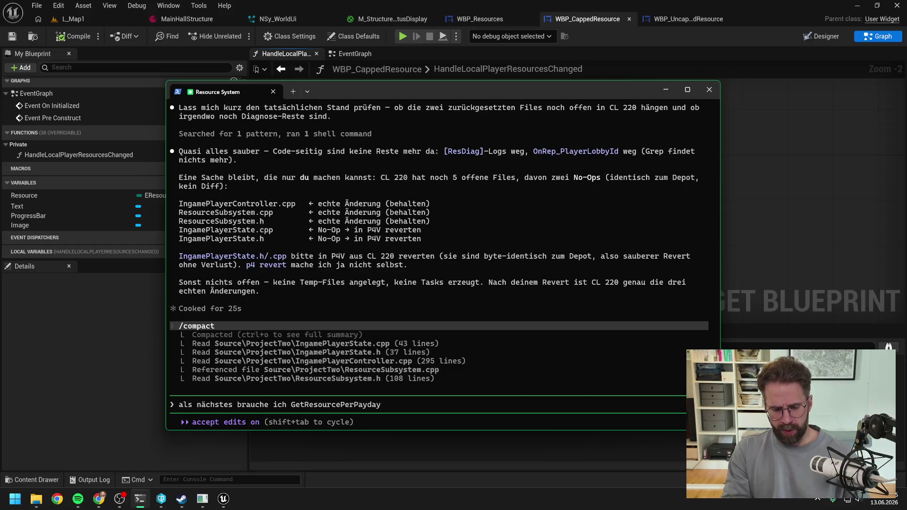
{"action": "type", "text": " für unsere CappedResources, also Gold, Woo"}
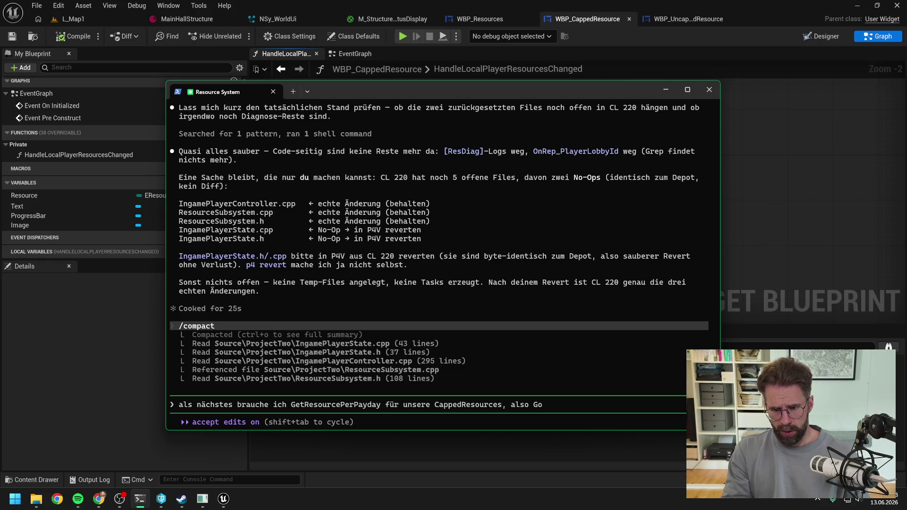
{"action": "key", "text": "BackSpace"}
{"action": "key", "text": "BackSpace"}
{"action": "key", "text": "BackSpace"}
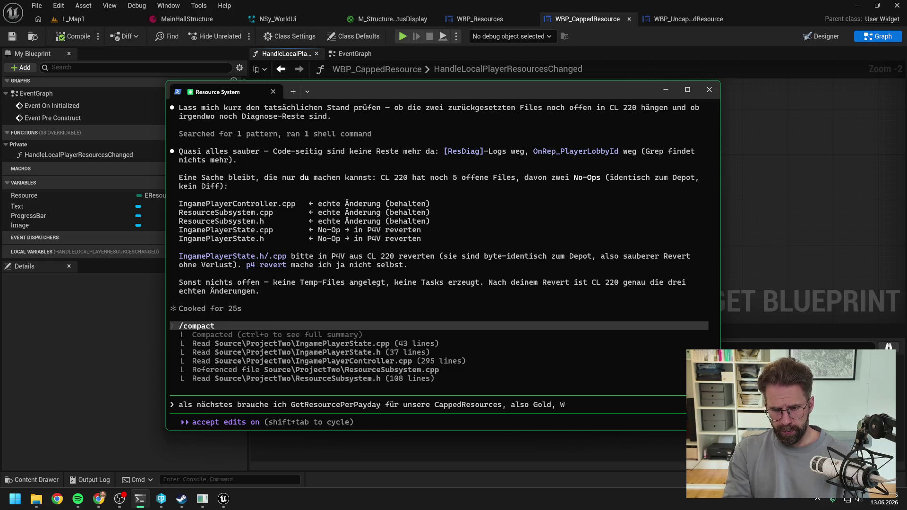
{"action": "type", "text": ", Wood,"}
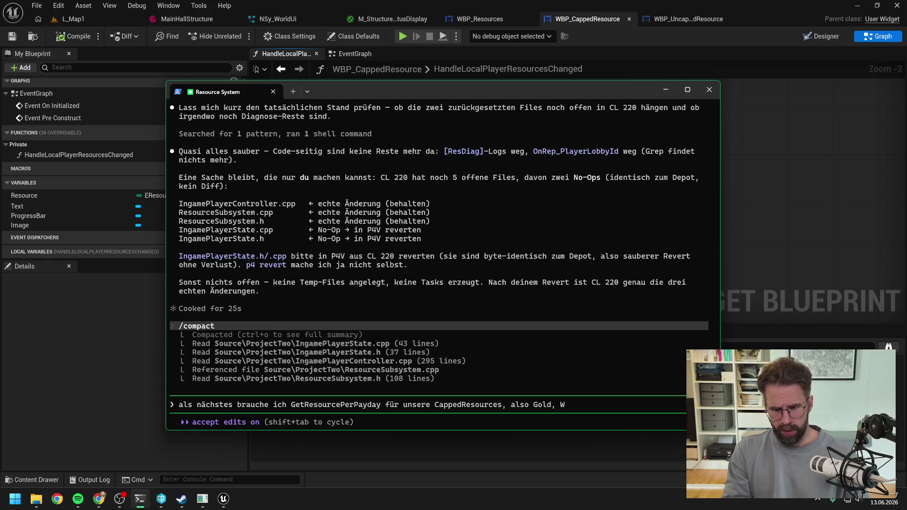
{"action": "type", "text": " Stone"}
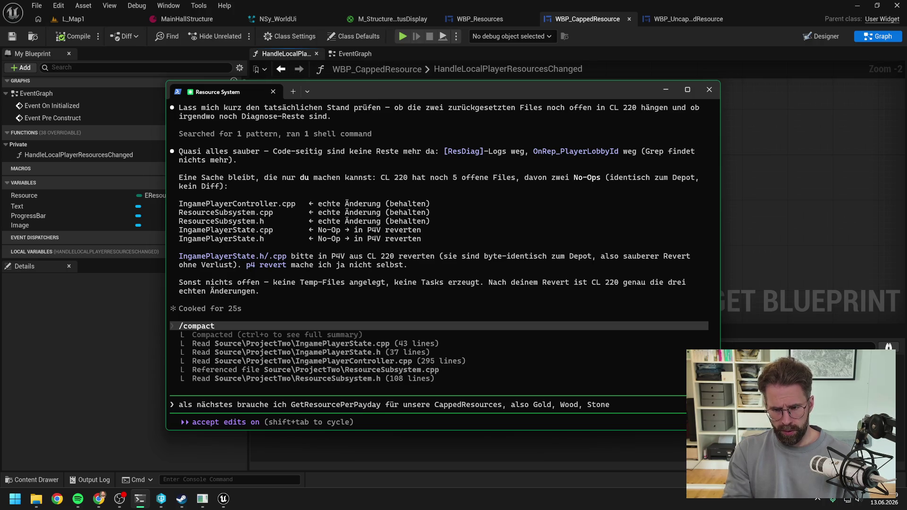
{"action": "type", "text": ", Iron und Oil. T"}
{"action": "type", "text": "hese "}
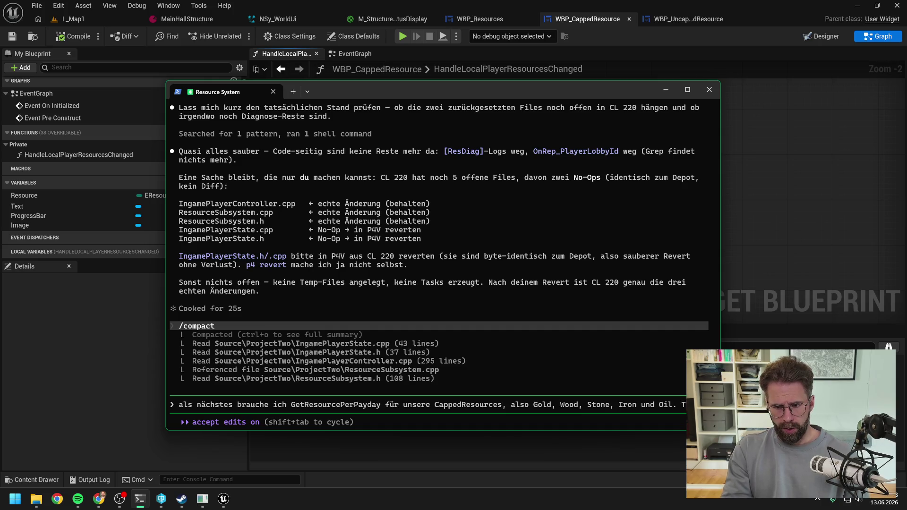
{"action": "type", "text": "are B"}
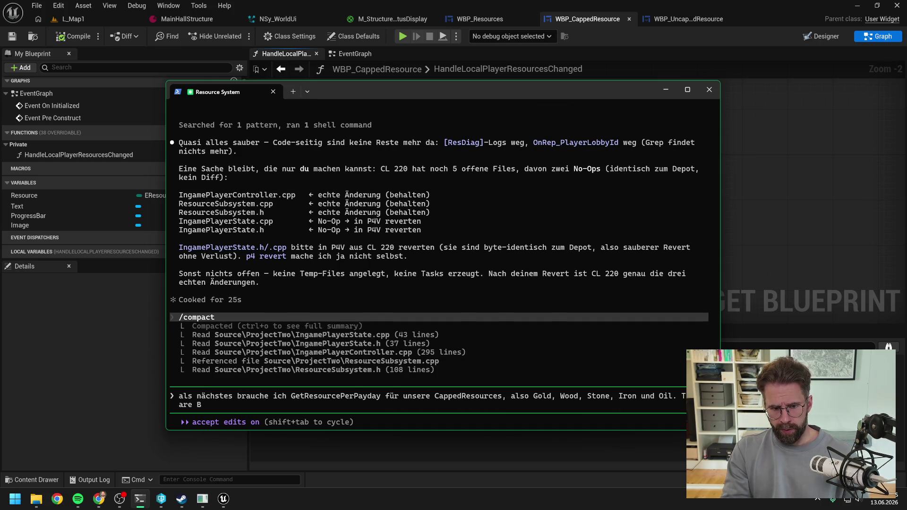
{"action": "type", "text": "illions macht es"}
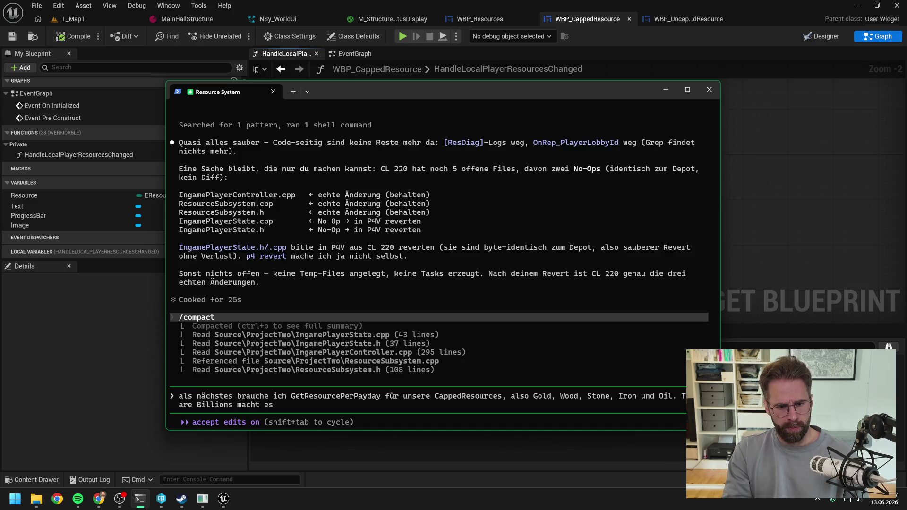
{"action": "type", "text": " folgendermaßen."}
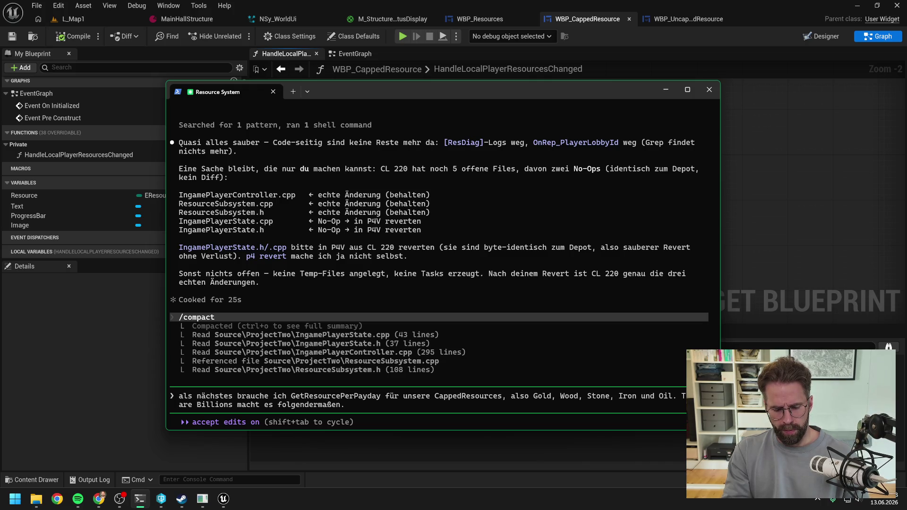
{"action": "type", "text": " Ein Payday d"}
{"action": "type", "text": "aiuer"}
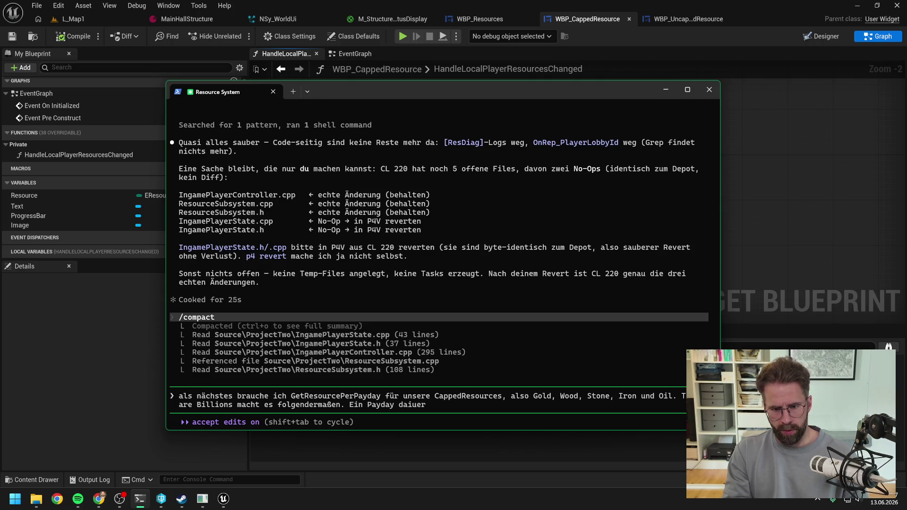
{"action": "key", "text": "BackSpace"}
{"action": "key", "text": "BackSpace"}
{"action": "key", "text": "BackSpace"}
{"action": "key", "text": "BackSpace"}
{"action": "type", "text": "uert 30"}
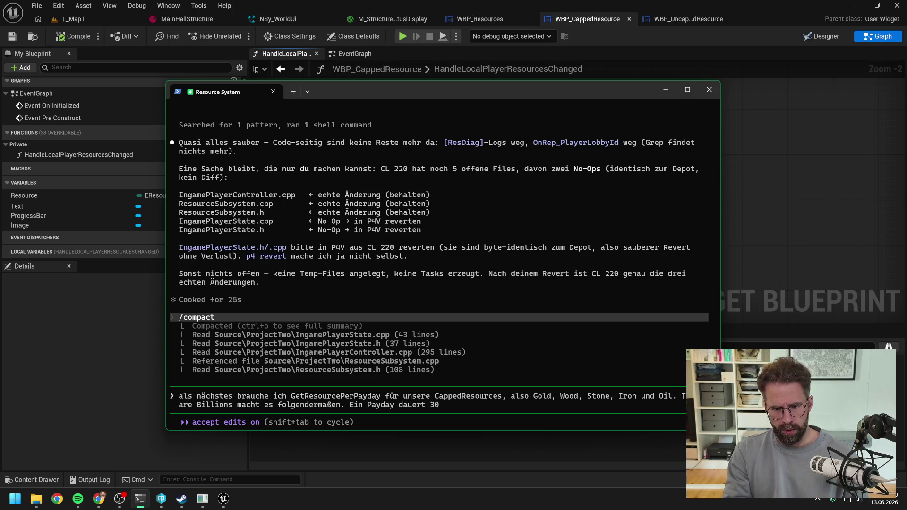
{"action": "type", "text": " Sekunden."}
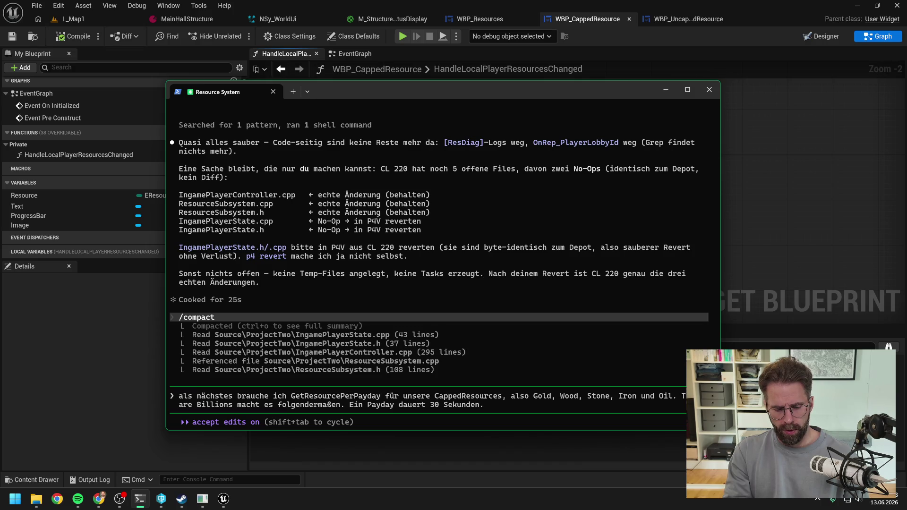
{"action": "type", "text": " im Ui"}
{"action": "key", "text": "BackSpace"}
{"action": "key", "text": "BackSpace"}
{"action": "key", "text": "BackSpace"}
- Explain that 30 real seconds equal 8 in-game hours, so time and days can be tracked
{"action": "type", "text": "Im Ui steh"}
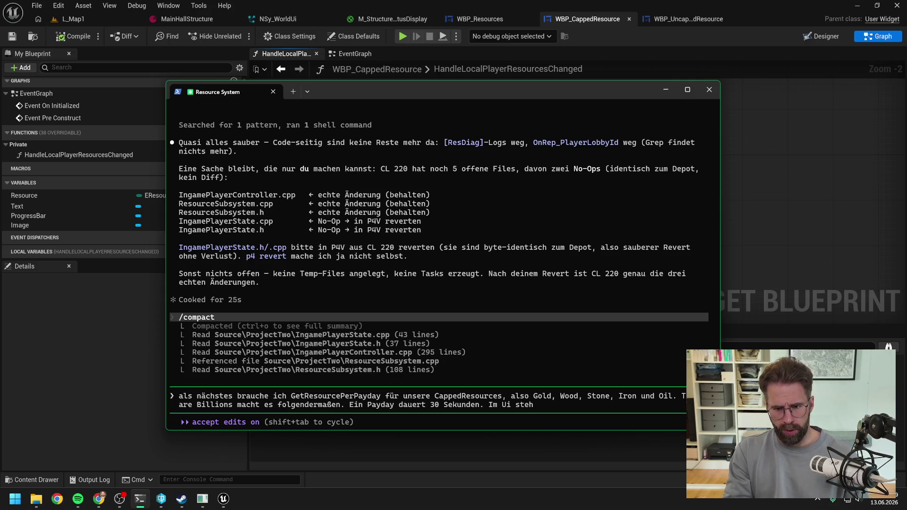
{"action": "type", "text": "t Resource"}
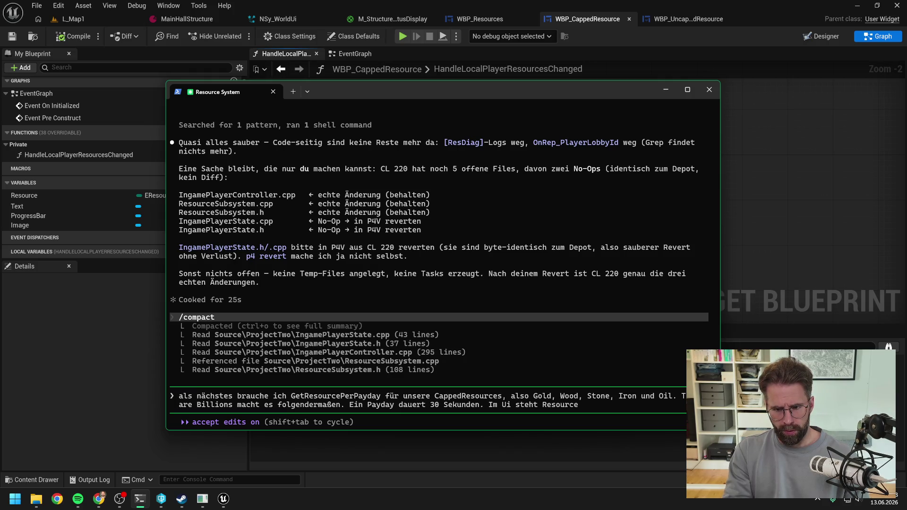
{"action": "type", "text": " per 8"}
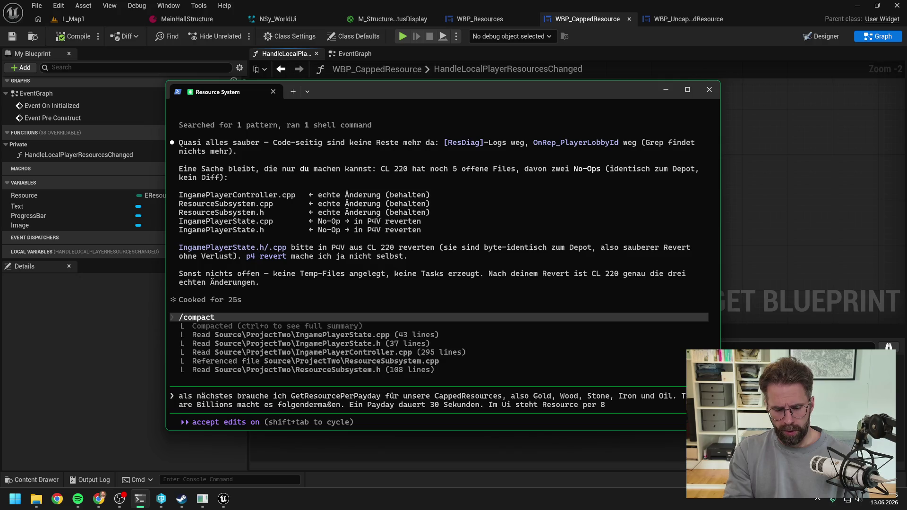
{"action": "type", "text": " hours. Heißt"}
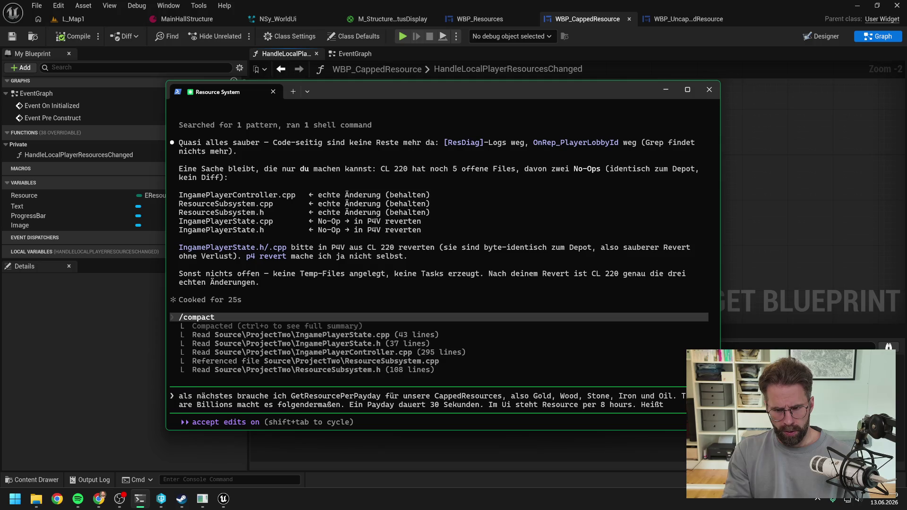
{"action": "type", "text": " 30 Sekunden Ec"}
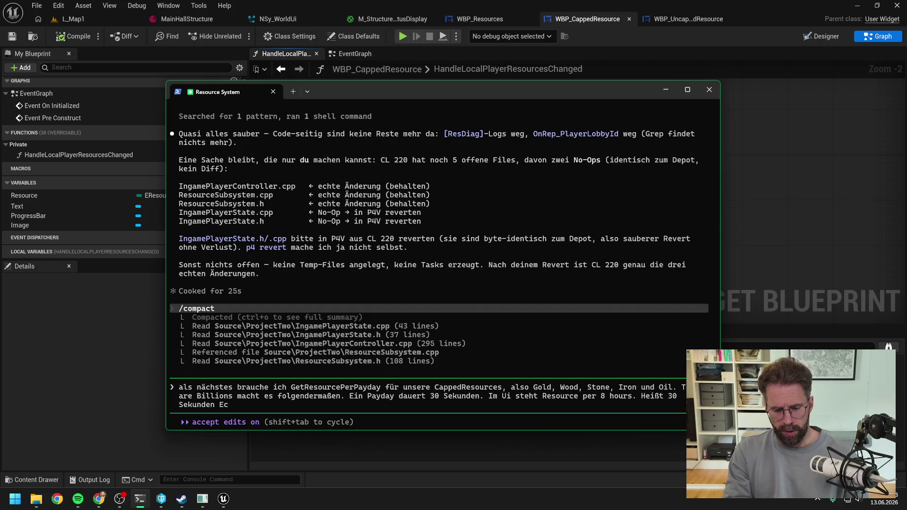
{"action": "type", "text": "htzeit sind 8 Stunden IngameZ"}
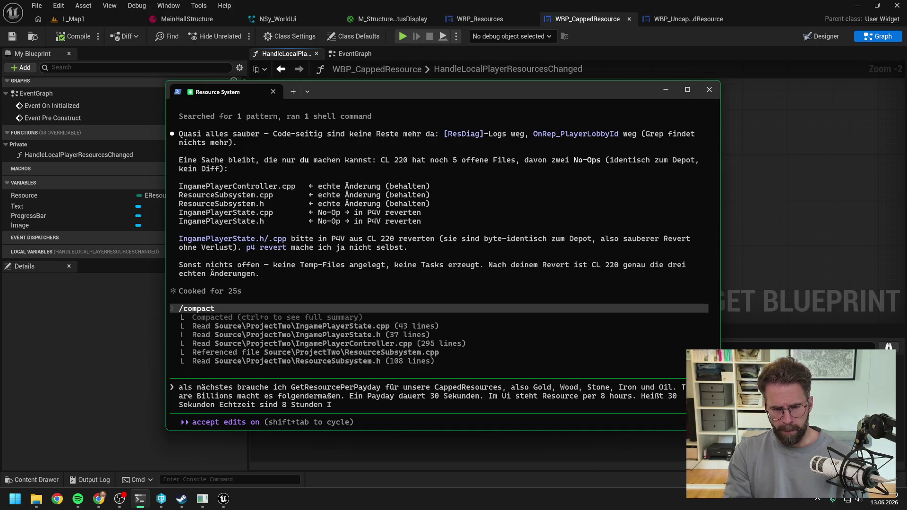
{"action": "key", "text": "BackSpace"}
{"action": "type", "text": "Zeit. Wir können also auch direkt eine"}
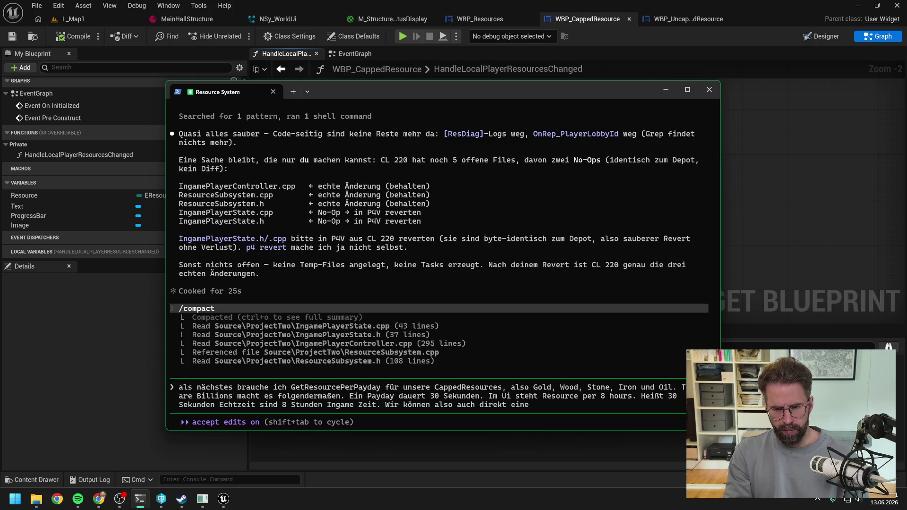
{"action": "type", "text": " Uhrzeit"}
{"action": "type", "text": " track"}
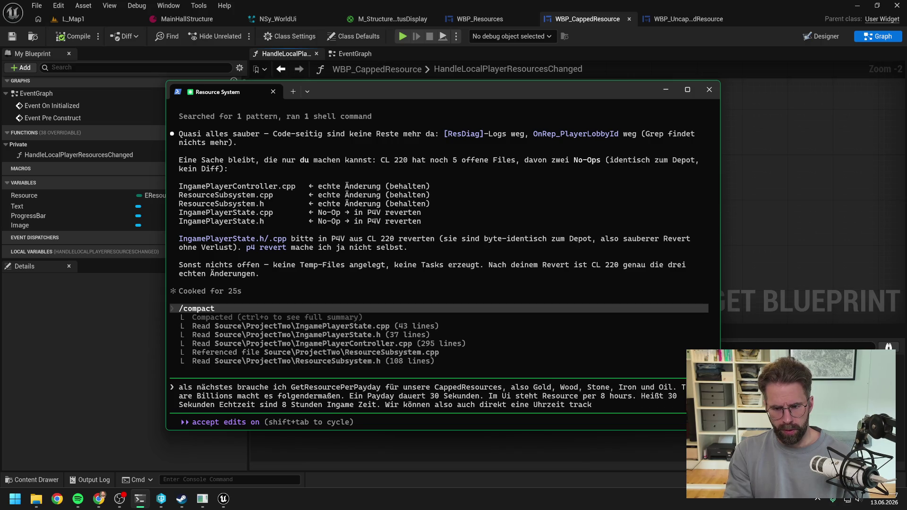
{"action": "type", "text": "en bzw. Tage"}
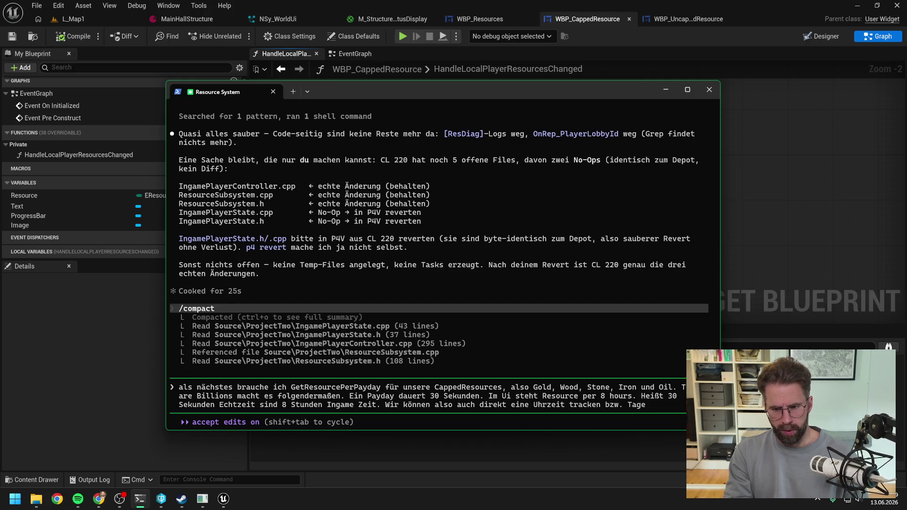
{"action": "type", "text": " zählen wir bei TAB:"}
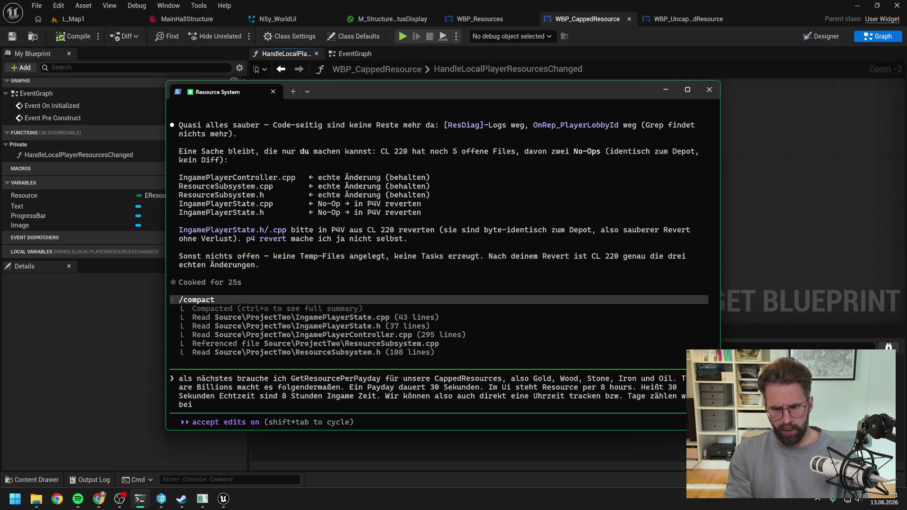
{"action": "key", "text": "BackSpace"}
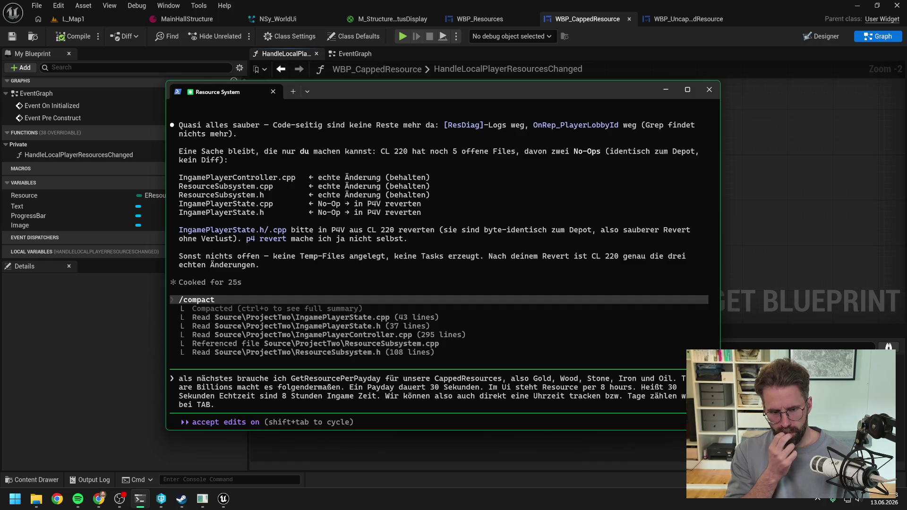
- Add that TAB shows the current day and hour of 24, checking the game's clock
{"action": "type", "text": "Tab"}
{"action": "type", "text": "AB zeigt"}
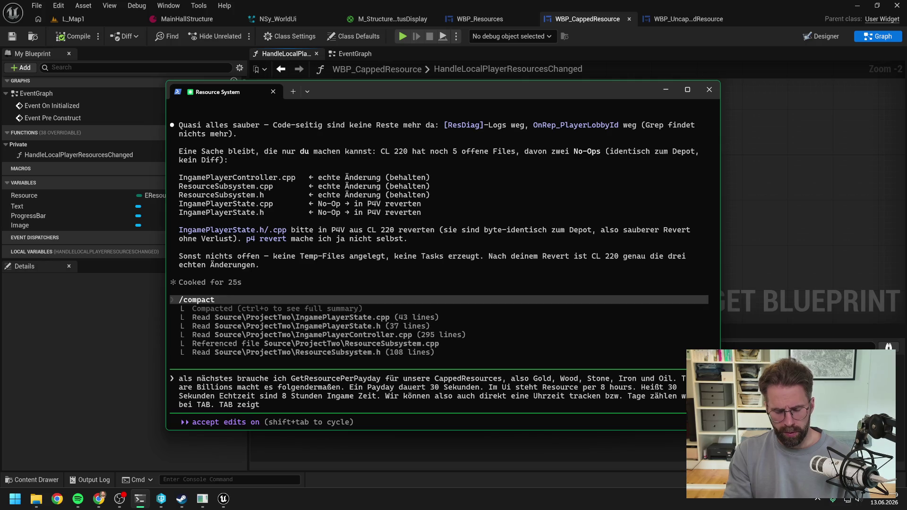
{"action": "type", "text": " aktuellen"}
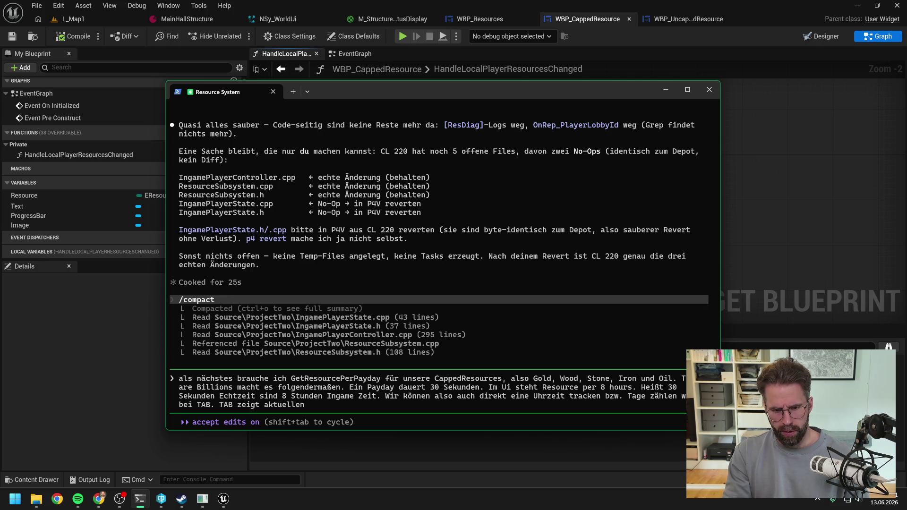
{"action": "type", "text": " Tag und akt"}
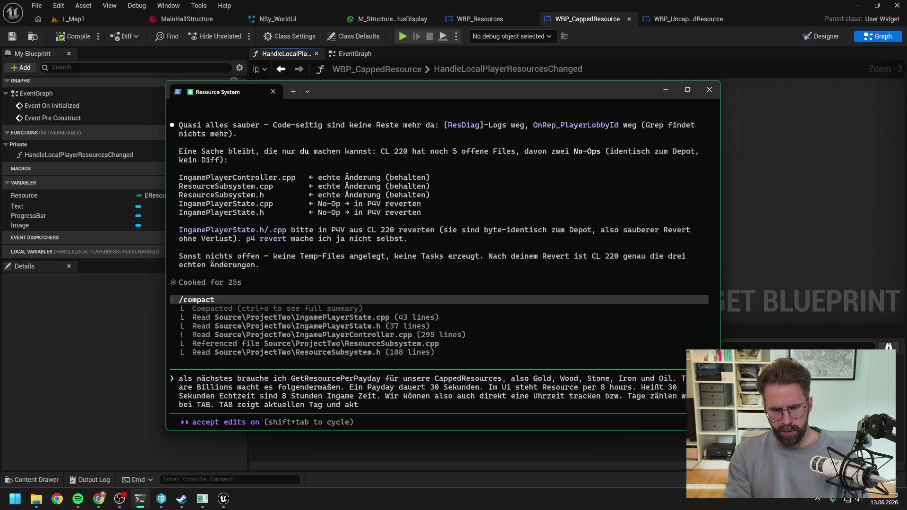
{"action": "type", "text": "uelle Stunde von 254"}
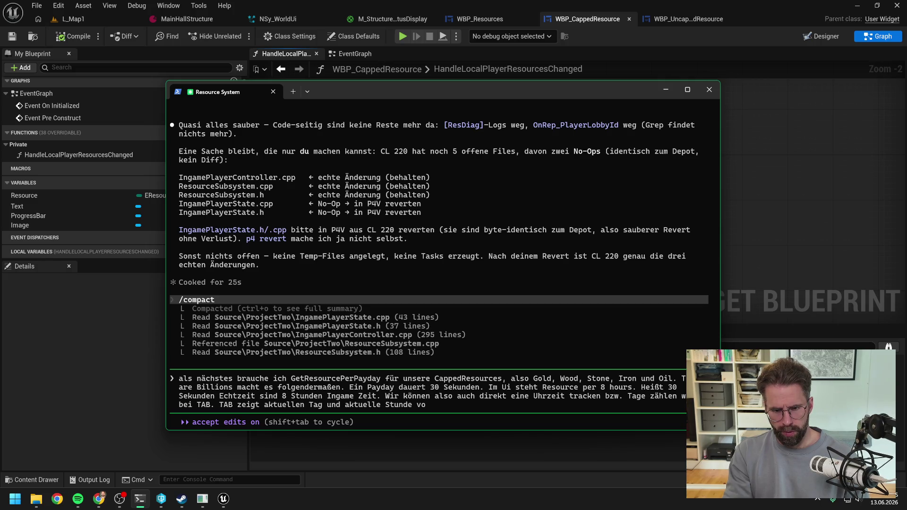
{"action": "key", "text": "BackSpace"}
{"action": "type", "text": "4 an"}
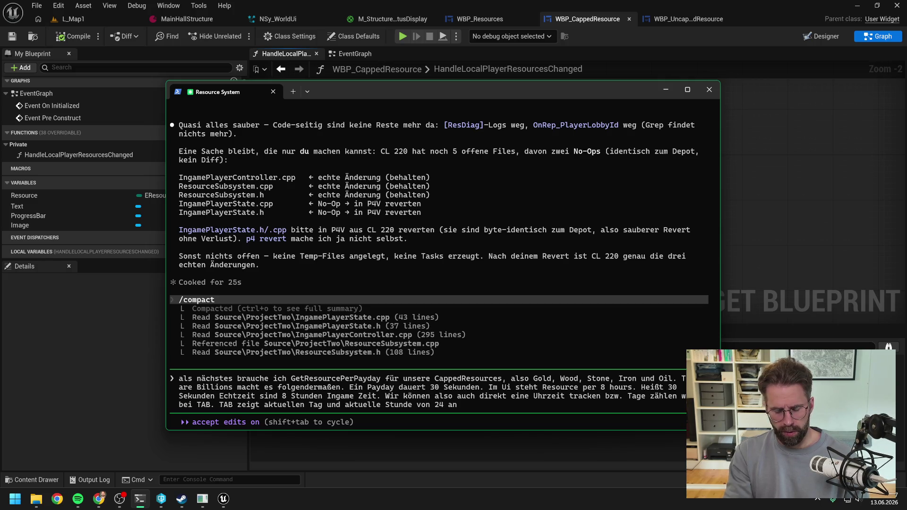
{"action": "type", "text": ", also z."}
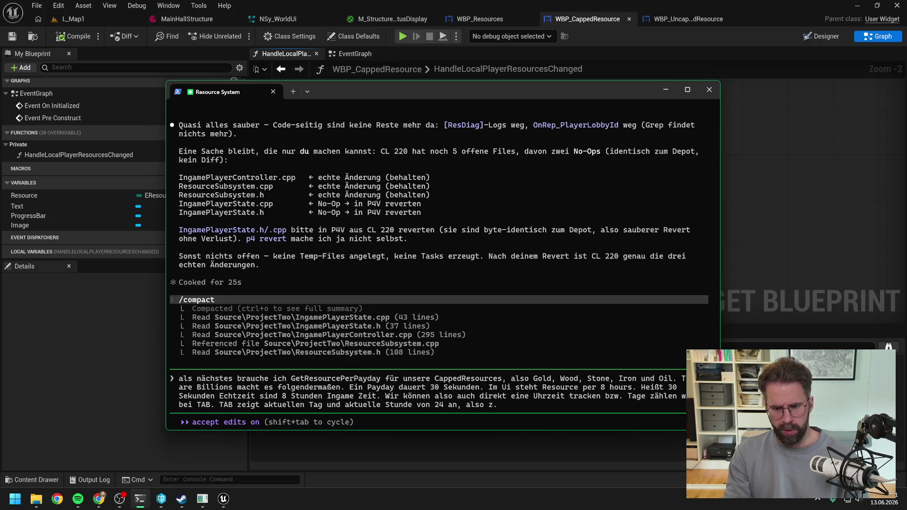
{"action": "left_click", "coordinate": [203, 500]}
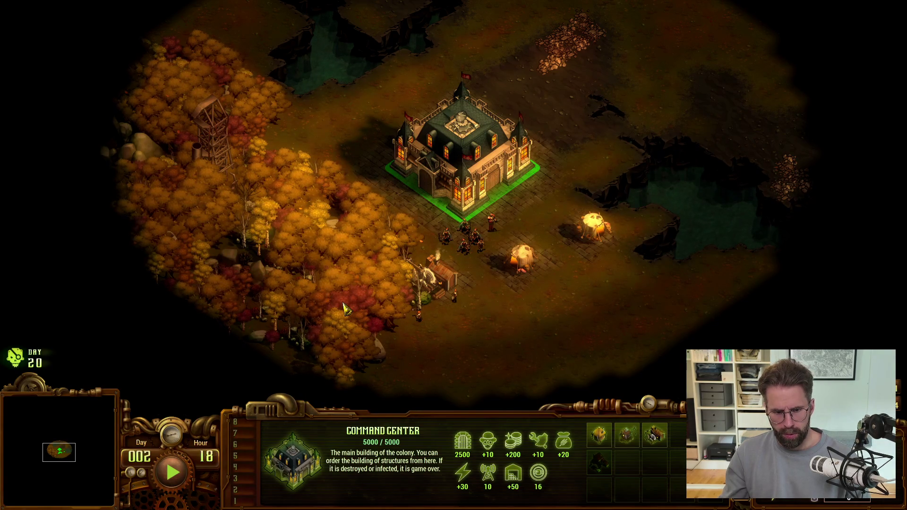
{"action": "key", "text": "alt+Tab"}
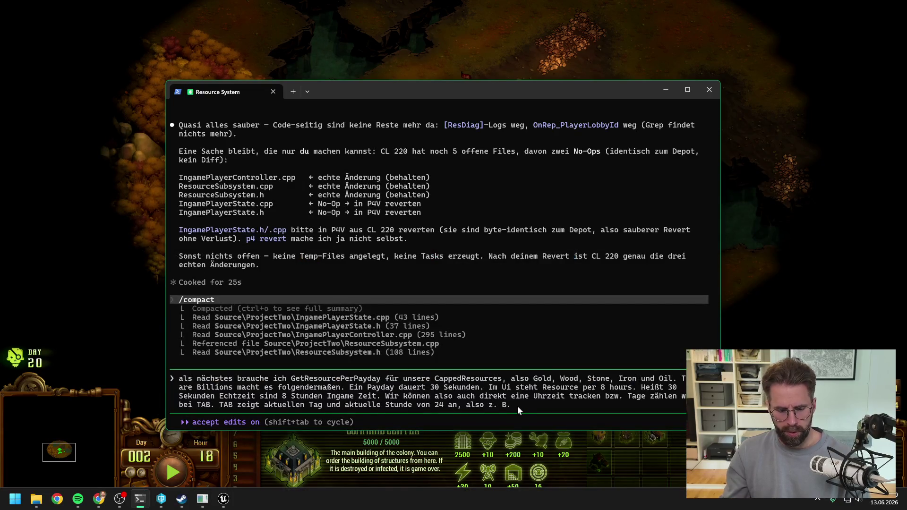
- Add the game's 'Day 001 Hour' clock format as an example to the prompt
{"action": "type", "text": "Day 001"}
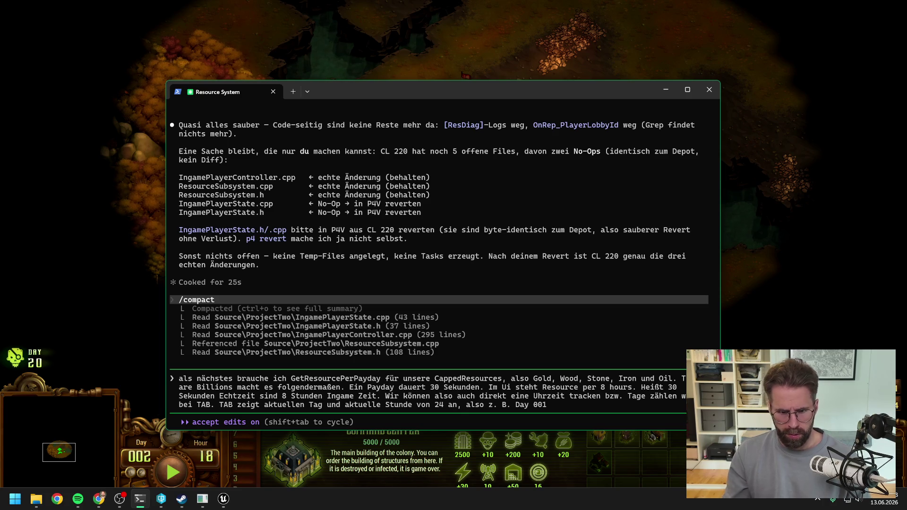
{"action": "left_click", "coordinate": [146, 289]}
{"action": "key", "text": "alt+Tab"}
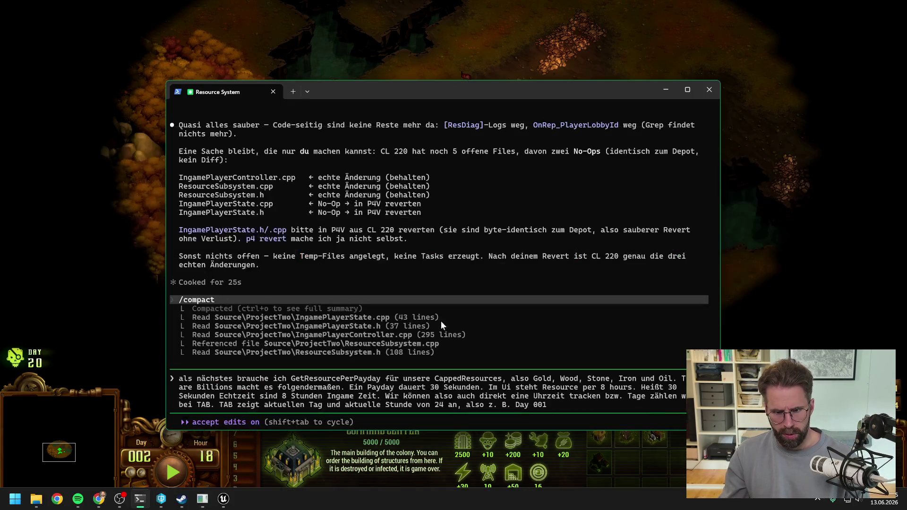
{"action": "type", "text": " Hour 11."}
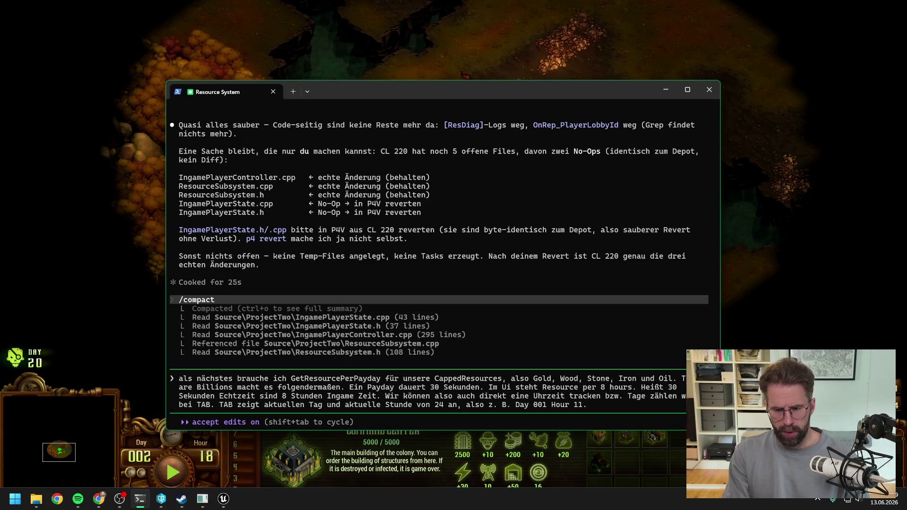
{"action": "type", "text": " Das"}
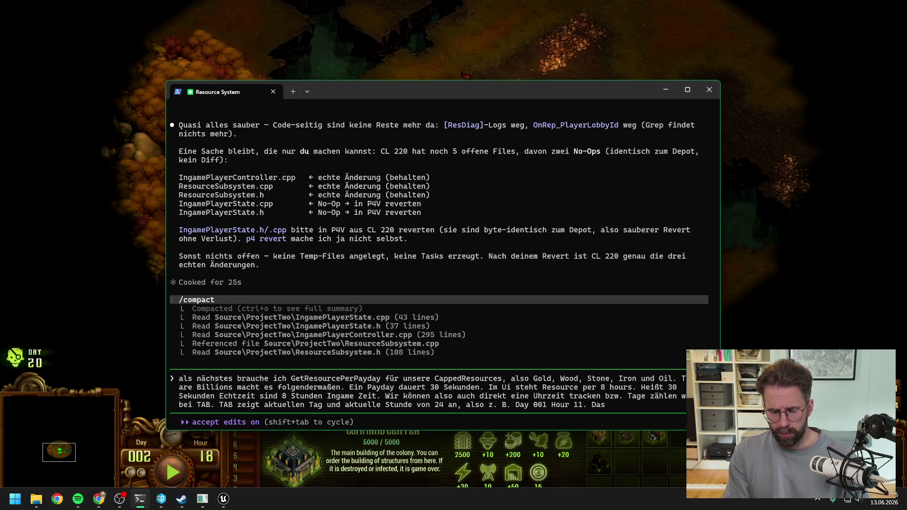
- Request a time tracker with an OnTimeChanged event, then bring the game to the front
{"action": "type", "text": " möchten wir"}
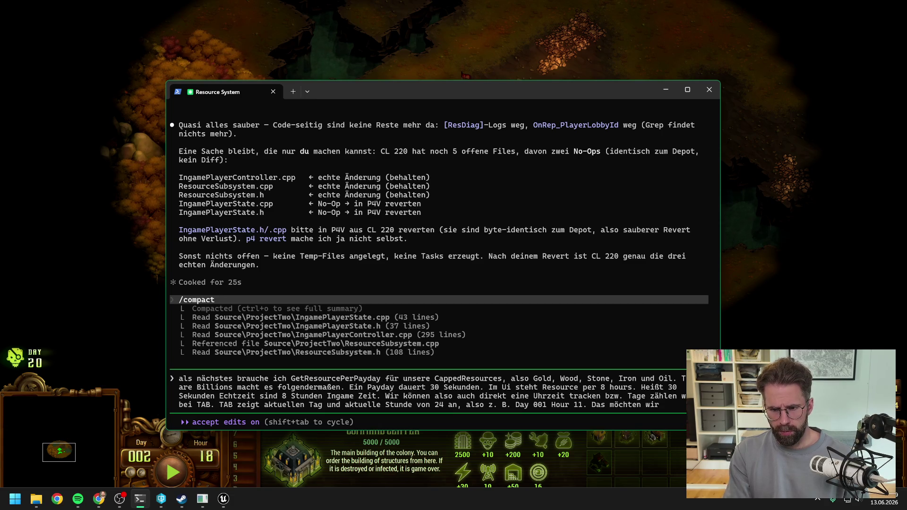
{"action": "type", "text": " so überne"}
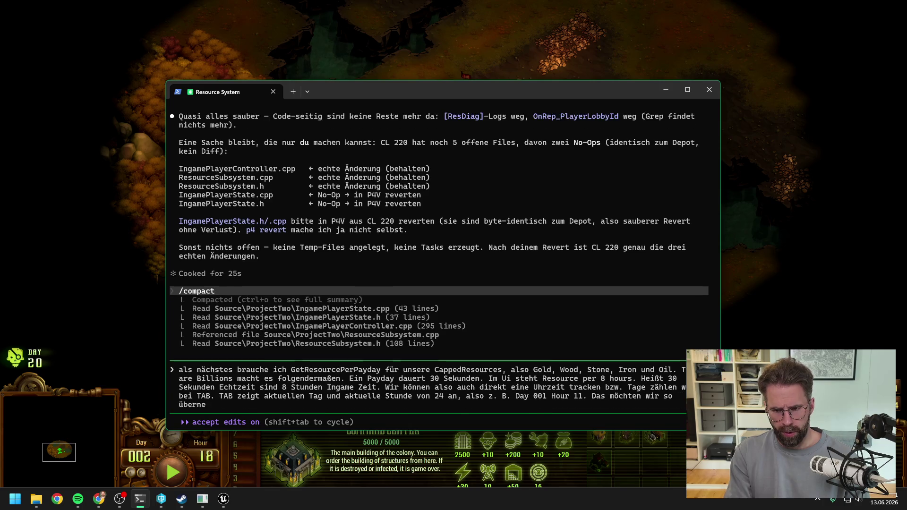
{"action": "type", "text": "hmen. Wir brauchen"}
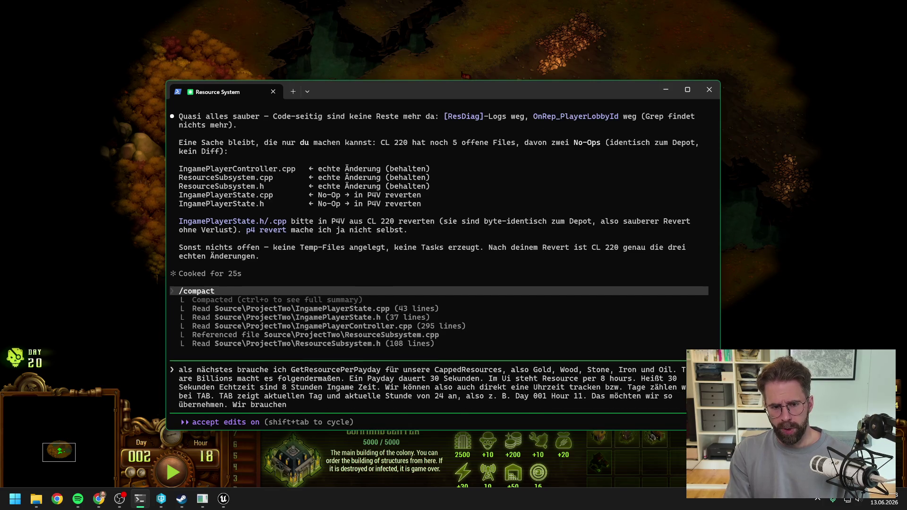
{"action": "type", "text": " also etwas d"}
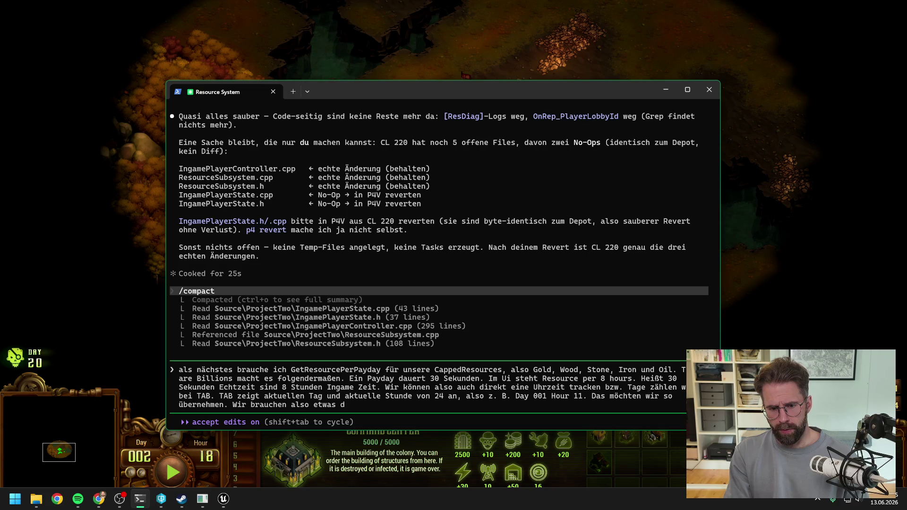
{"action": "type", "text": "ass die Zeit trackt und"}
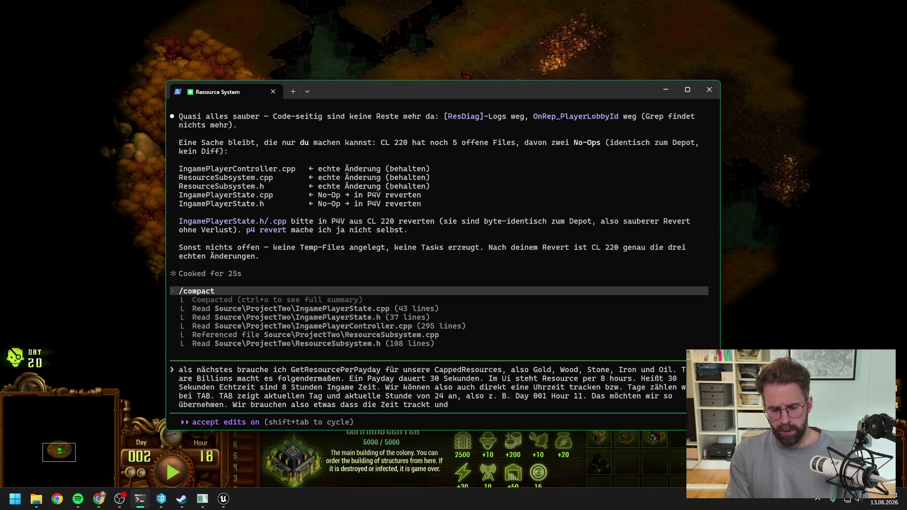
{"action": "type", "text": " am besten pusht, wenn"}
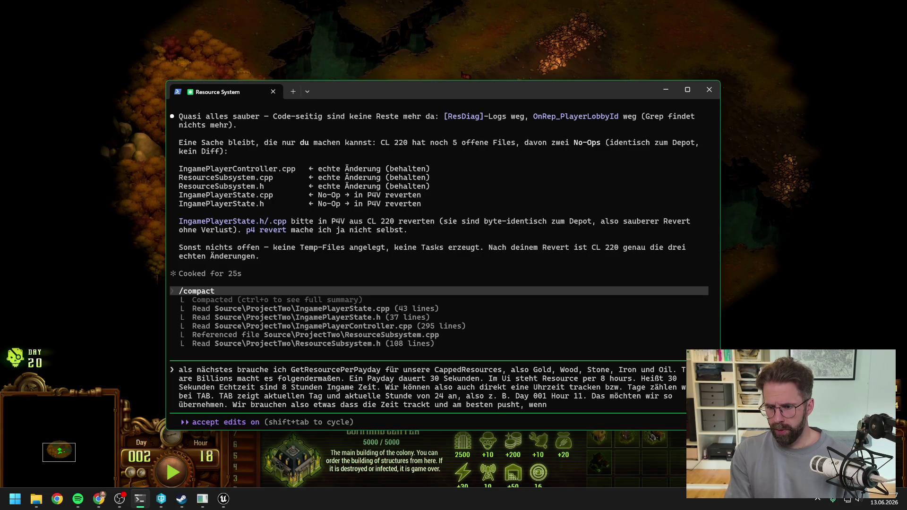
{"action": "type", "text": " sich eine"}
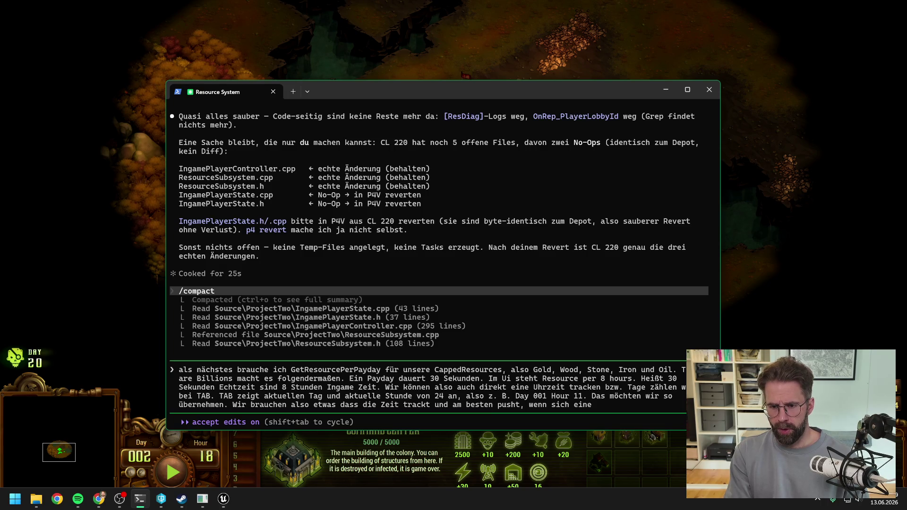
{"action": "type", "text": " hour verändetr"}
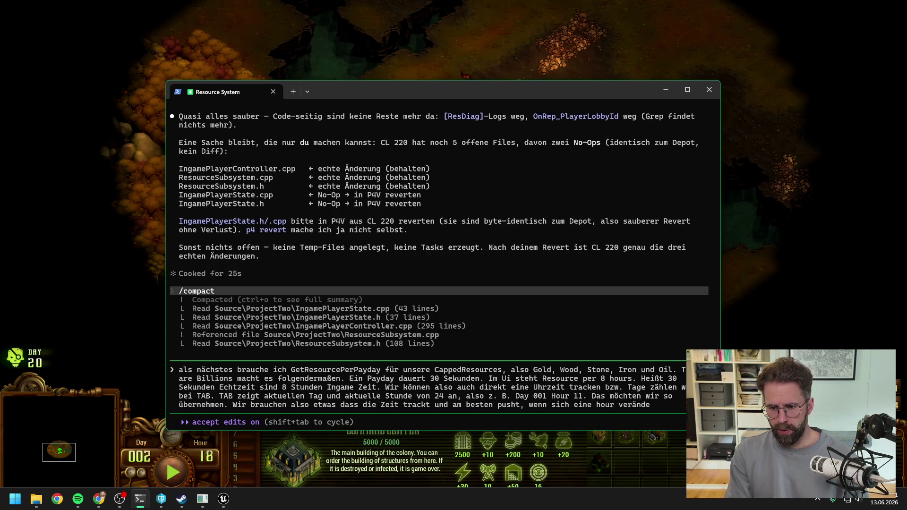
{"action": "key", "text": "BackSpace"}
{"action": "key", "text": "BackSpace"}
{"action": "type", "text": "."}
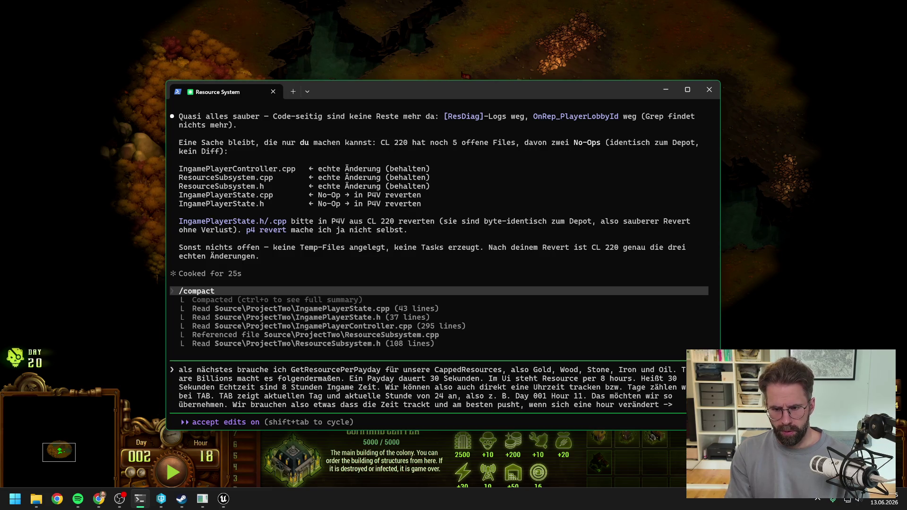
{"action": "type", "text": " OnTimeChanged."}
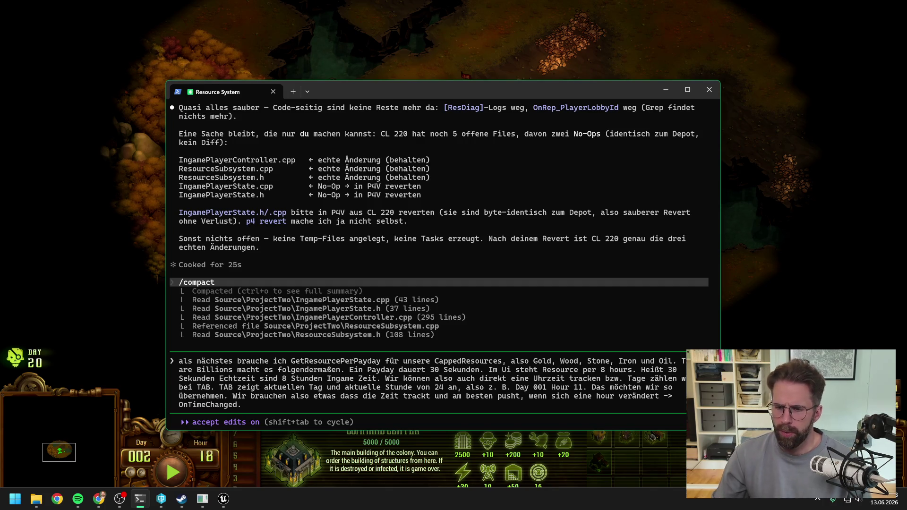
{"action": "left_click", "coordinate": [790, 288]}
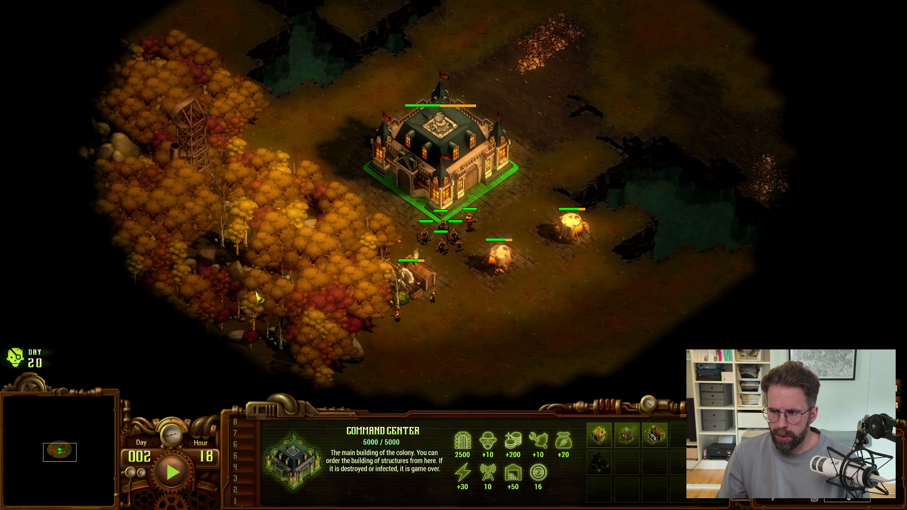
- Submit the payday prompt to Claude Code and switch to Unreal Editor's WBP_CappedResource graph
{"action": "key", "text": "alt+Tab"}
{"action": "key", "text": "alt+Tab"}
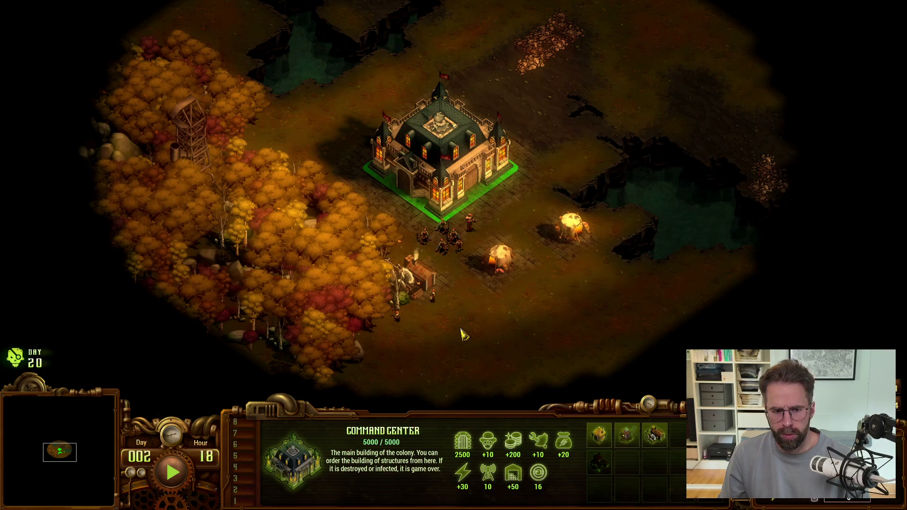
{"action": "key", "text": "alt+Tab"}
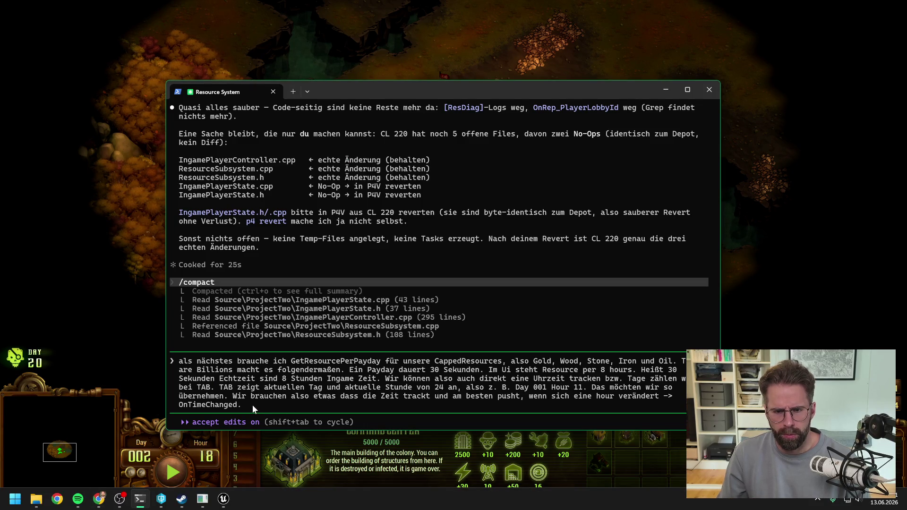
{"action": "key", "text": "Return"}
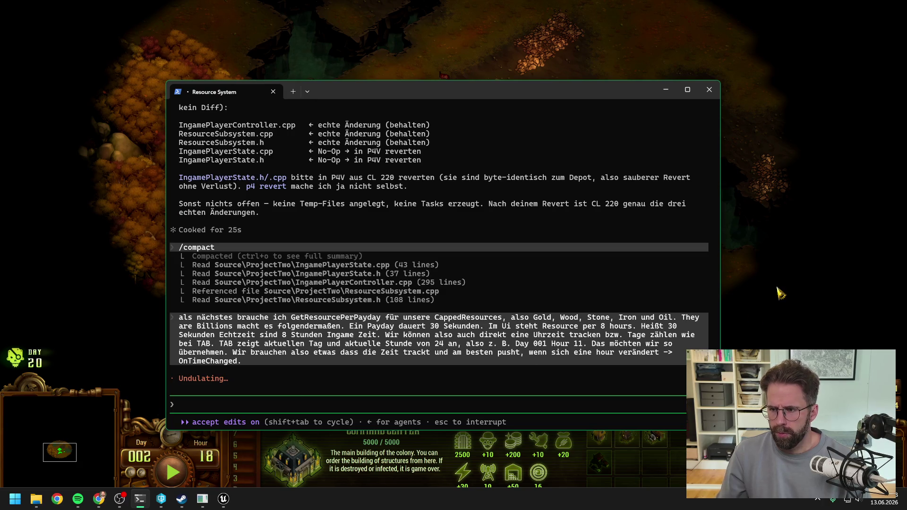
{"action": "key", "text": "alt+Tab"}
{"action": "key", "text": "Tab"}
{"action": "key", "text": "Tab"}
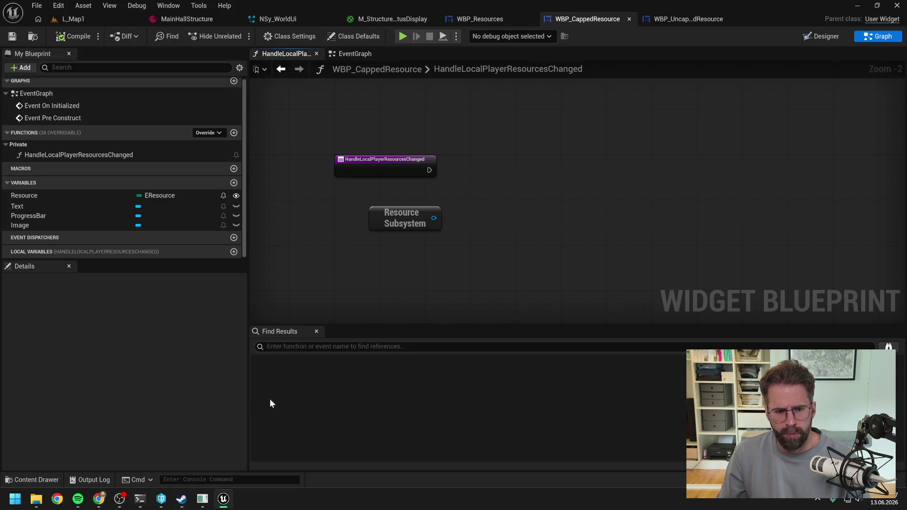
{"action": "left_click", "coordinate": [187, 450]}
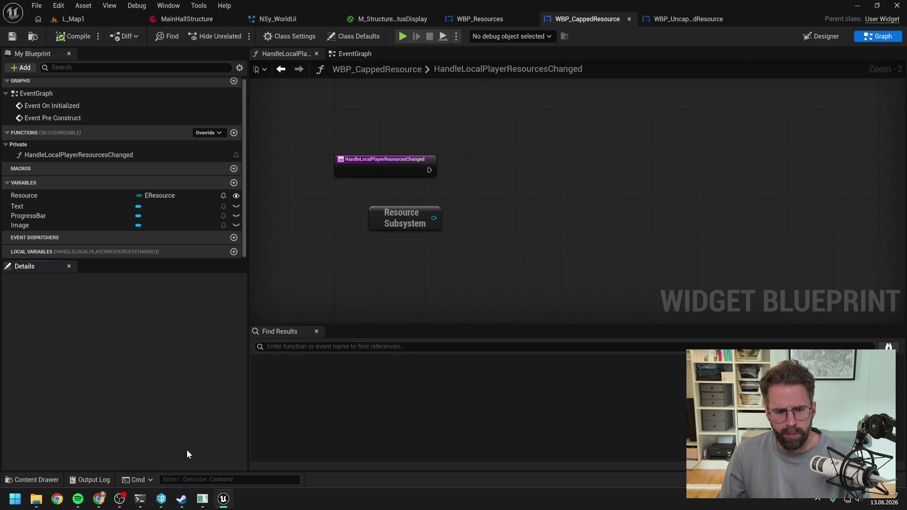
- Open L_Map1, start a play session and select the Main Hall
{"action": "left_click", "coordinate": [374, 245]}
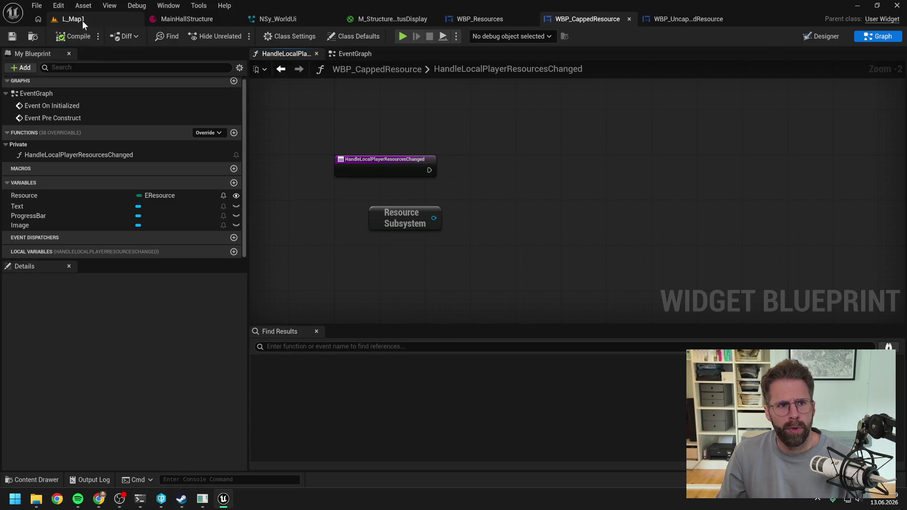
{"action": "left_click", "coordinate": [82, 21]}
{"action": "left_click", "coordinate": [235, 39]}
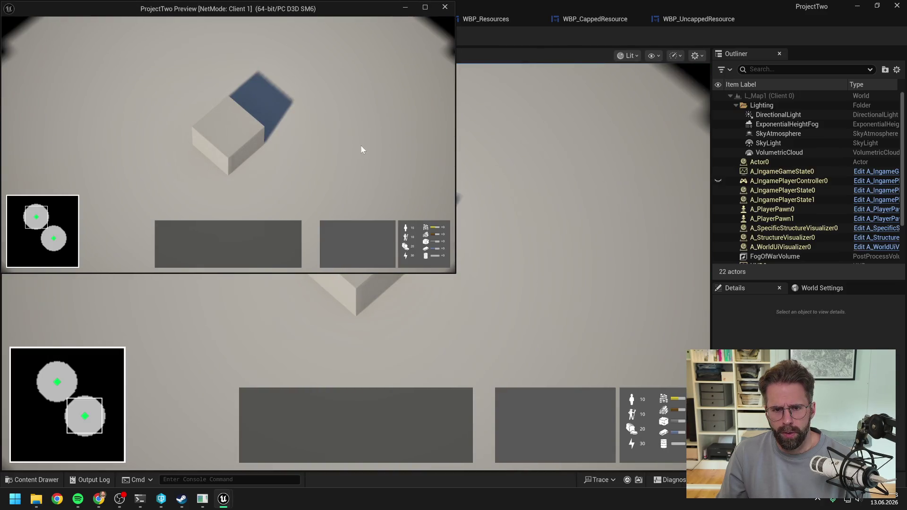
{"action": "left_click", "coordinate": [232, 136]}
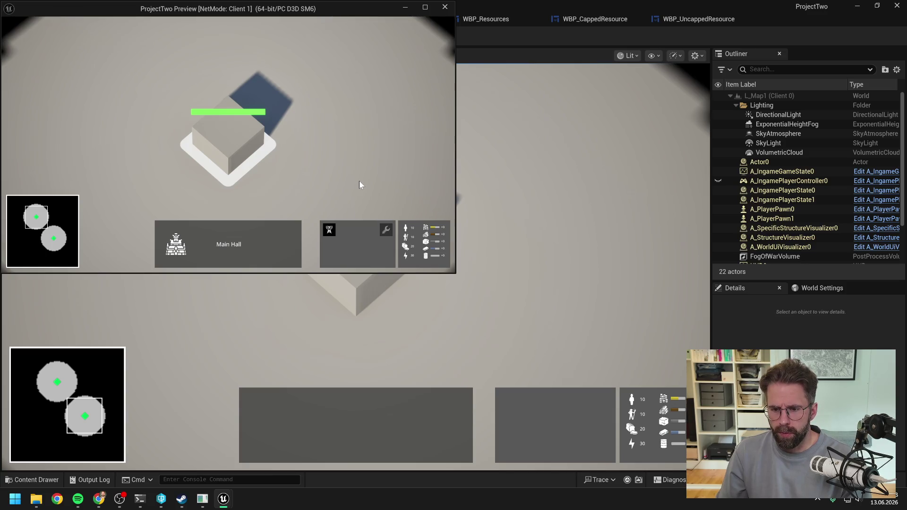
- Pick the Power Grid Generator, clear the Main Hall selection and end the play session
{"action": "mouse_move", "coordinate": [13, 32]}
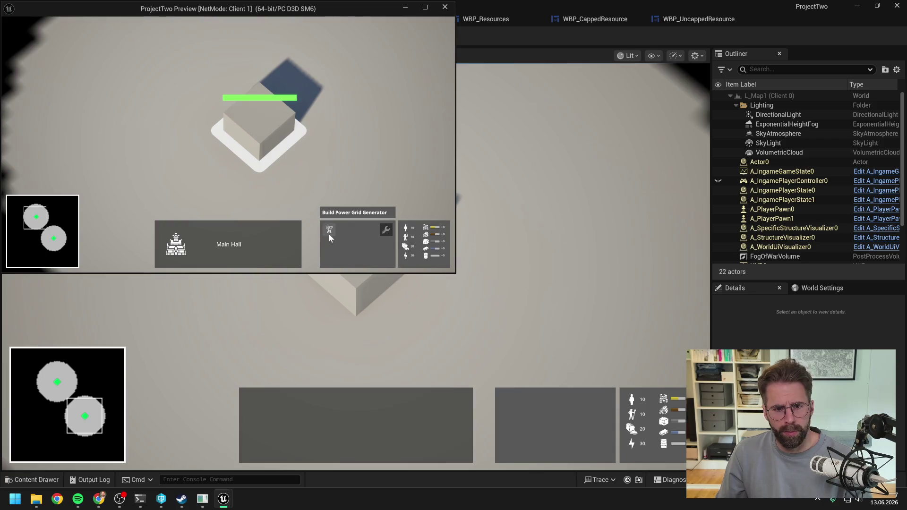
{"action": "left_click", "coordinate": [330, 235]}
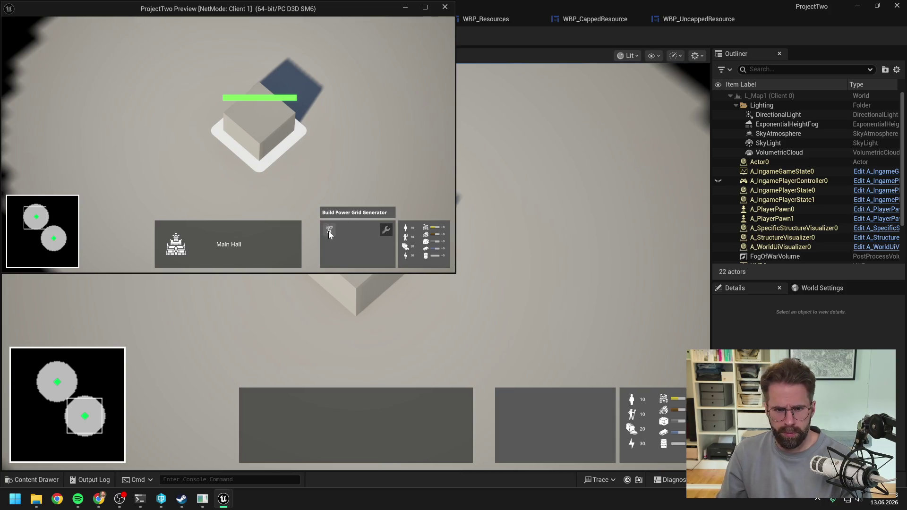
{"action": "left_click", "coordinate": [361, 187]}
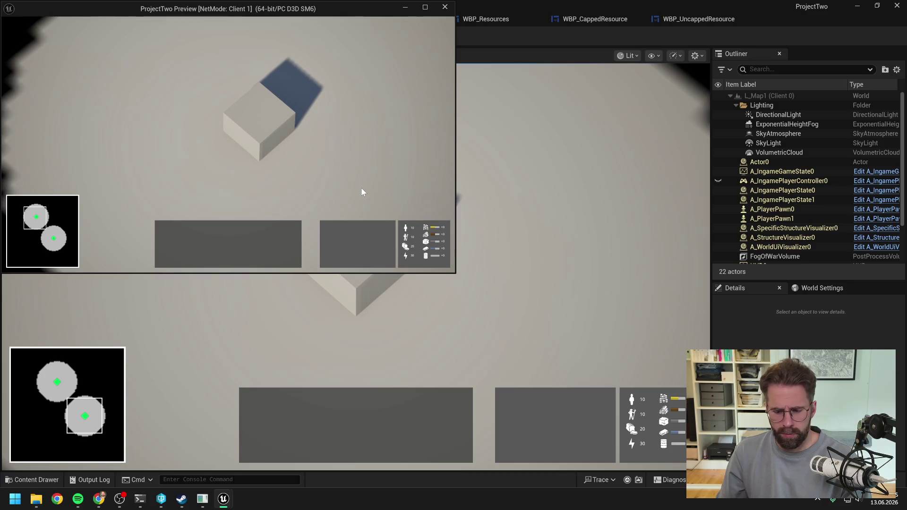
{"action": "key", "text": "Escape"}
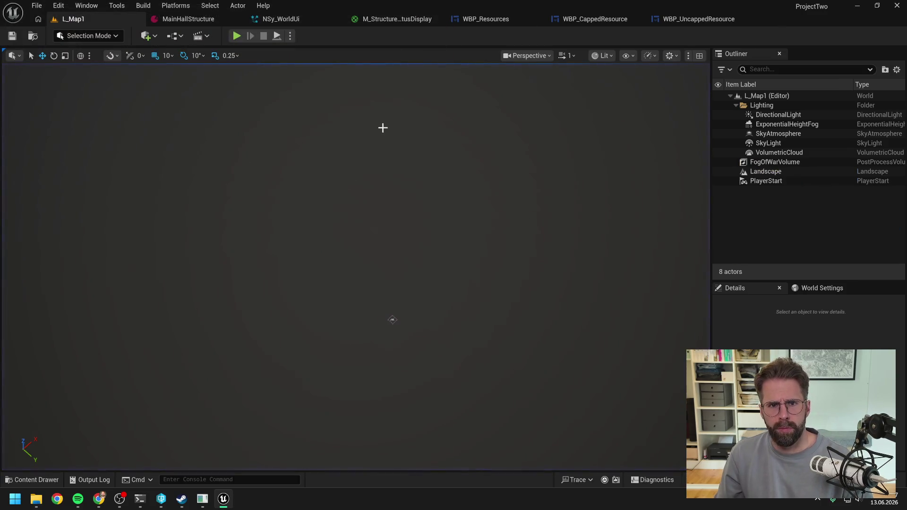
- Browse the WBP_Resources, WBP_CappedResource and WBP_UncappedResource tabs, ending on WBP_CappedResource's Designer view
{"action": "left_click", "coordinate": [498, 18]}
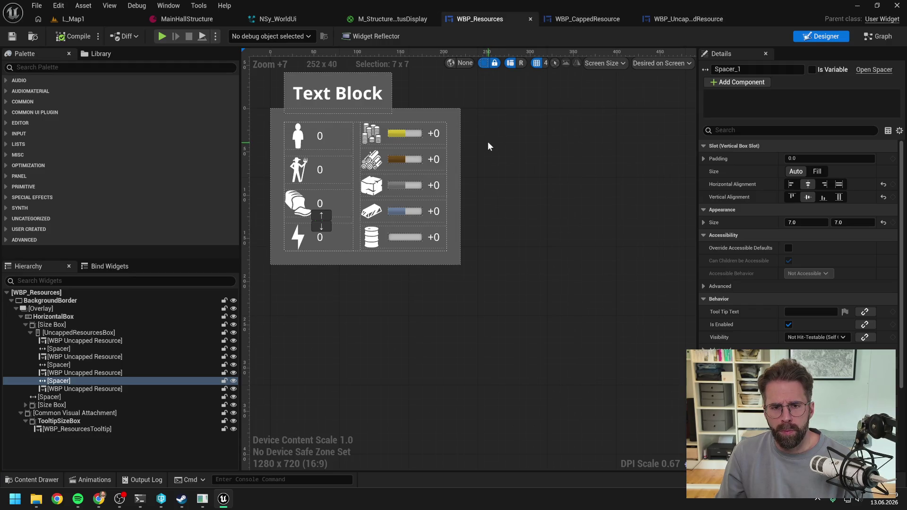
{"action": "scroll", "coordinate": [422, 152], "scroll_direction": "up", "scroll_amount": 4}
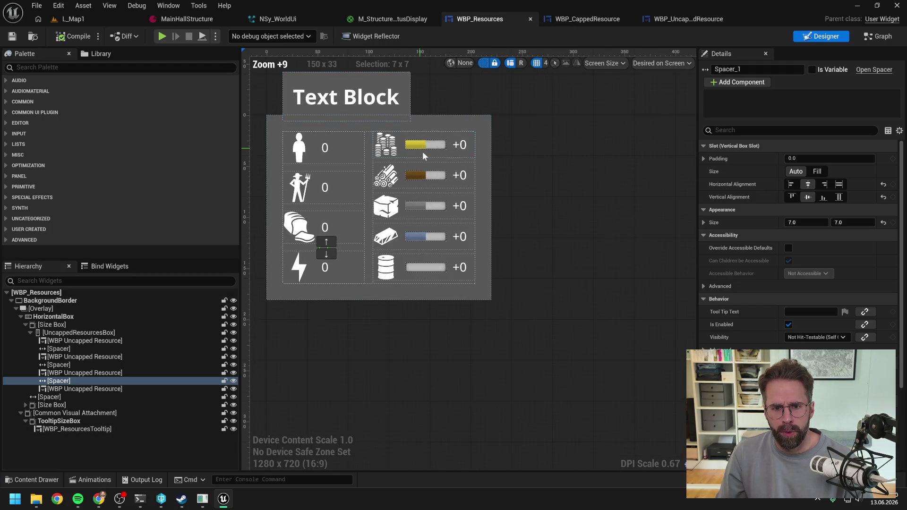
{"action": "left_click", "coordinate": [599, 21]}
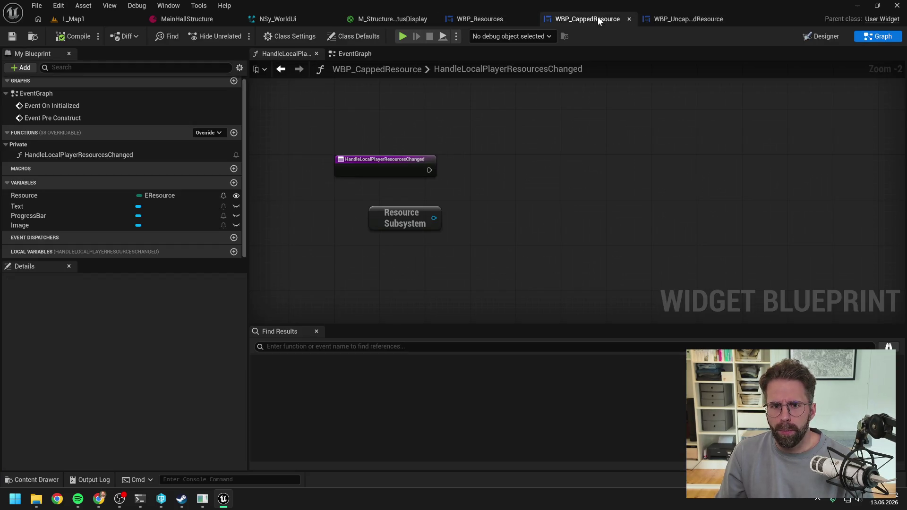
{"action": "left_click", "coordinate": [680, 20]}
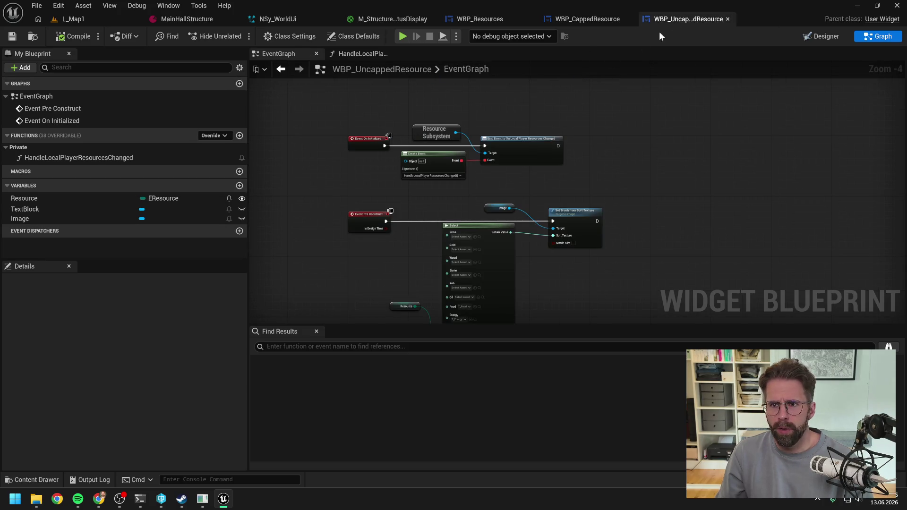
{"action": "left_click", "coordinate": [824, 38]}
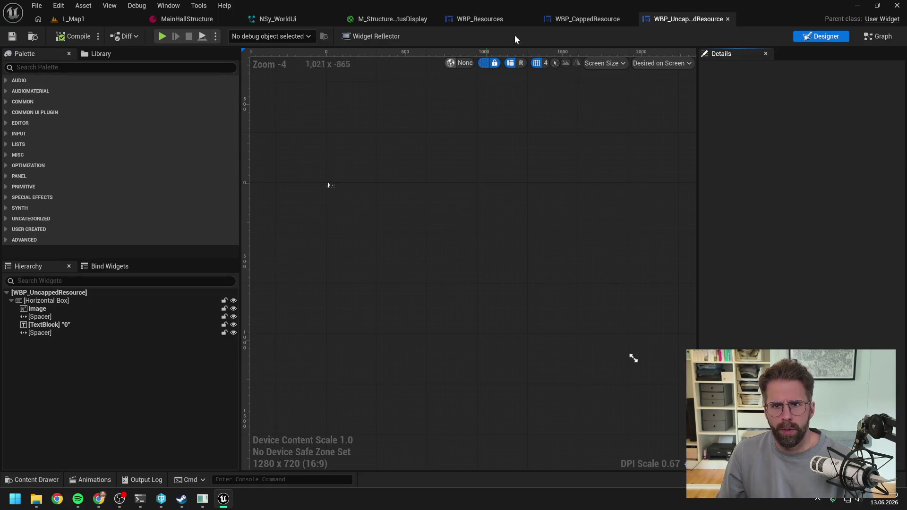
{"action": "left_click", "coordinate": [582, 20]}
{"action": "left_click", "coordinate": [822, 37]}
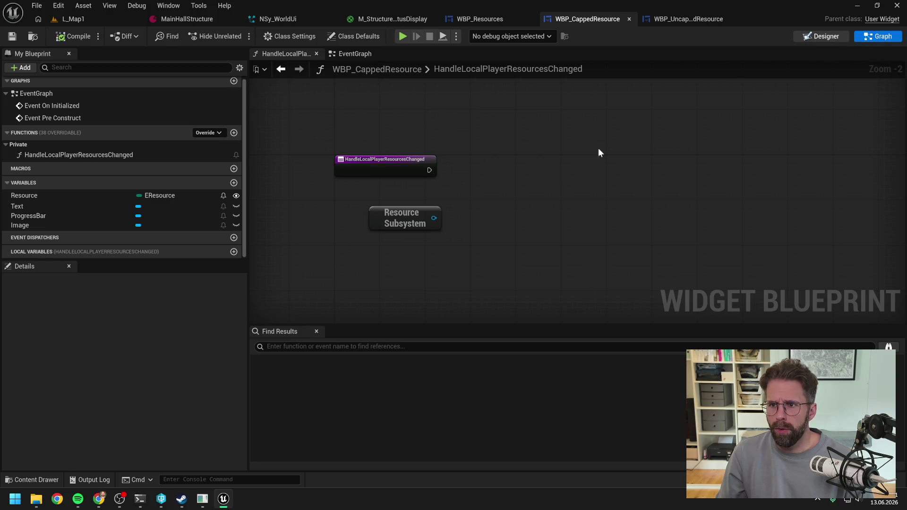
{"action": "scroll", "coordinate": [318, 174], "scroll_direction": "up", "scroll_amount": 13}
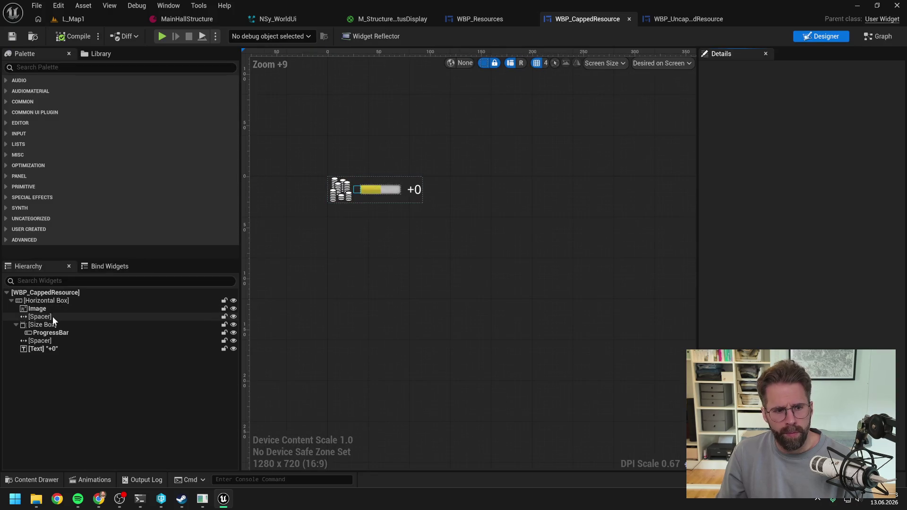
- Set the ProgressBar's parent Size Box Height Override to 14, after trying 20 and 16
{"action": "left_click", "coordinate": [384, 190]}
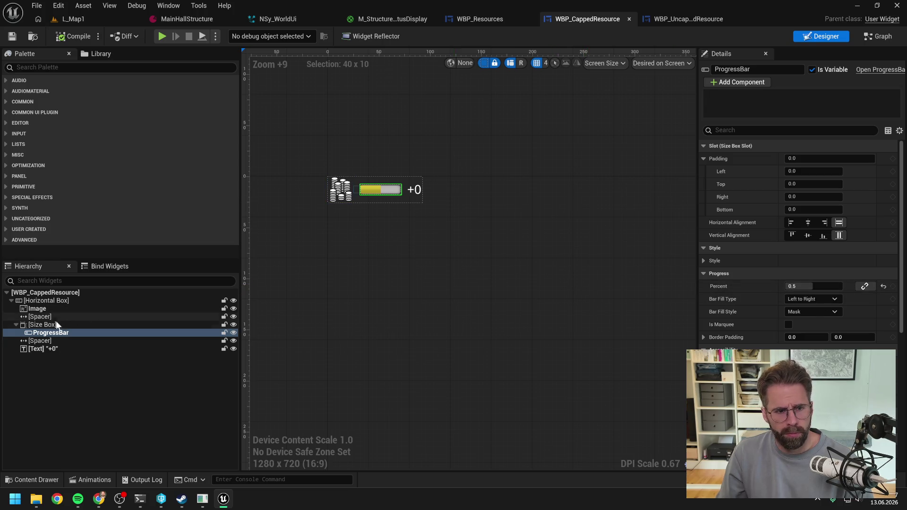
{"action": "key", "text": "Up"}
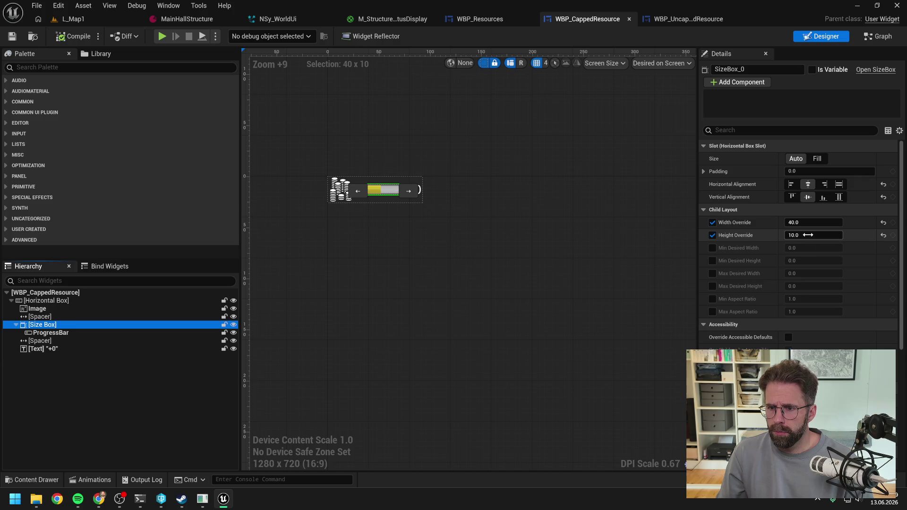
{"action": "left_click", "coordinate": [798, 235]}
{"action": "type", "text": "20"}
{"action": "key", "text": "Return"}
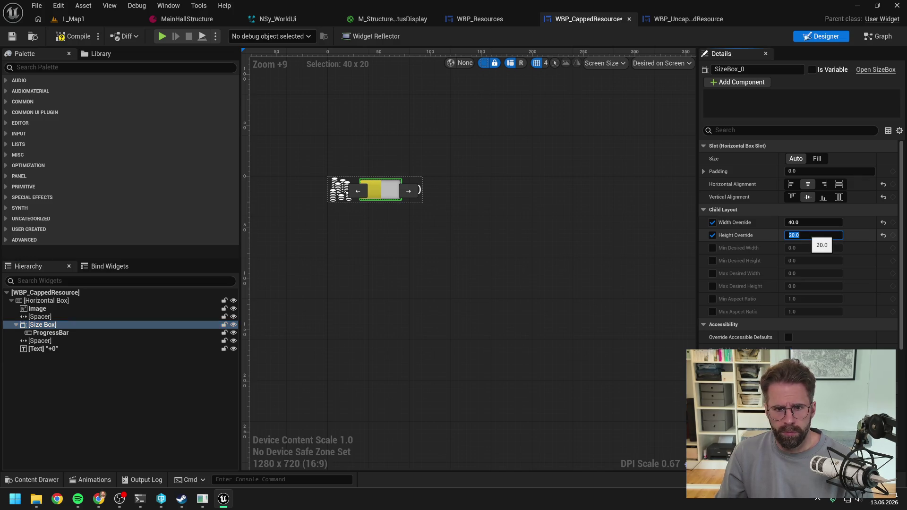
{"action": "type", "text": "16"}
{"action": "key", "text": "Return"}
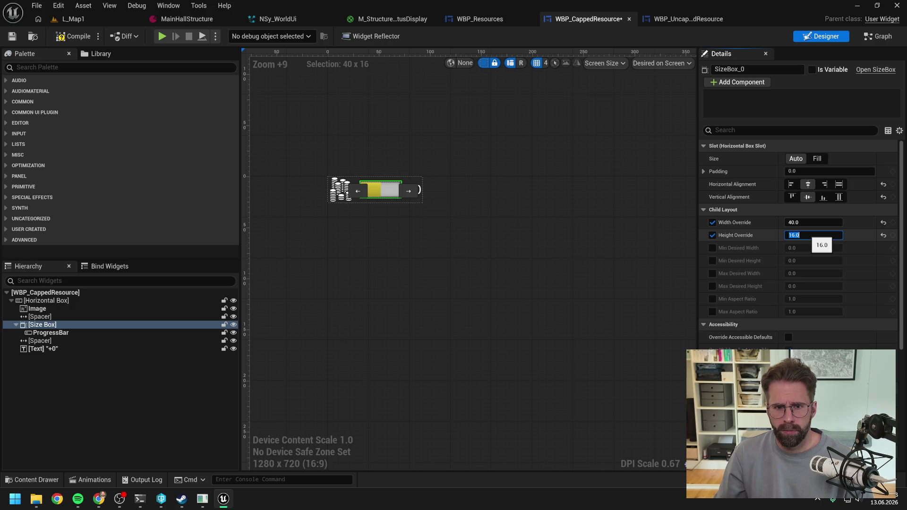
{"action": "scroll", "coordinate": [344, 157], "scroll_direction": "up", "scroll_amount": 5}
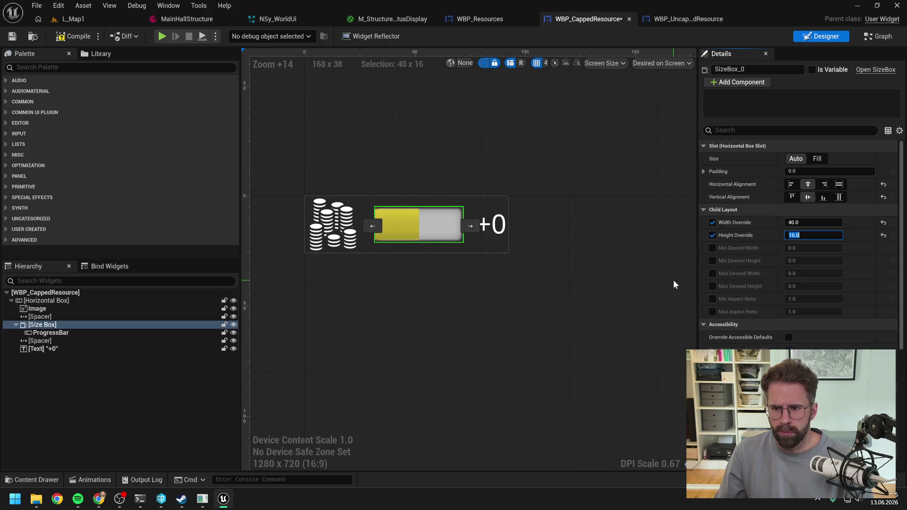
{"action": "type", "text": "14"}
{"action": "key", "text": "Return"}
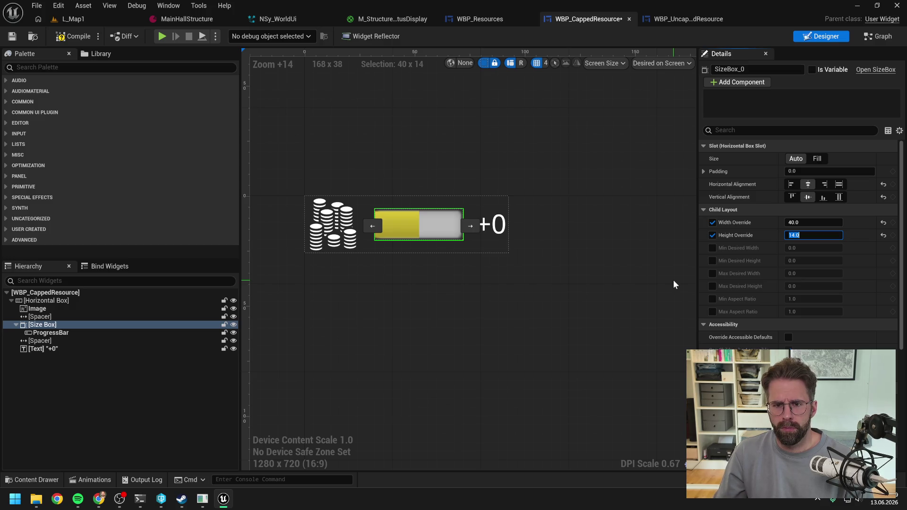
- Set the Size Box Width Override to 60, after trying 50 and comparing with the game
{"action": "left_click", "coordinate": [203, 499]}
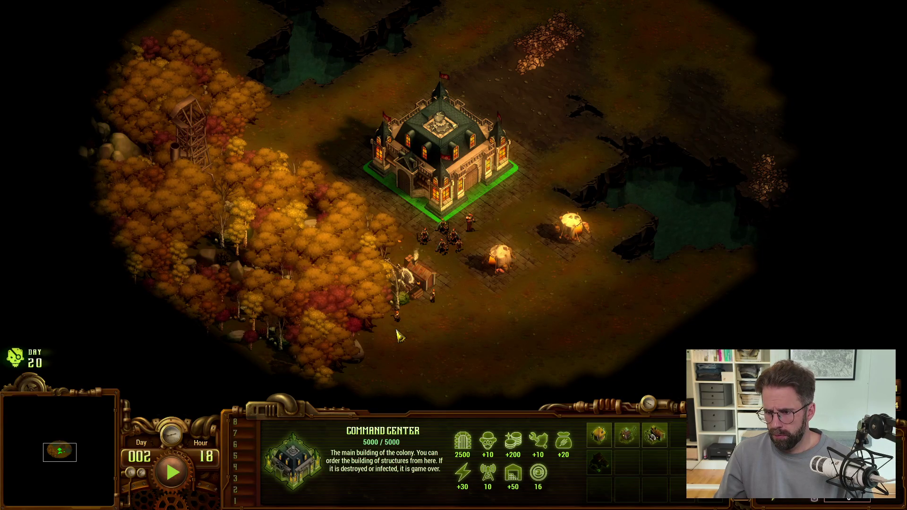
{"action": "key", "text": "alt+Tab"}
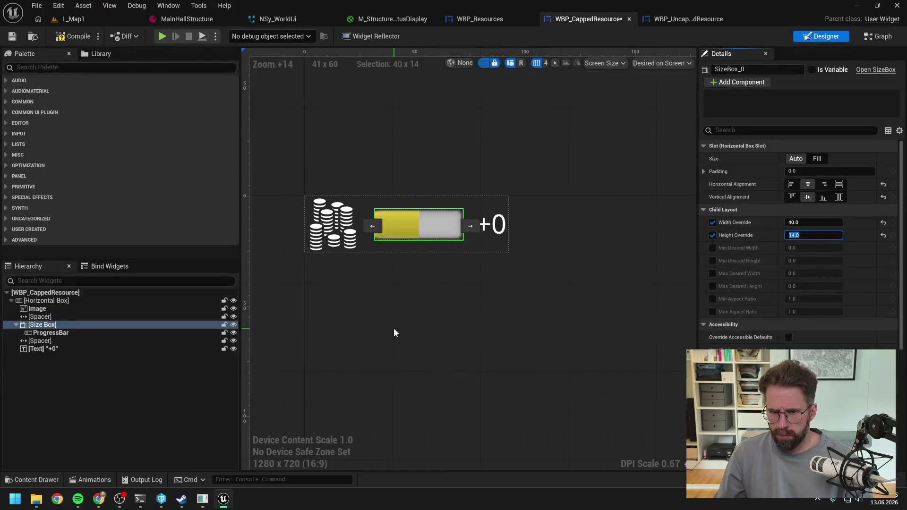
{"action": "left_click", "coordinate": [813, 223]}
{"action": "type", "text": "50"}
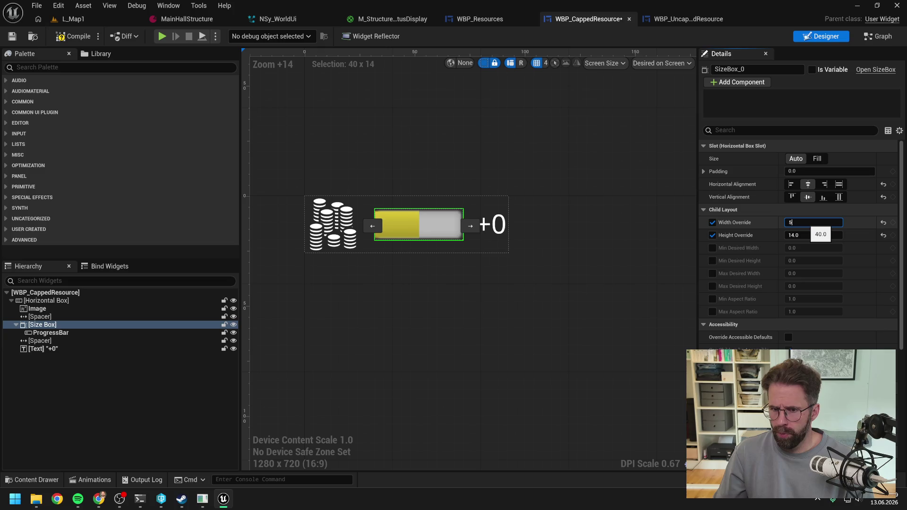
{"action": "key", "text": "Return"}
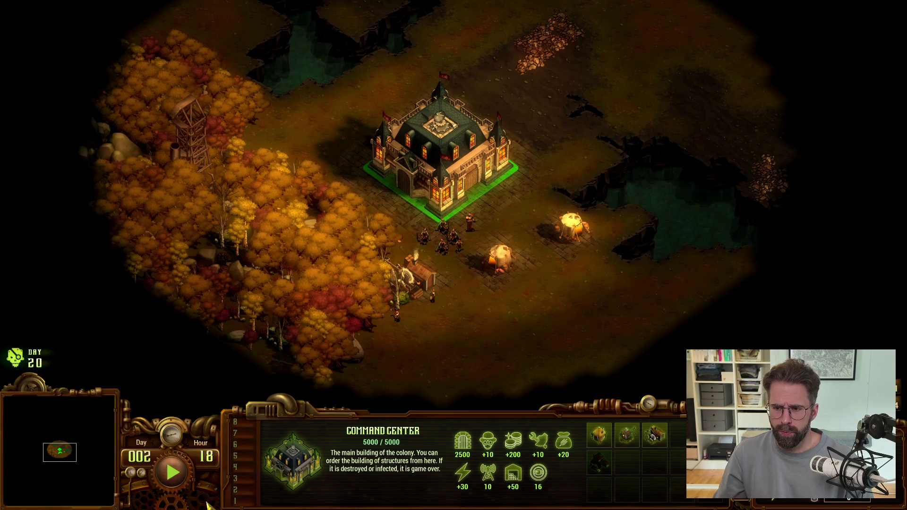
{"action": "key", "text": "alt+Tab"}
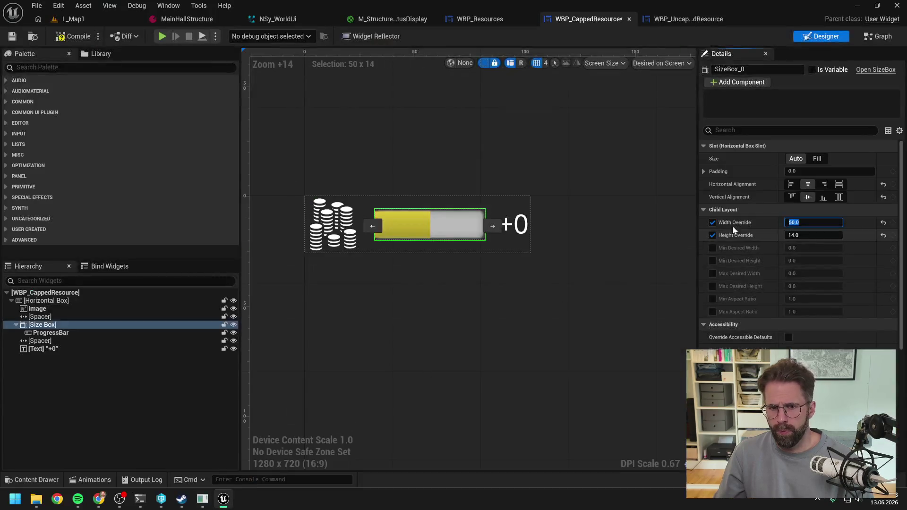
{"action": "type", "text": "60"}
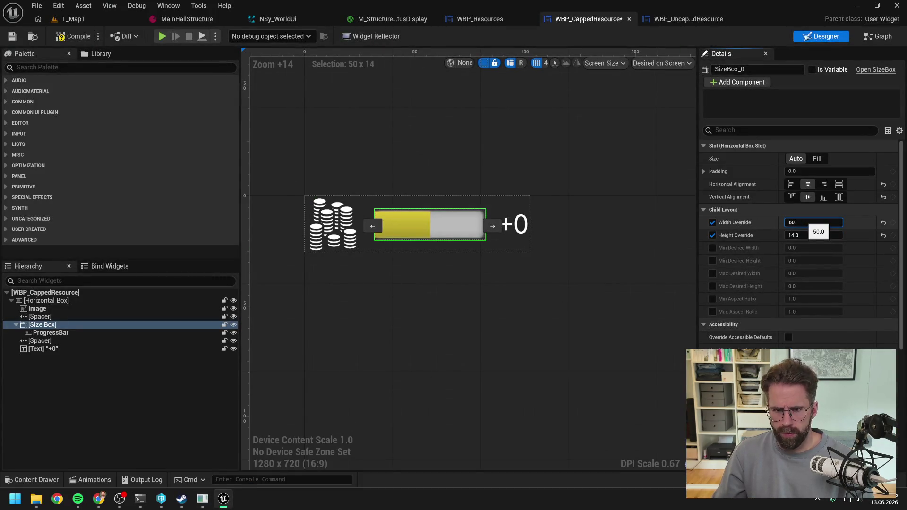
{"action": "key", "text": "Return"}
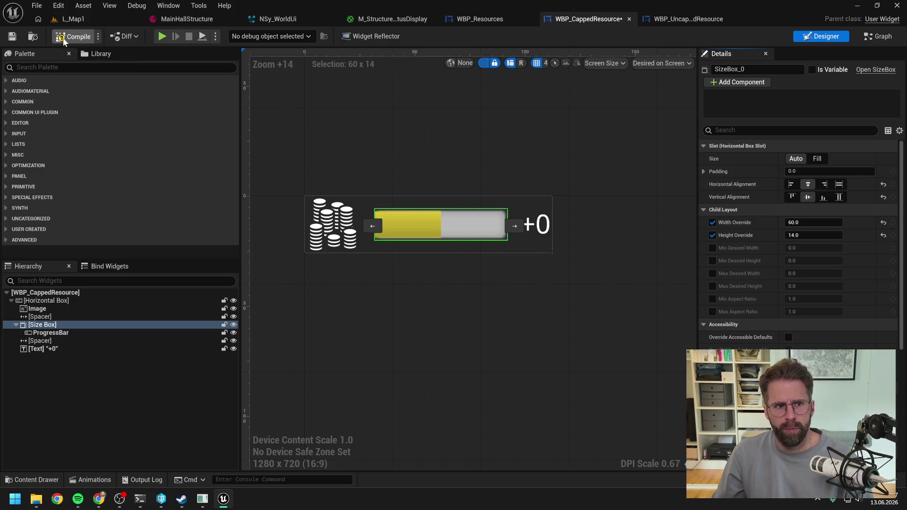
- Compile the capped resource widget and start a play session in L_Map1
{"action": "left_click", "coordinate": [66, 38]}
{"action": "left_click", "coordinate": [73, 19]}
{"action": "left_click", "coordinate": [235, 34]}
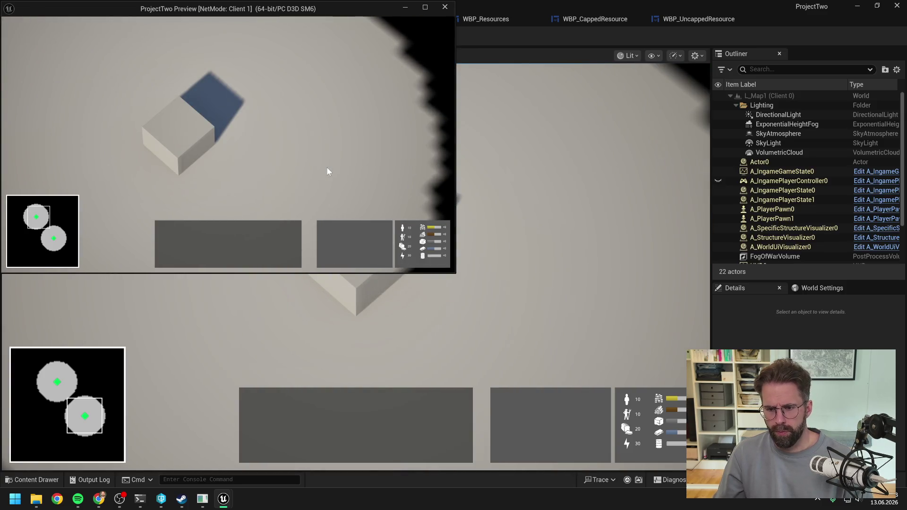
- Compare the resized bars with They Are Billions' resource panel, then stop the play preview
{"action": "key", "text": "alt+Tab"}
{"action": "key", "text": "alt+Tab"}
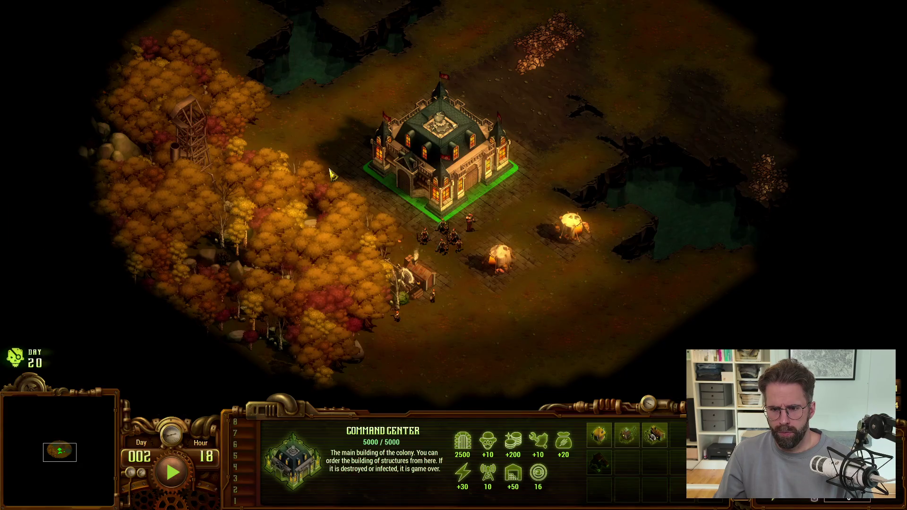
{"action": "key", "text": "alt+Tab"}
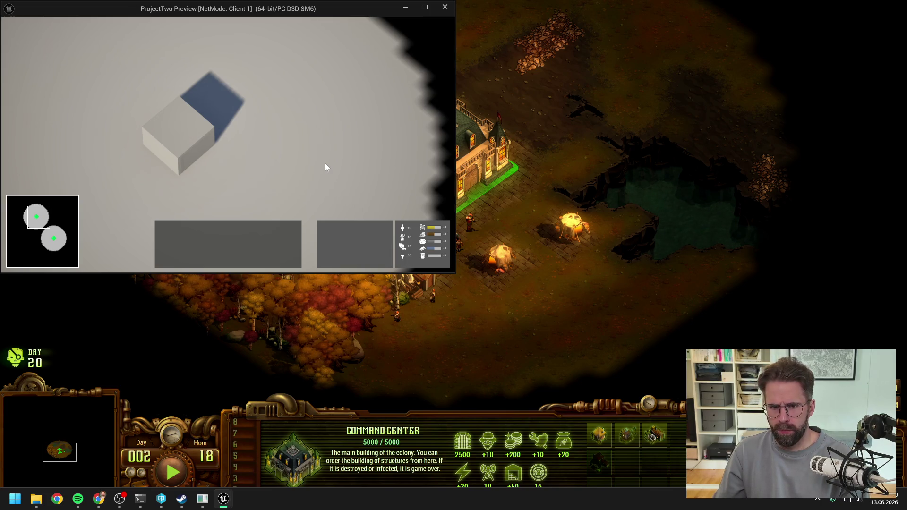
{"action": "key", "text": "Escape"}
{"action": "key", "text": "Escape"}
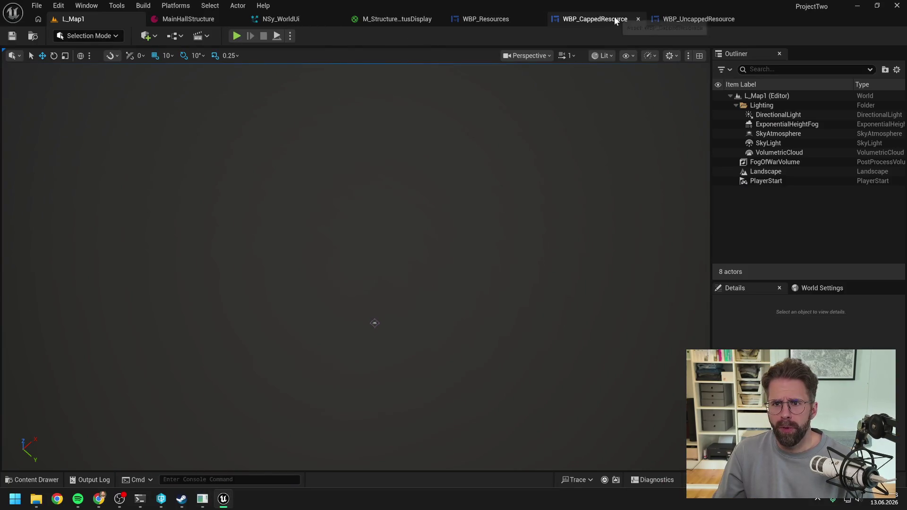
- Change the WBP_CappedResource label's Content Text from +0 to +1000
{"action": "left_click", "coordinate": [687, 19]}
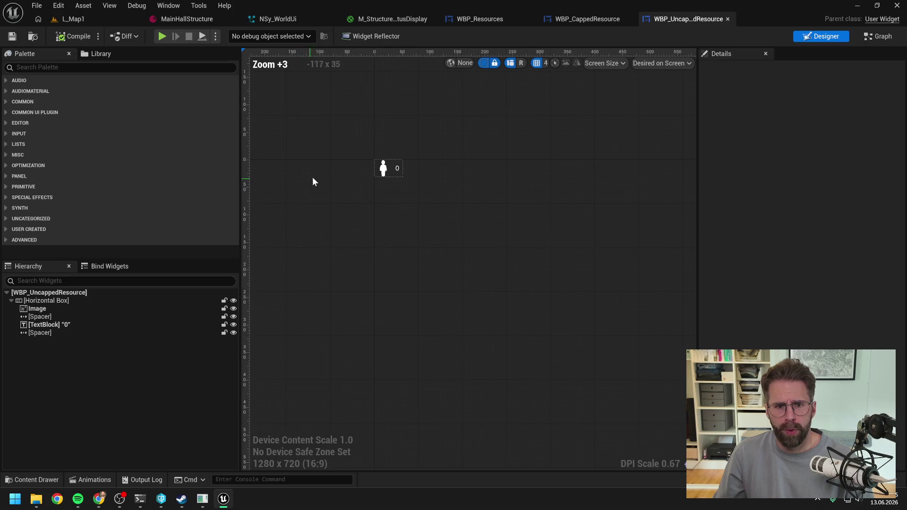
{"action": "left_click", "coordinate": [592, 19]}
{"action": "left_click", "coordinate": [572, 237]}
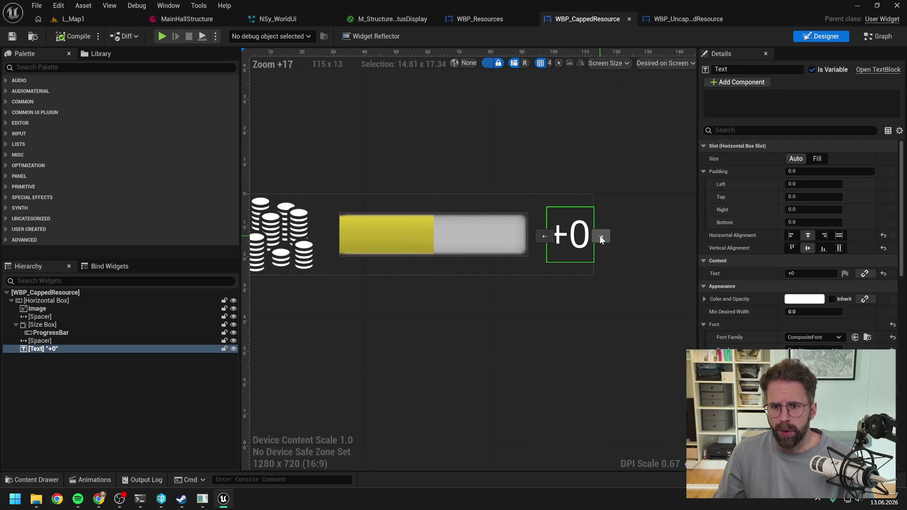
{"action": "left_click", "coordinate": [805, 275]}
{"action": "key", "text": "BackSpace"}
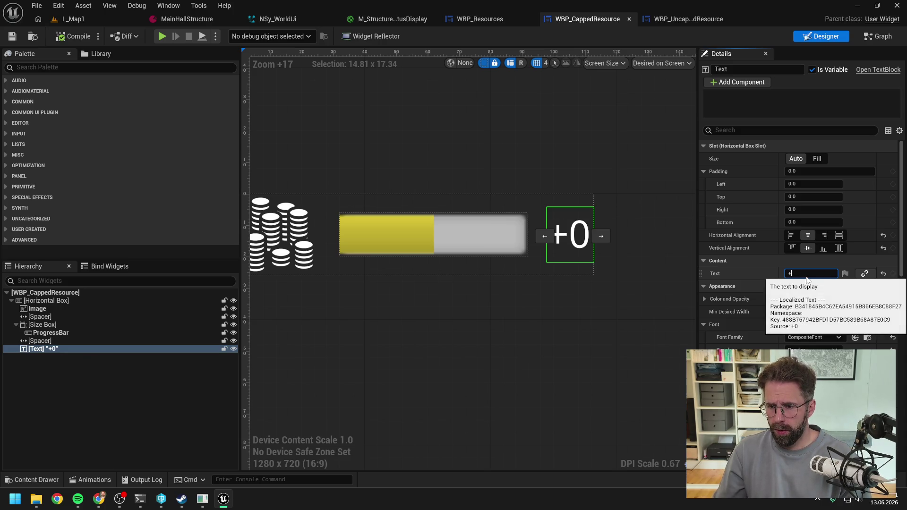
{"action": "type", "text": "1000"}
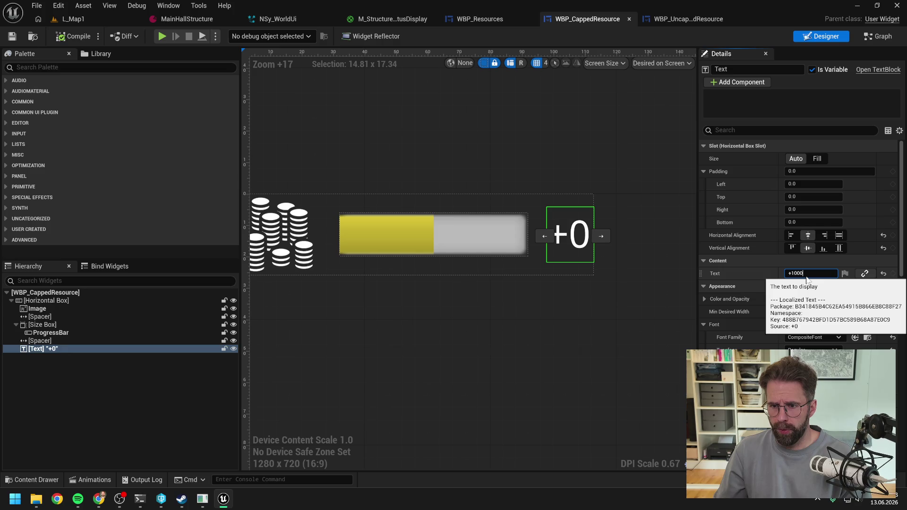
{"action": "key", "text": "Return"}
- Select the row's Horizontal Box, then move to the WBP_Resources panel
{"action": "scroll", "coordinate": [637, 287], "scroll_direction": "down", "scroll_amount": 3}
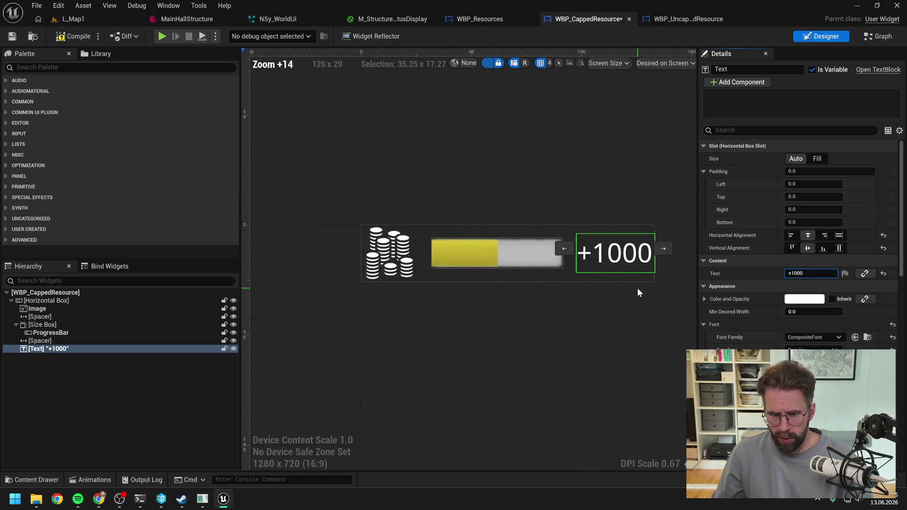
{"action": "scroll", "coordinate": [637, 288], "scroll_direction": "down", "scroll_amount": 1}
{"action": "scroll", "coordinate": [665, 279], "scroll_direction": "up", "scroll_amount": 1}
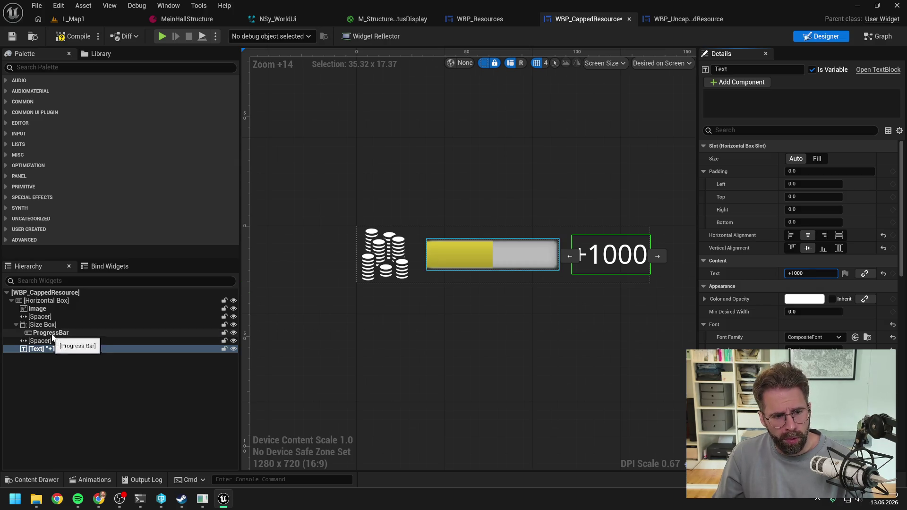
{"action": "left_click", "coordinate": [57, 302]}
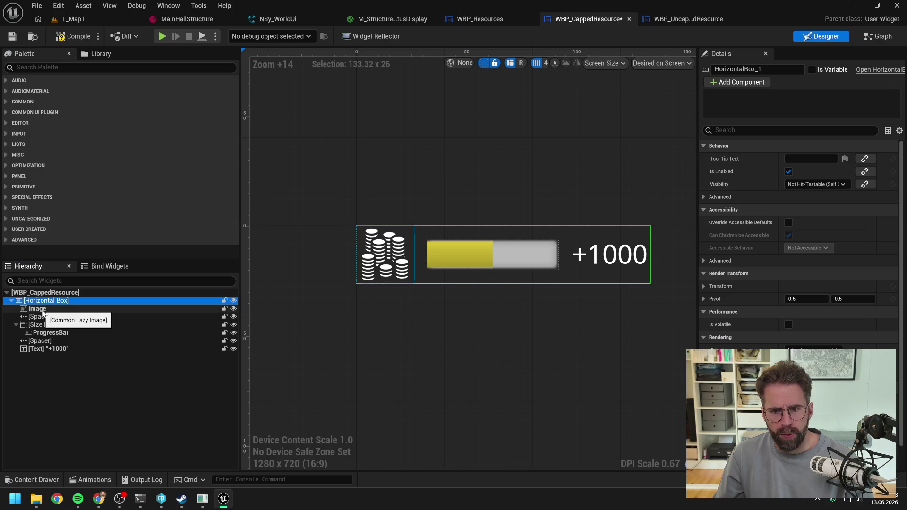
{"action": "left_click", "coordinate": [485, 19]}
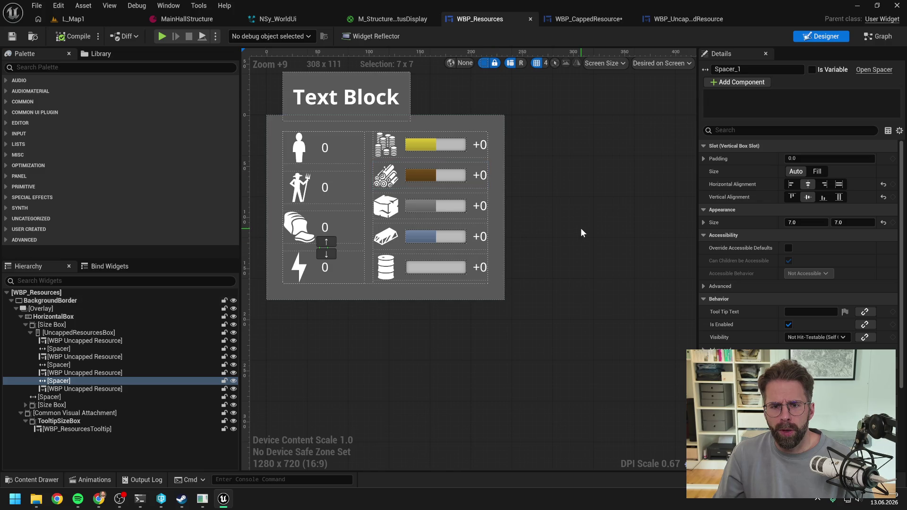
- Open the gold row's WBP_CappedResource, return to WBP_Resources and select the capped Size Box
{"action": "left_click", "coordinate": [479, 148]}
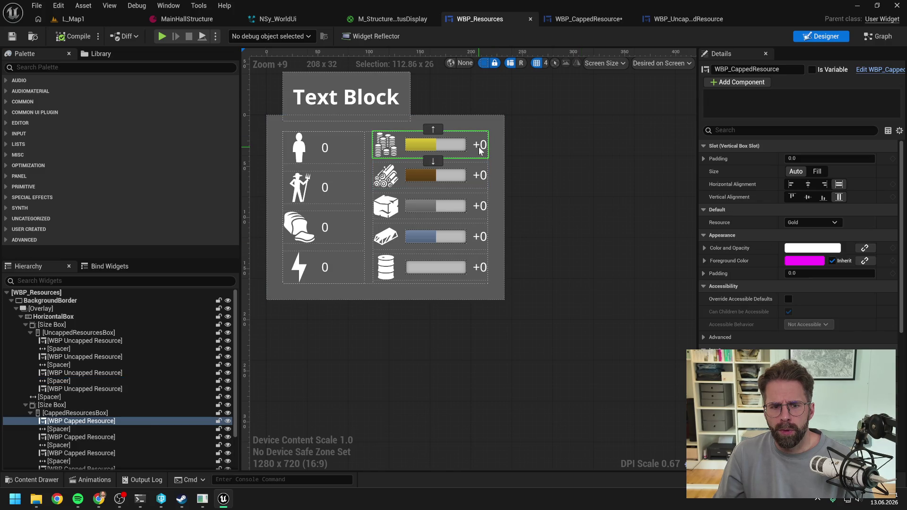
{"action": "double_click", "coordinate": [480, 150]}
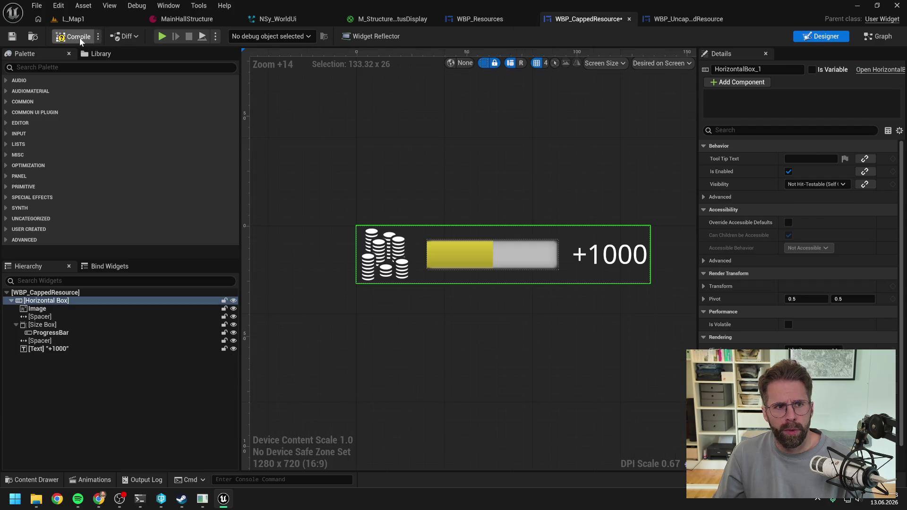
{"action": "left_click", "coordinate": [473, 18]}
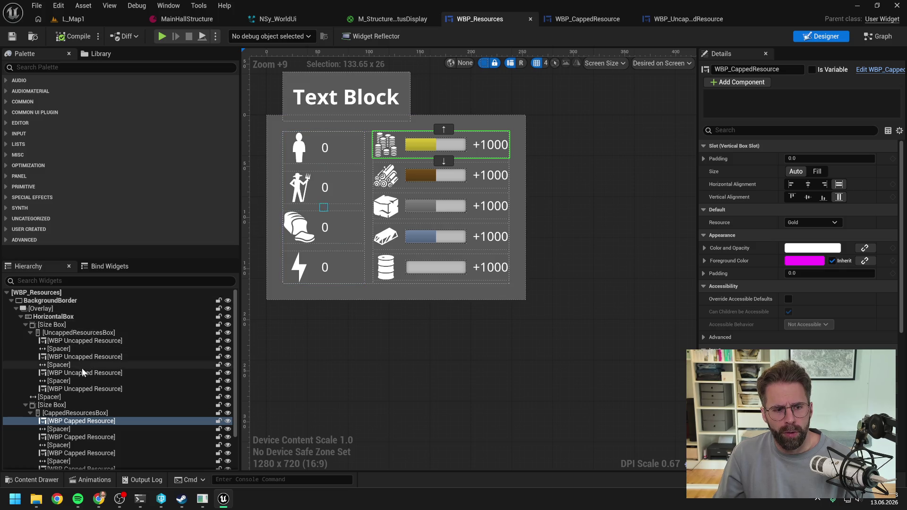
{"action": "scroll", "coordinate": [74, 390], "scroll_direction": "down", "scroll_amount": 1}
{"action": "left_click", "coordinate": [52, 390]}
- Enable Min Desired Width on the capped Size Box, settling on 133 after trying 140, 130, 134
{"action": "left_click", "coordinate": [713, 248]}
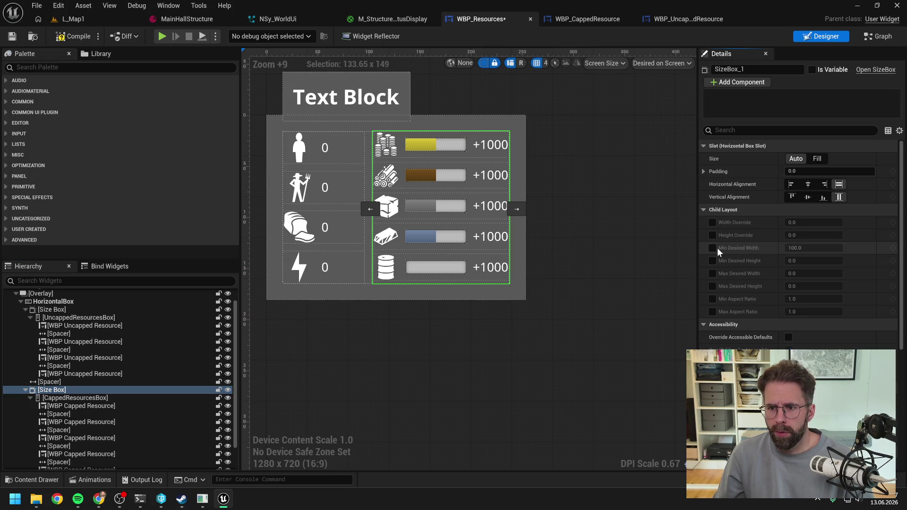
{"action": "left_click", "coordinate": [804, 248]}
{"action": "type", "text": "120"}
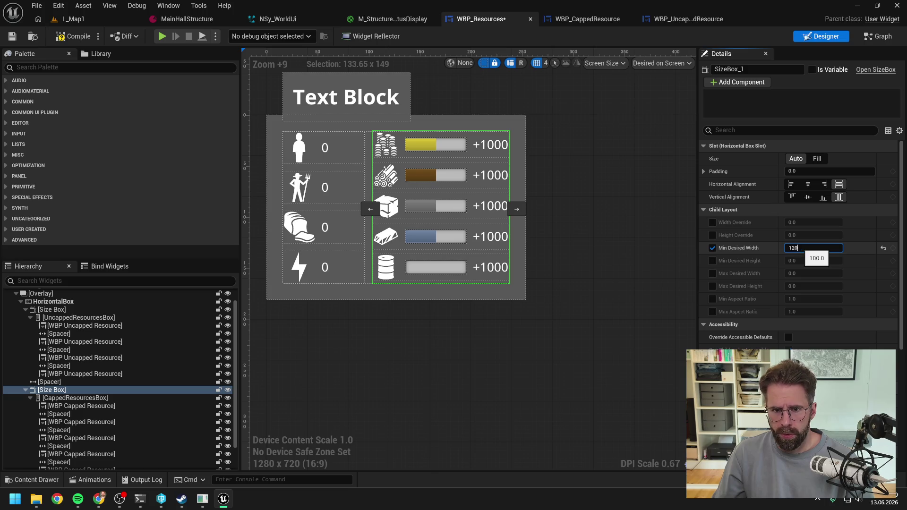
{"action": "type", "text": "40"}
{"action": "key", "text": "Return"}
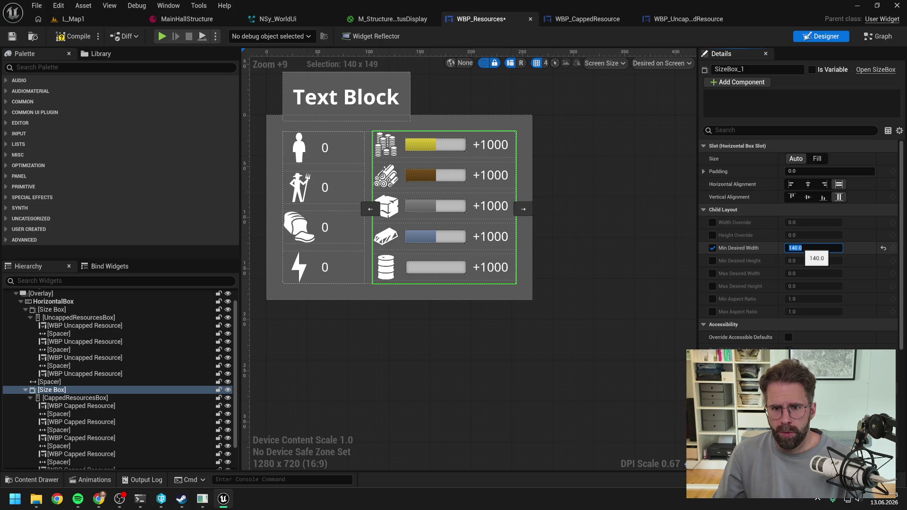
{"action": "type", "text": "130"}
{"action": "key", "text": "Return"}
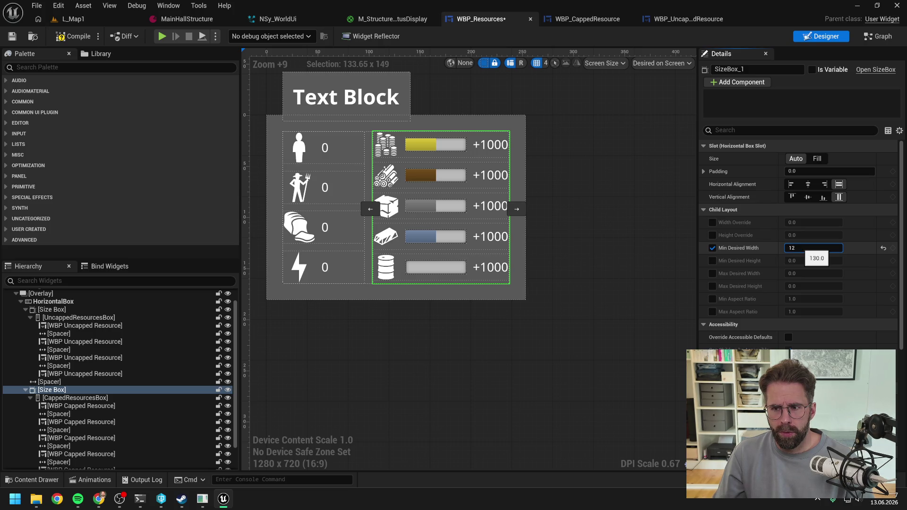
{"action": "type", "text": "1"}
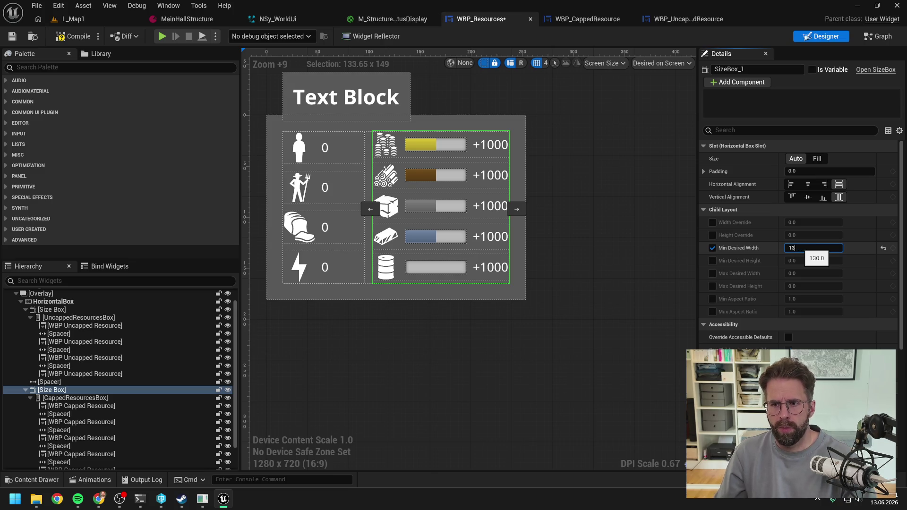
{"action": "key", "text": "BackSpace"}
{"action": "type", "text": "3"}
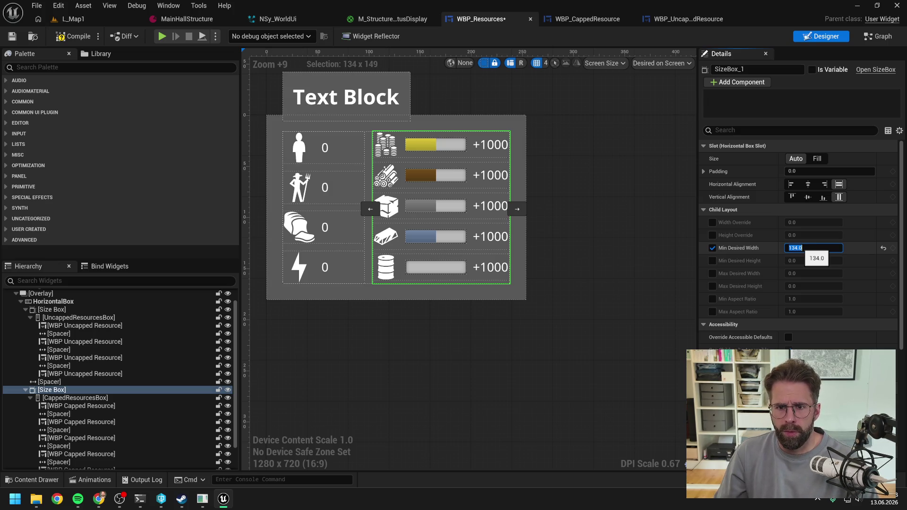
{"action": "key", "text": "Return"}
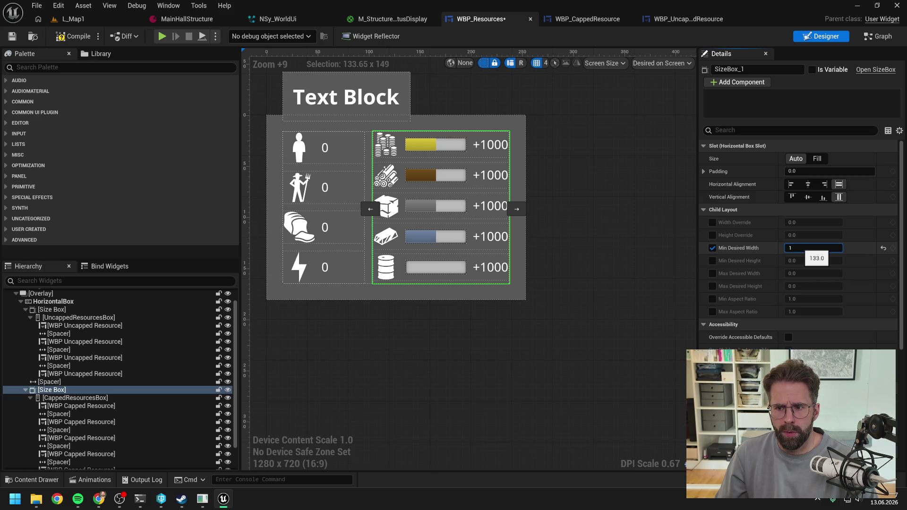
{"action": "type", "text": "32"}
{"action": "key", "text": "Return"}
{"action": "type", "text": "34"}
{"action": "key", "text": "Return"}
{"action": "type", "text": "133"}
{"action": "key", "text": "Return"}
- Compile and save WBP_Resources, then play L_Map1 in a preview window
{"action": "left_click", "coordinate": [72, 36]}
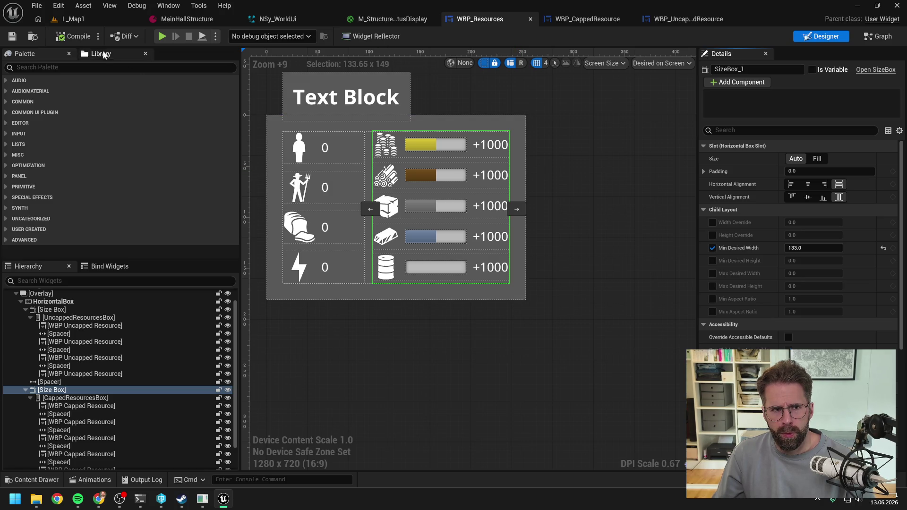
{"action": "left_click", "coordinate": [114, 20]}
{"action": "left_click", "coordinate": [237, 36]}
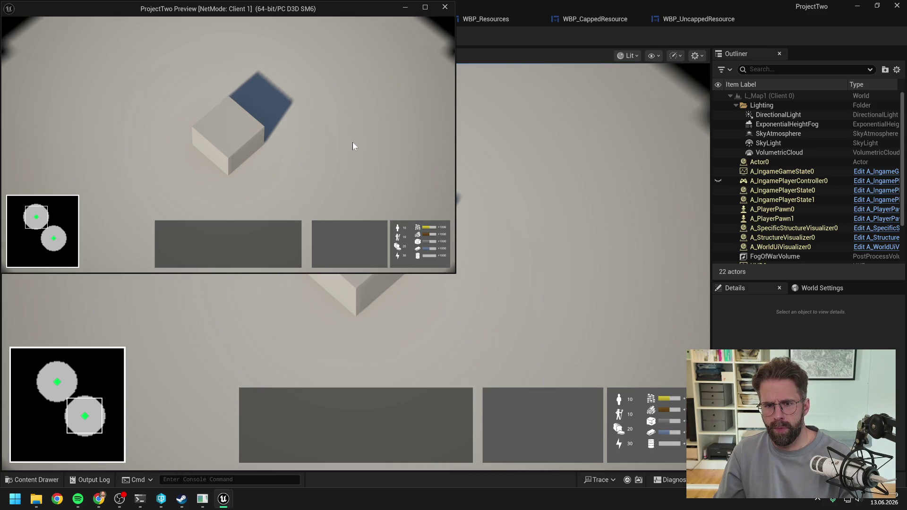
- Stop the play session and select the +1000 text label in WBP_CappedResource
{"action": "key", "text": "Escape"}
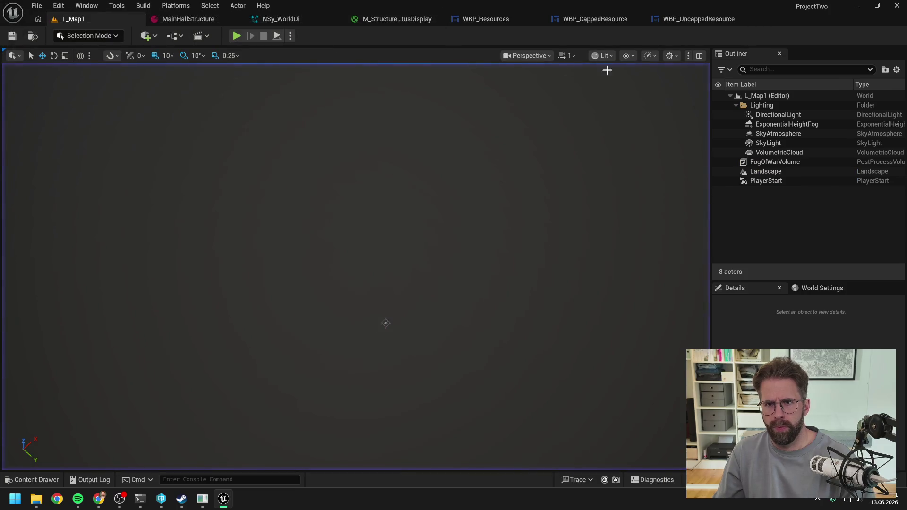
{"action": "left_click", "coordinate": [702, 18]}
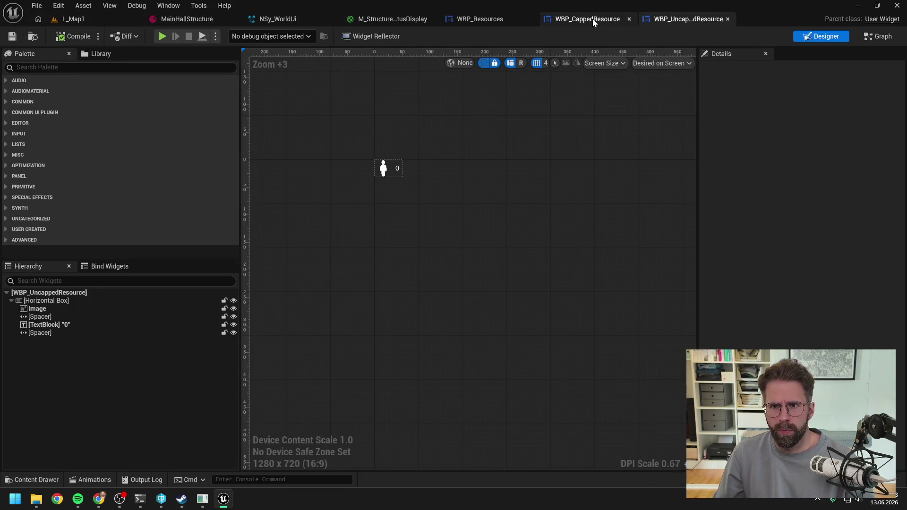
{"action": "left_click", "coordinate": [592, 18]}
{"action": "left_click", "coordinate": [598, 248]}
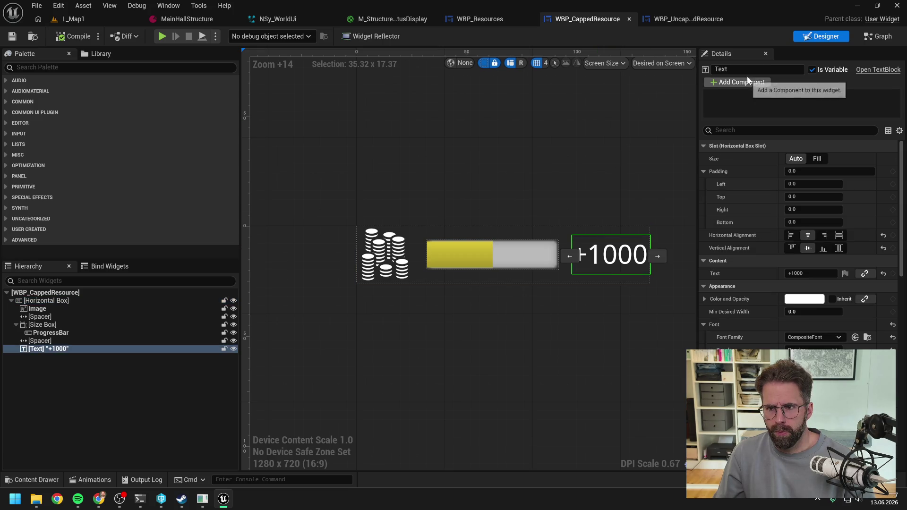
{"action": "left_click", "coordinate": [202, 499]}
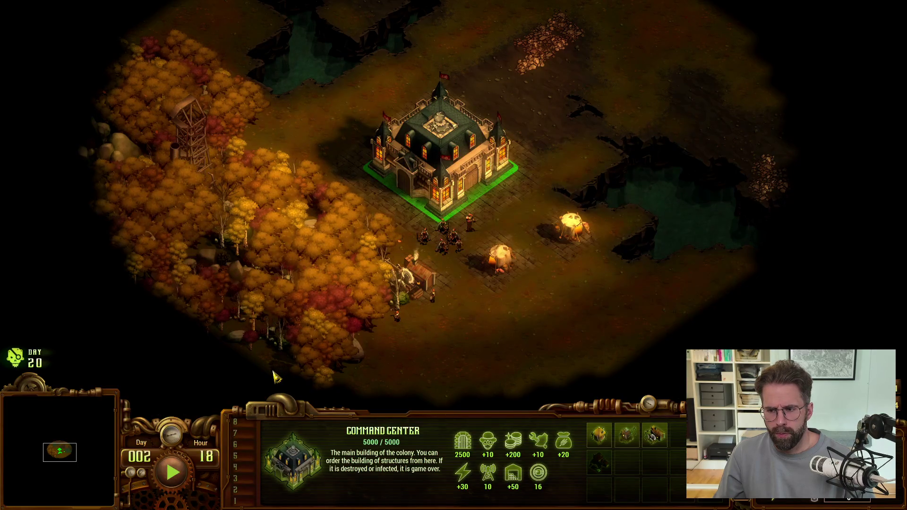
{"action": "key", "text": "alt+Tab"}
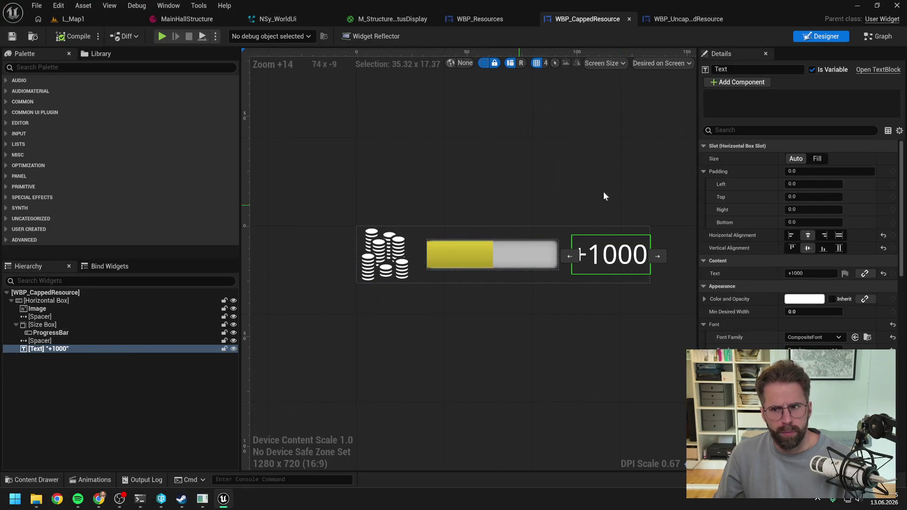
- Set the +1000 label's Visibility to Hidden via a 'vis' Details search, then play L_Map1
{"action": "left_click", "coordinate": [794, 130]}
{"action": "type", "text": "vis"}
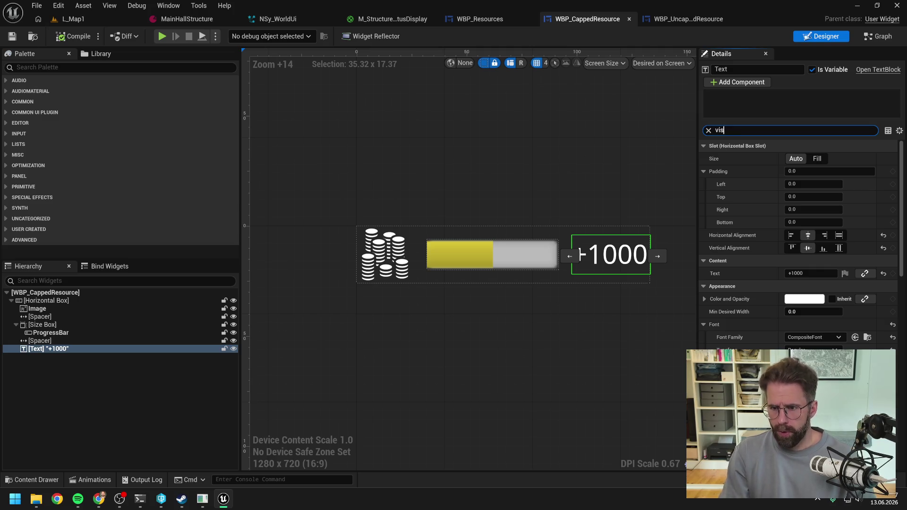
{"action": "left_click", "coordinate": [813, 159]}
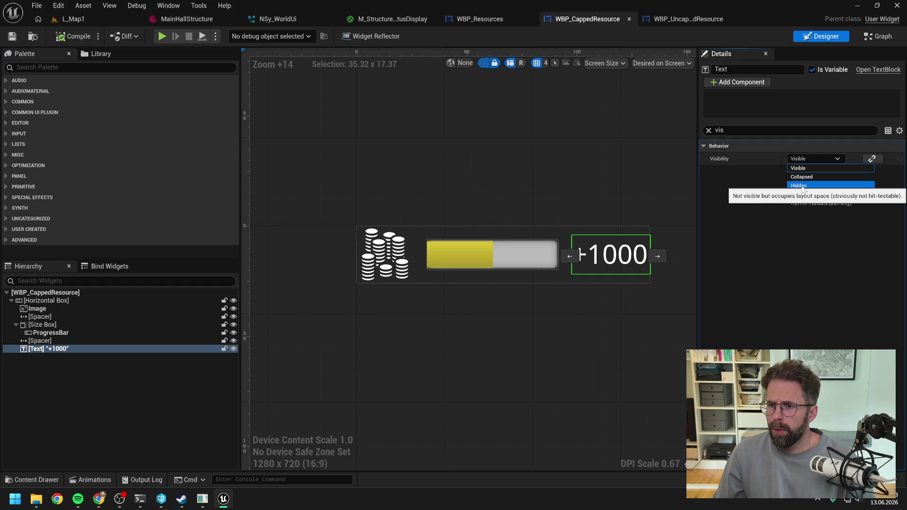
{"action": "left_click", "coordinate": [804, 186]}
{"action": "left_click", "coordinate": [72, 19]}
{"action": "left_click", "coordinate": [237, 37]}
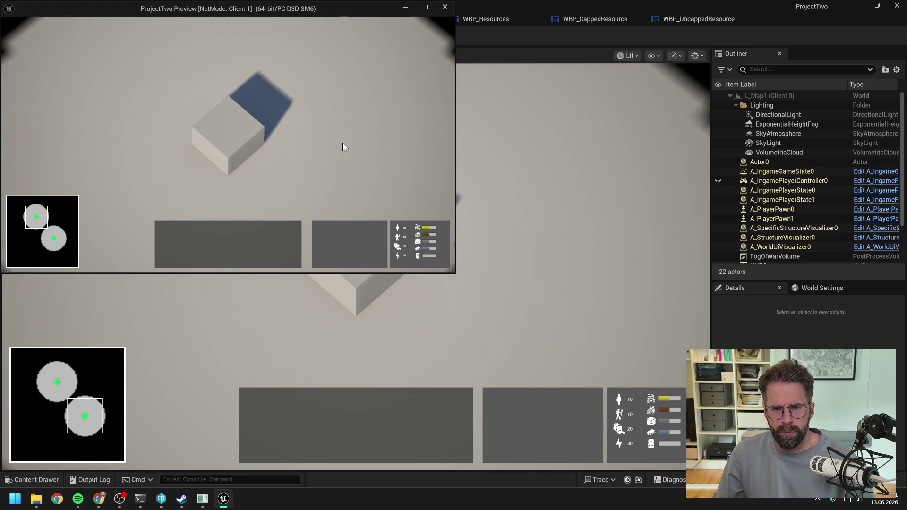
- Inspect the Main Hall cube in the running preview, then stop play and switch windows
{"action": "key", "text": "a"}
{"action": "left_click", "coordinate": [288, 143]}
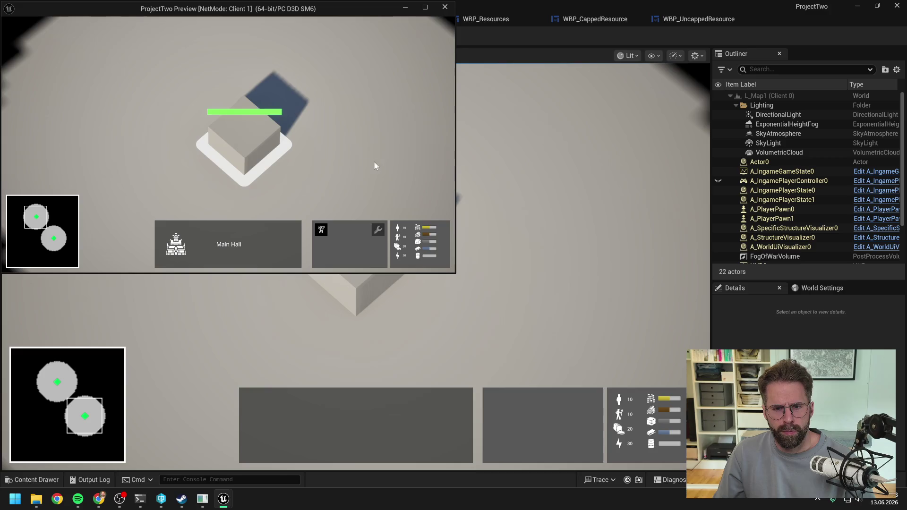
{"action": "left_click", "coordinate": [375, 162]}
{"action": "left_click", "coordinate": [268, 144]}
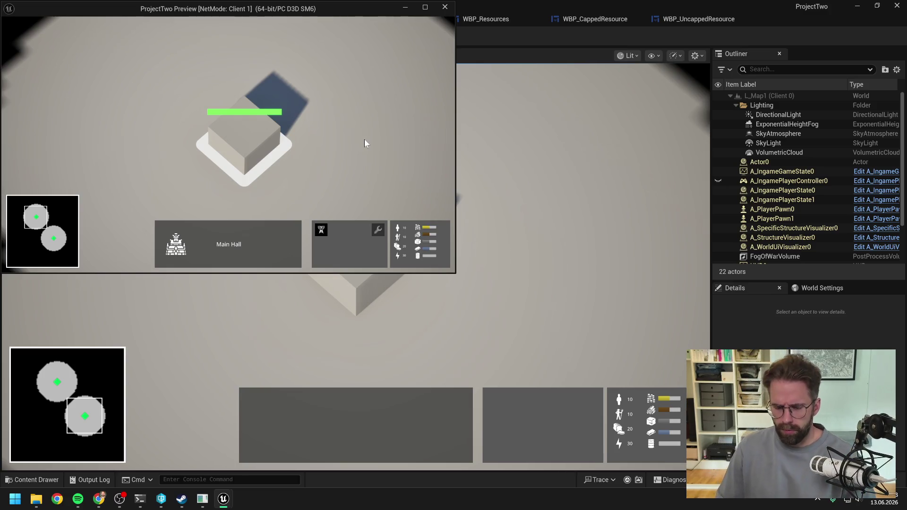
{"action": "key", "text": "Escape"}
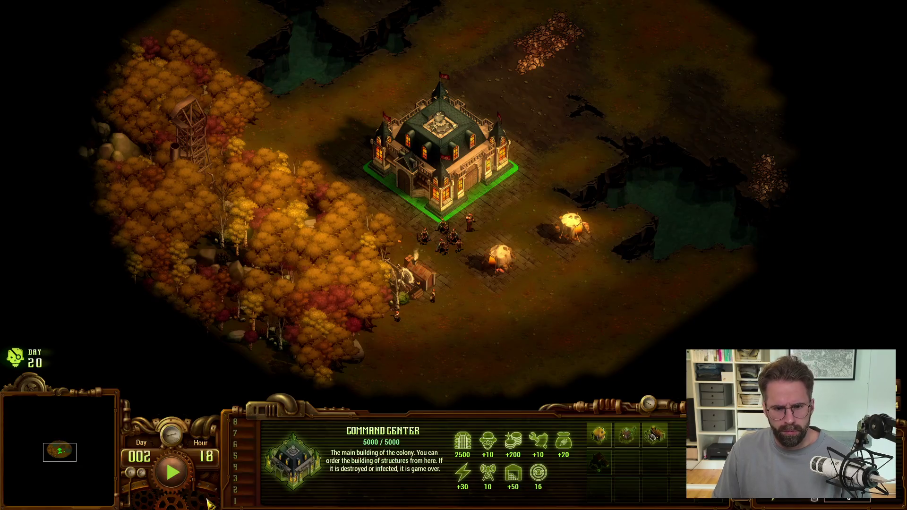
{"action": "key", "text": "alt+Tab"}
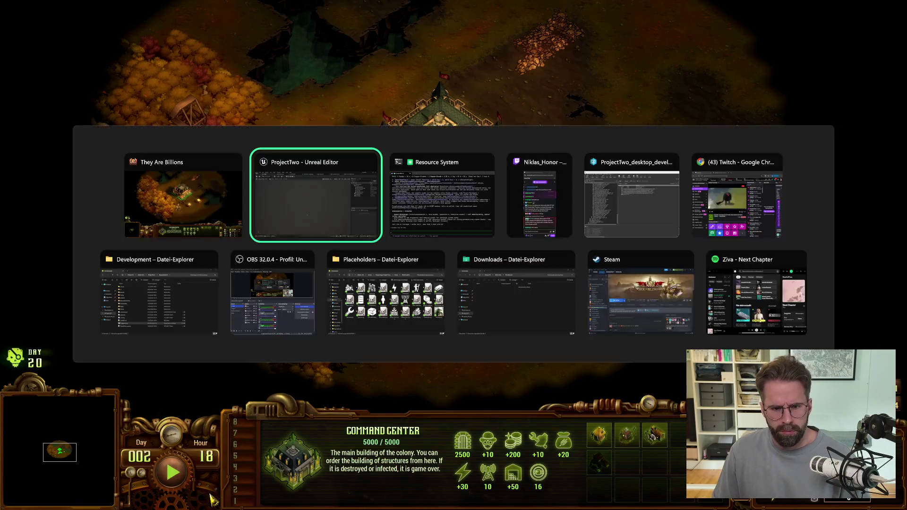
- Bring up the Resource System terminal and read through Claude's game-clock proposal
{"action": "left_click", "coordinate": [140, 499]}
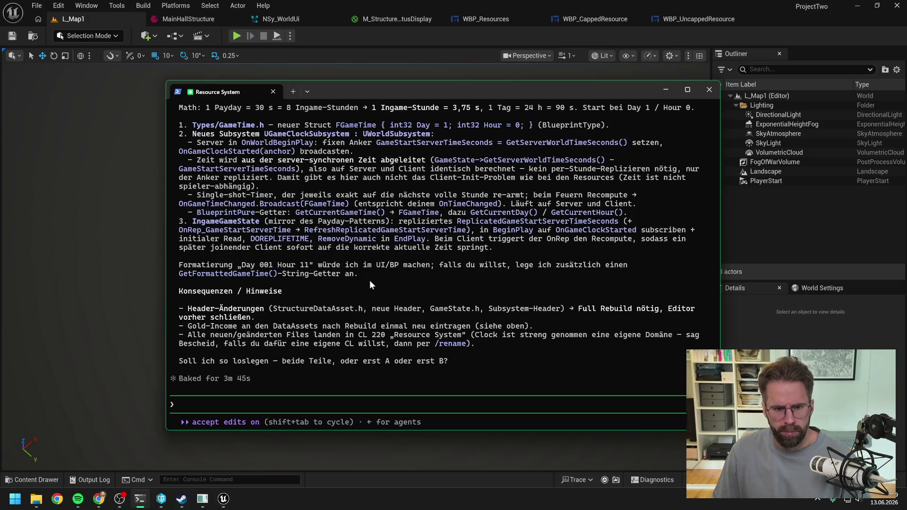
{"action": "scroll", "coordinate": [370, 280], "scroll_direction": "up", "scroll_amount": 8}
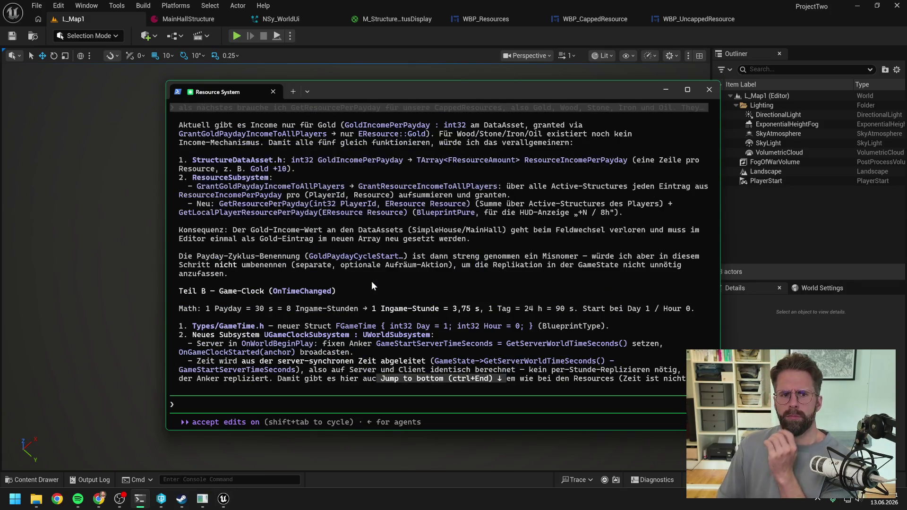
{"action": "scroll", "coordinate": [371, 282], "scroll_direction": "up", "scroll_amount": 4}
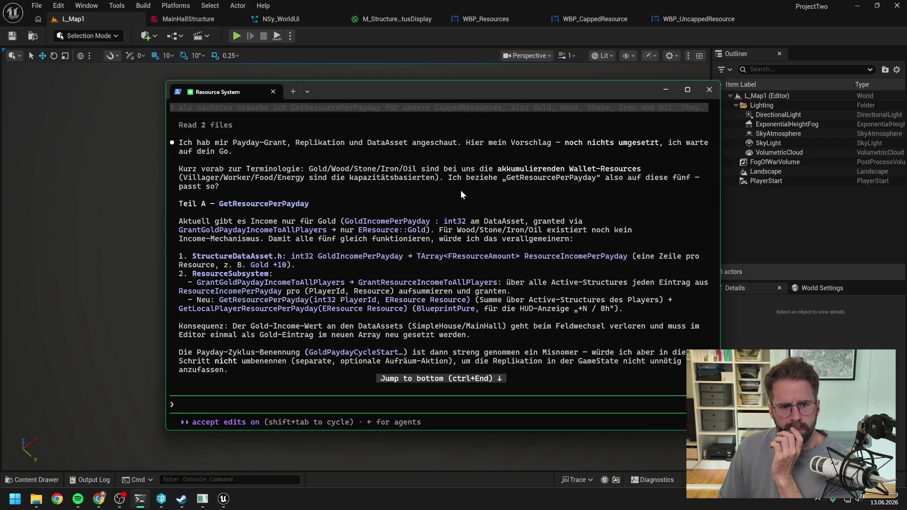
{"action": "scroll", "coordinate": [460, 189], "scroll_direction": "down", "scroll_amount": 1}
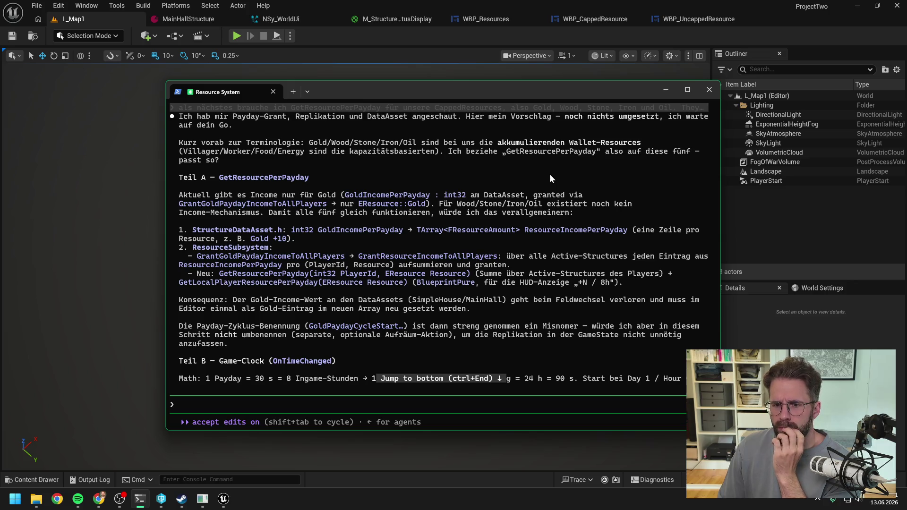
{"action": "scroll", "coordinate": [549, 174], "scroll_direction": "down", "scroll_amount": 10}
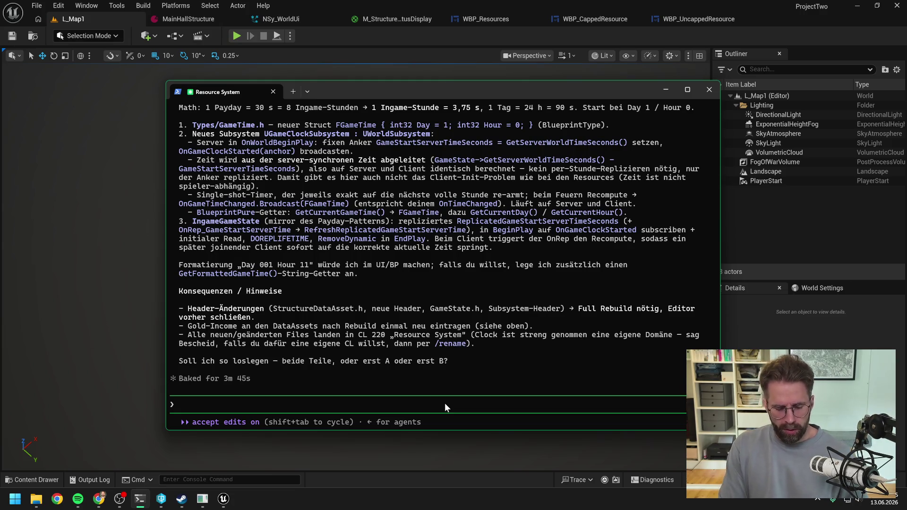
- Draft 'Zur Payday Mechanik': Gold arrives all at once on payday, Wood ticks per structure
{"action": "type", "text": "Zum P"}
{"action": "key", "text": "BackSpace"}
{"action": "key", "text": "BackSpace"}
{"action": "key", "text": "BackSpace"}
{"action": "type", "text": "r"}
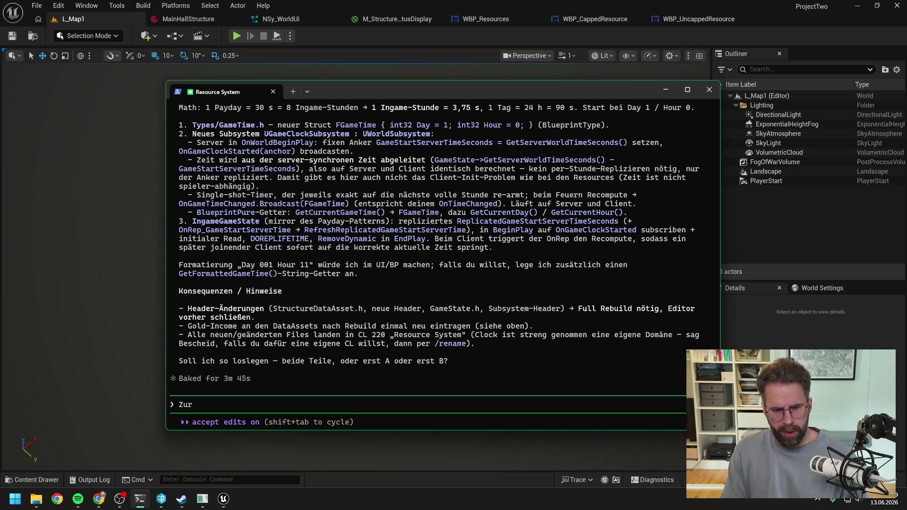
{"action": "type", "text": " Payday Mechanik: "}
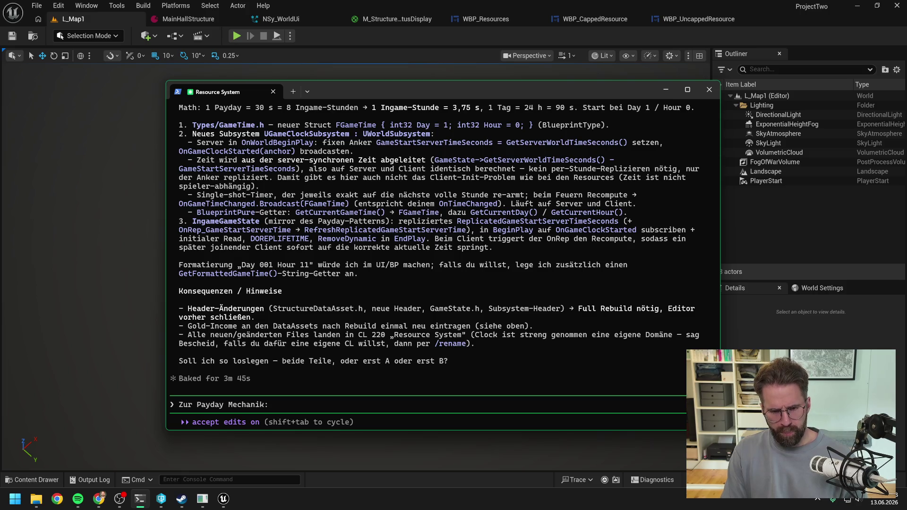
{"action": "type", "text": "G"}
{"action": "key", "text": "BackSpace"}
{"action": "type", "text": "D"}
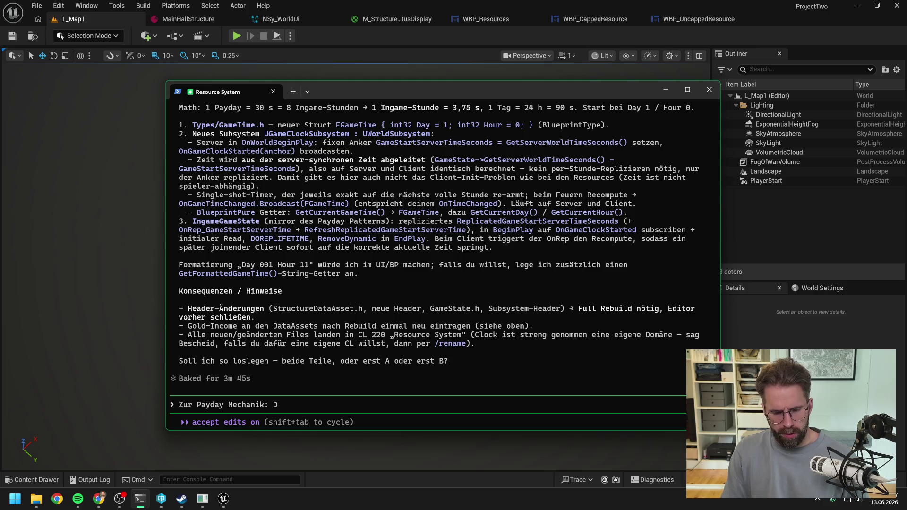
{"action": "key", "text": "BackSpace"}
{"action": "type", "text": "Gold"}
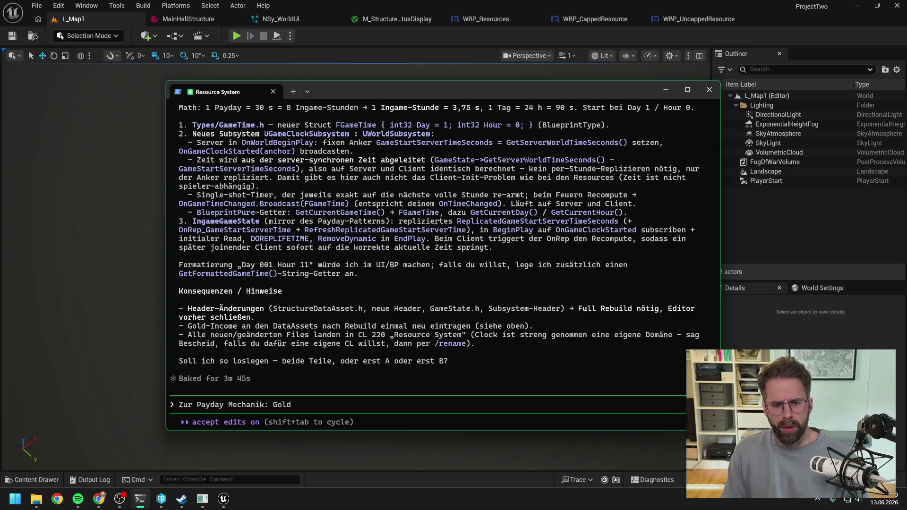
{"action": "type", "text": " hat"}
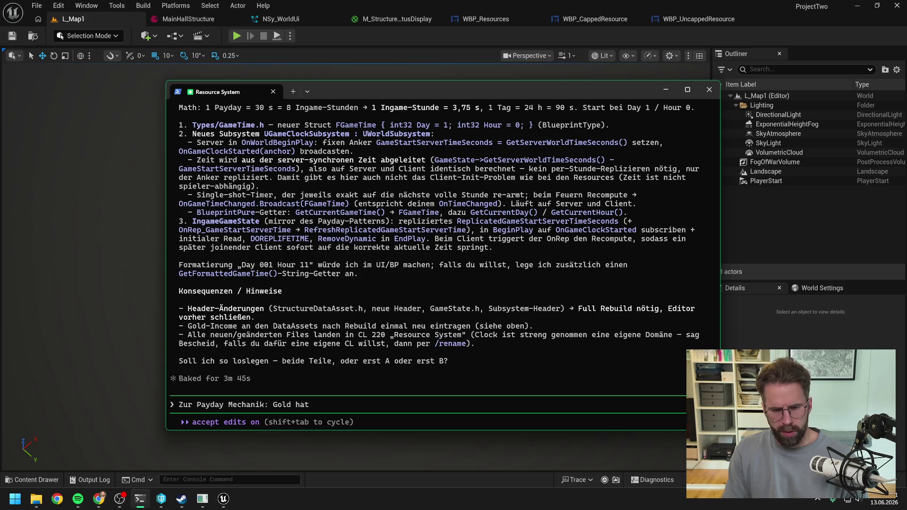
{"action": "type", "text": " eine Sondeolle"}
{"action": "type", "text": " Nur bei"}
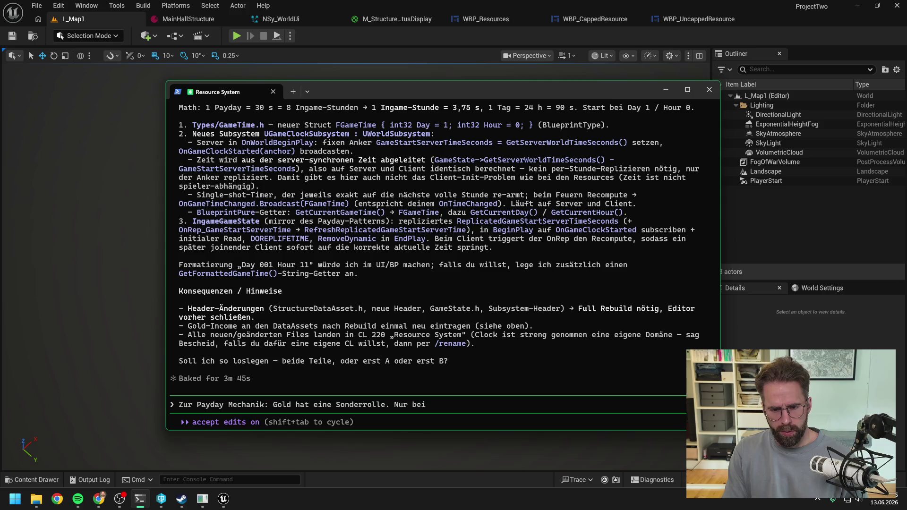
{"action": "type", "text": "m Gold kommt alles Gold"}
{"action": "type", "text": "on der M"}
{"action": "key", "text": "BackSpace"}
{"action": "key", "text": "BackSpace"}
{"action": "key", "text": "BackSpace"}
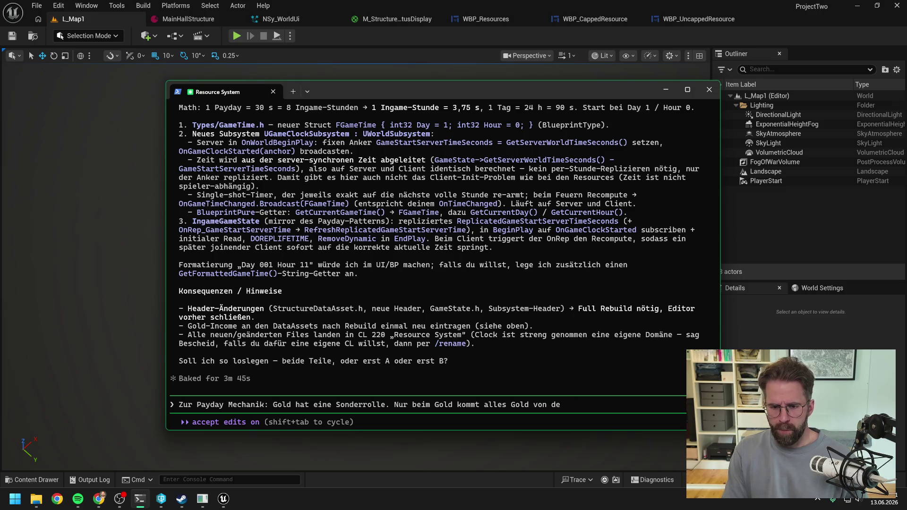
{"action": "type", "text": "der"}
{"action": "key", "text": "BackSpace"}
{"action": "key", "text": "BackSpace"}
{"action": "key", "text": "BackSpace"}
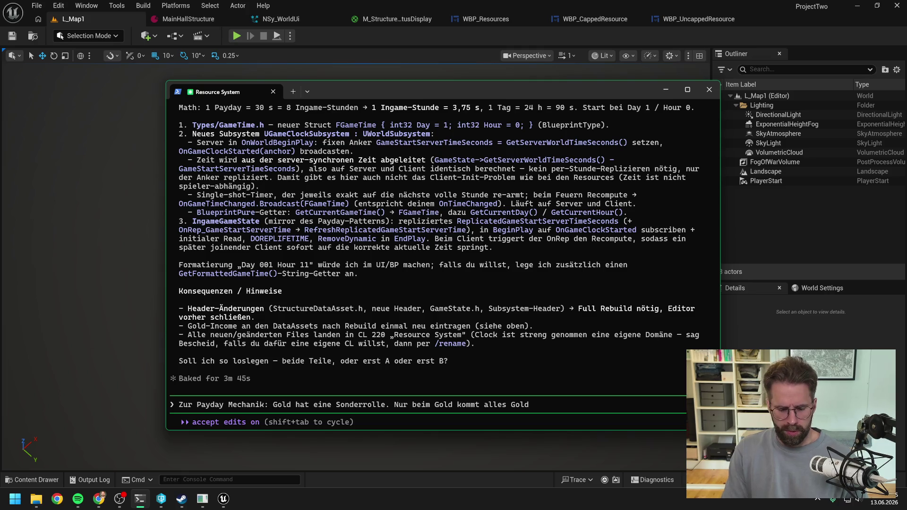
{"action": "type", "text": " auf einmal"}
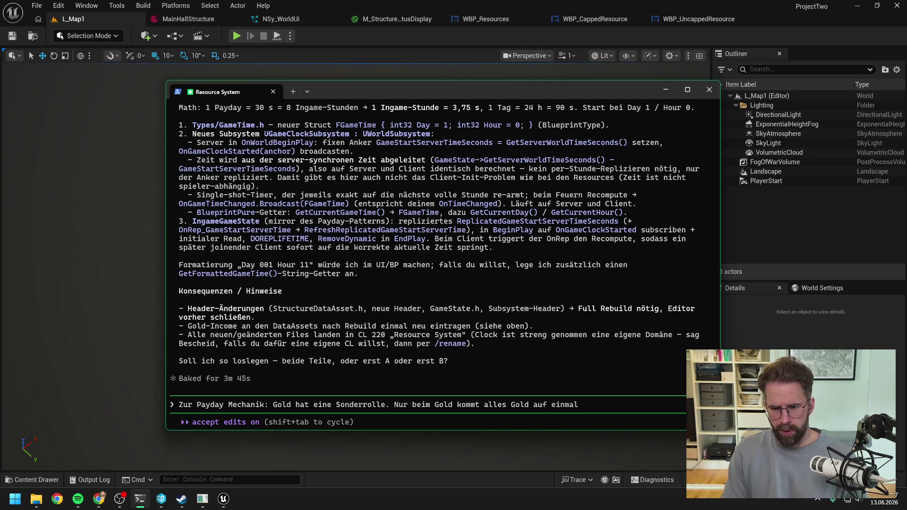
{"action": "type", "text": " am Payday."}
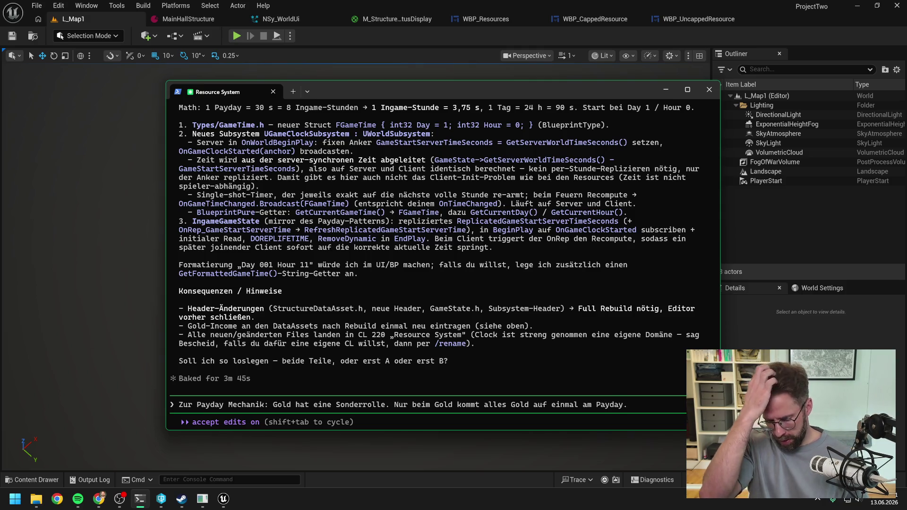
{"action": "type", "text": " Wood und die anderen"}
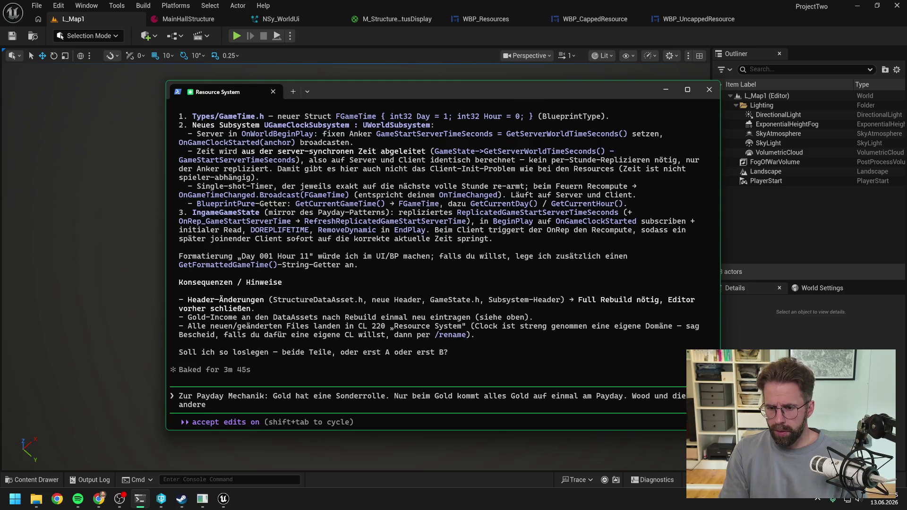
{"action": "type", "text": " cap"}
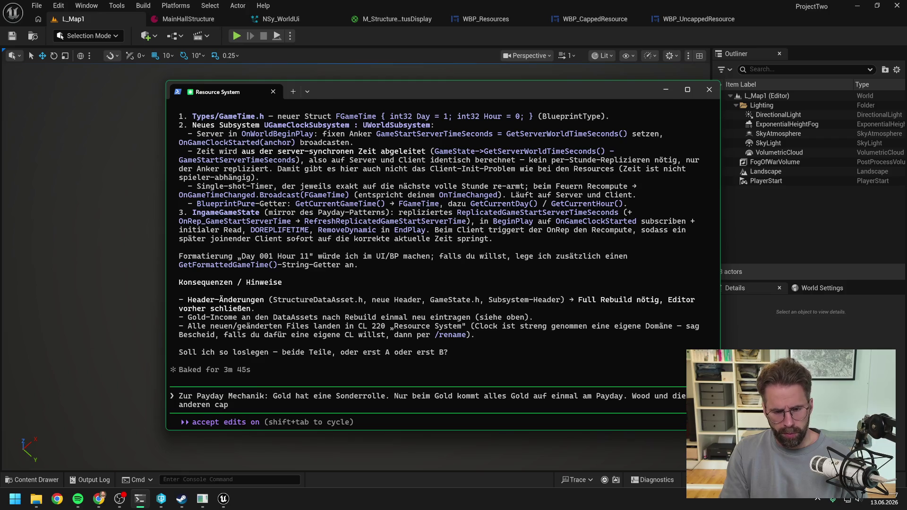
{"action": "type", "text": "ped resources"}
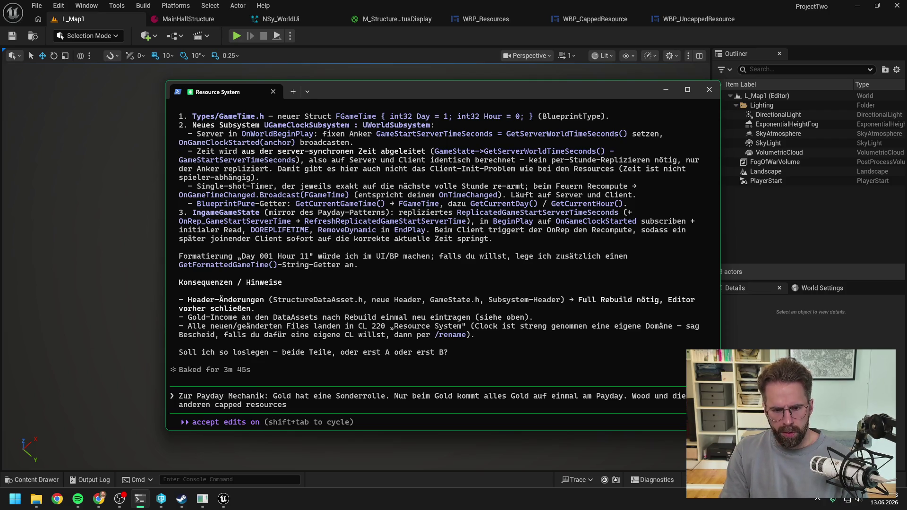
{"action": "type", "text": " ticken auf ihren einzelnen Structures. Wir"}
{"action": "key", "text": "BackSpace"}
{"action": "key", "text": "BackSpace"}
{"action": "key", "text": "BackSpace"}
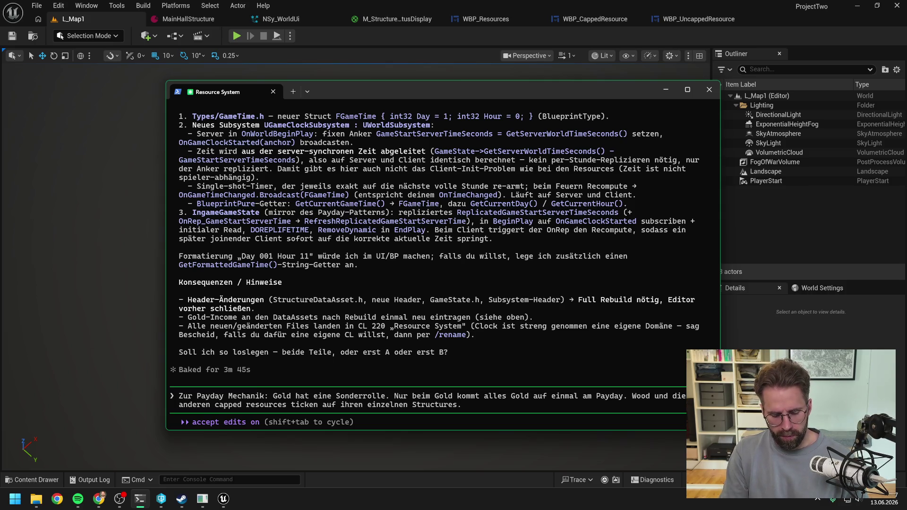
- Add a UI per-8-hours/payday average and a Sawmill +8 Wood example to the draft
{"action": "type", "text": "Fürs"}
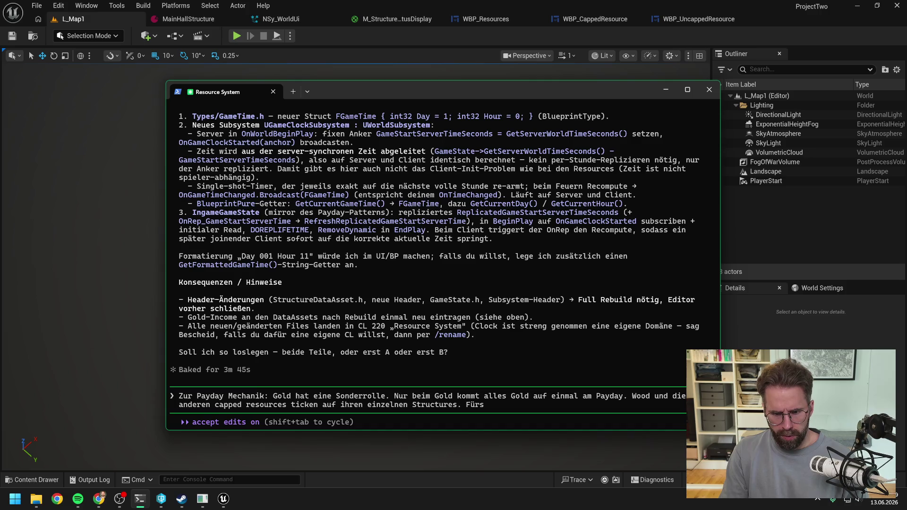
{"action": "type", "text": " Ui b"}
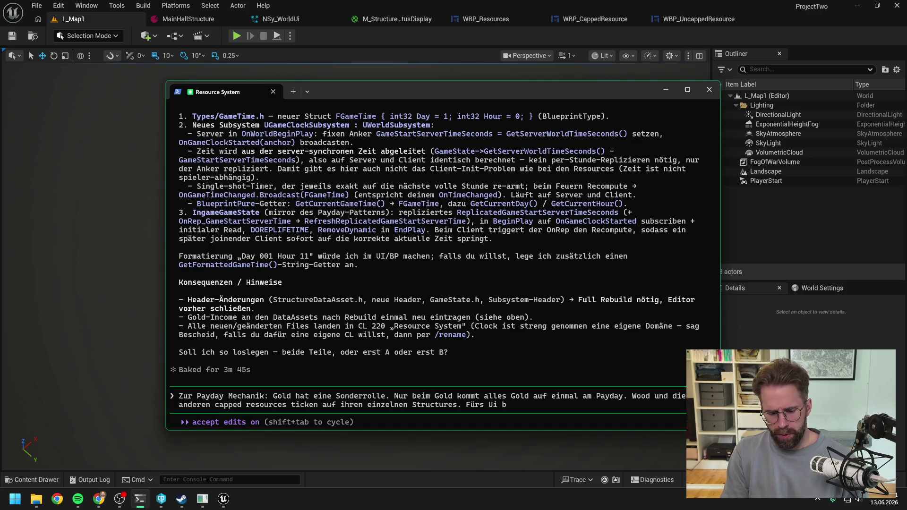
{"action": "type", "text": "ilden wir darau"}
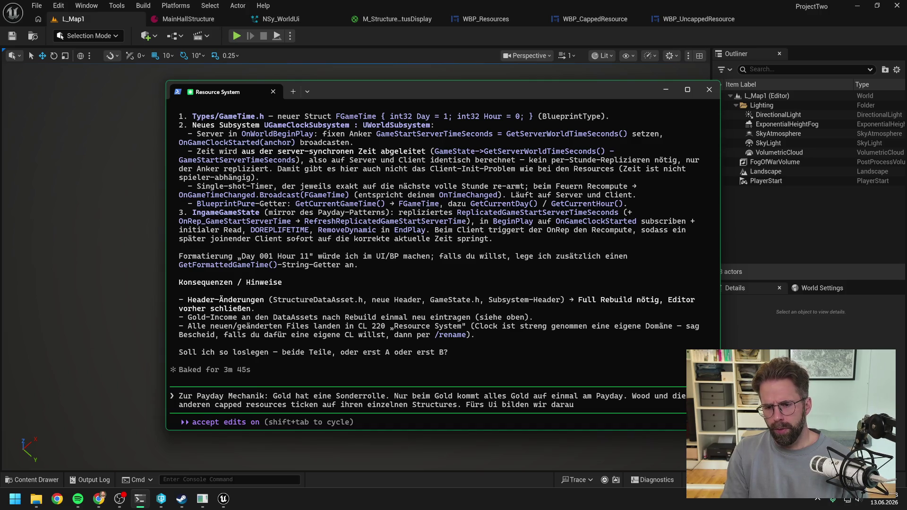
{"action": "type", "text": "ß den Durchschnit"}
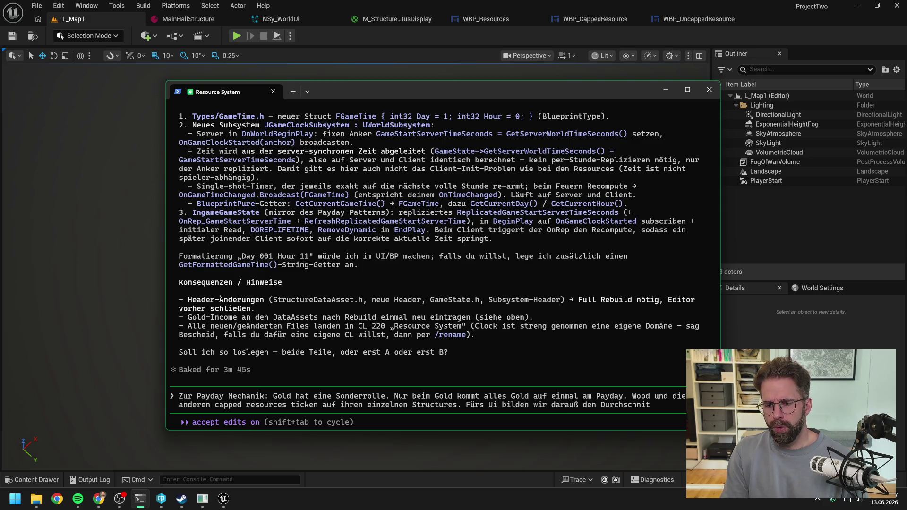
{"action": "key", "text": "BackSpace"}
{"action": "key", "text": "BackSpace"}
{"action": "key", "text": "BackSpace"}
{"action": "key", "text": "BackSpace"}
{"action": "key", "text": "BackSpace"}
{"action": "key", "text": "BackSpace"}
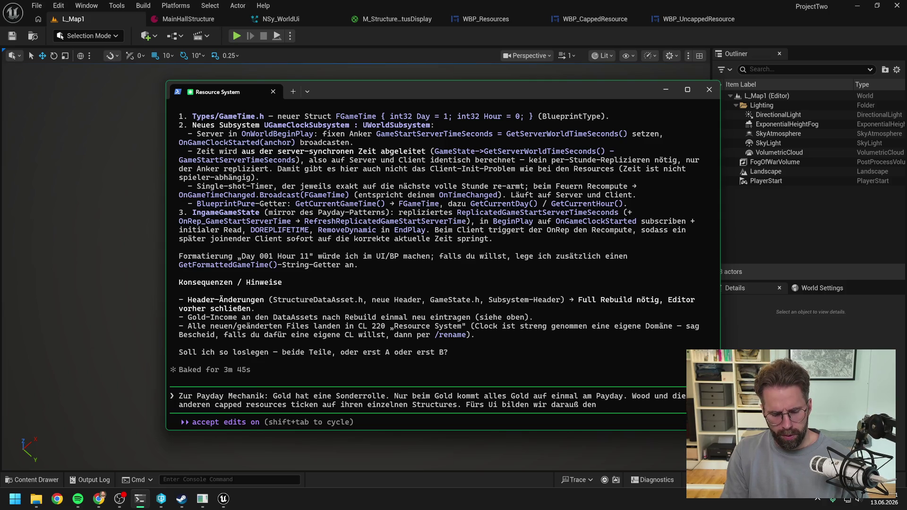
{"action": "type", "text": " Wert"}
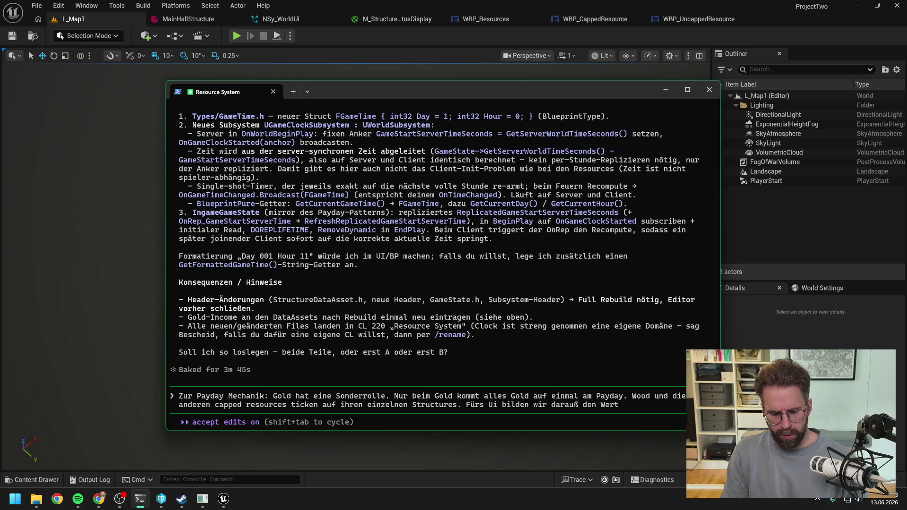
{"action": "type", "text": "/ 8 hour"}
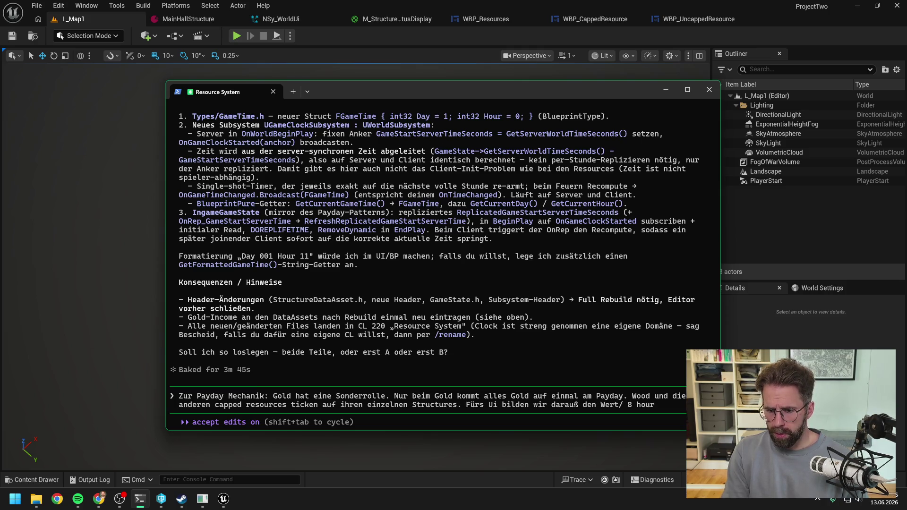
{"action": "type", "text": "s bzw."}
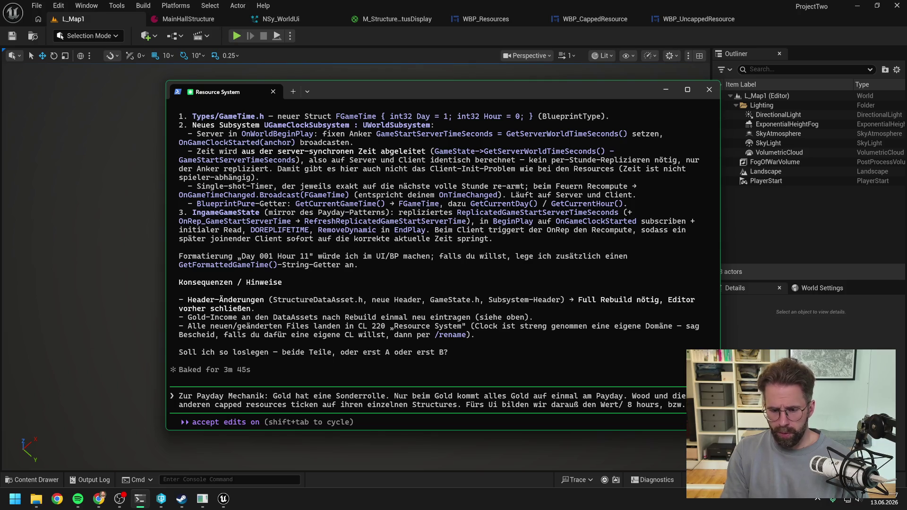
{"action": "type", "text": " pro payday."}
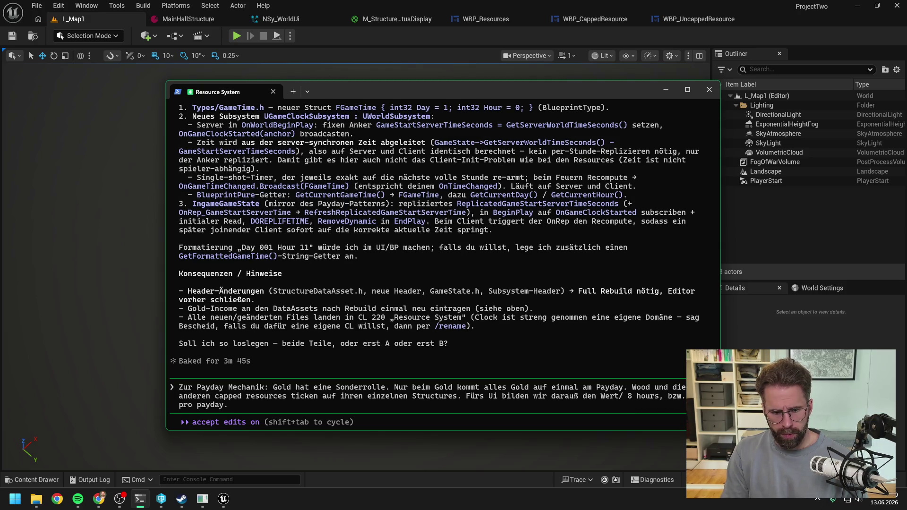
{"action": "type", "text": " Um ein Vergleich zum"}
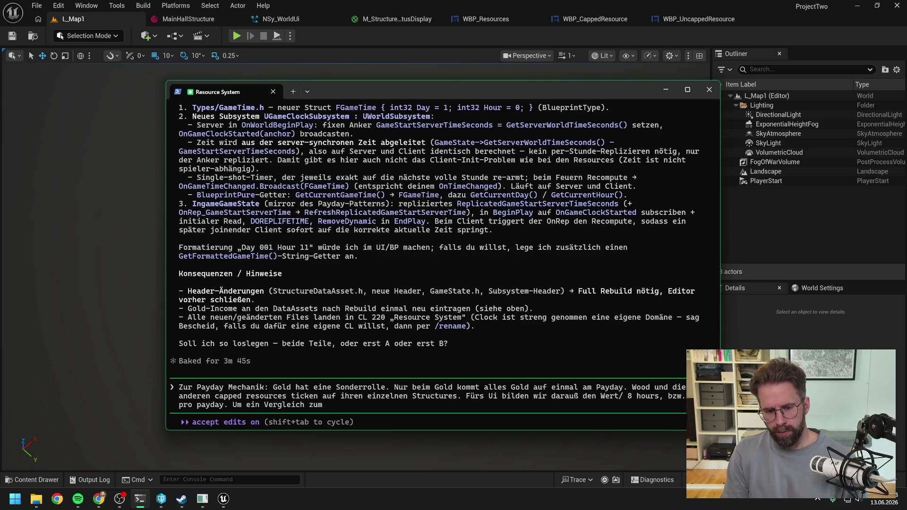
{"action": "type", "text": " Gold Income zu haben"}
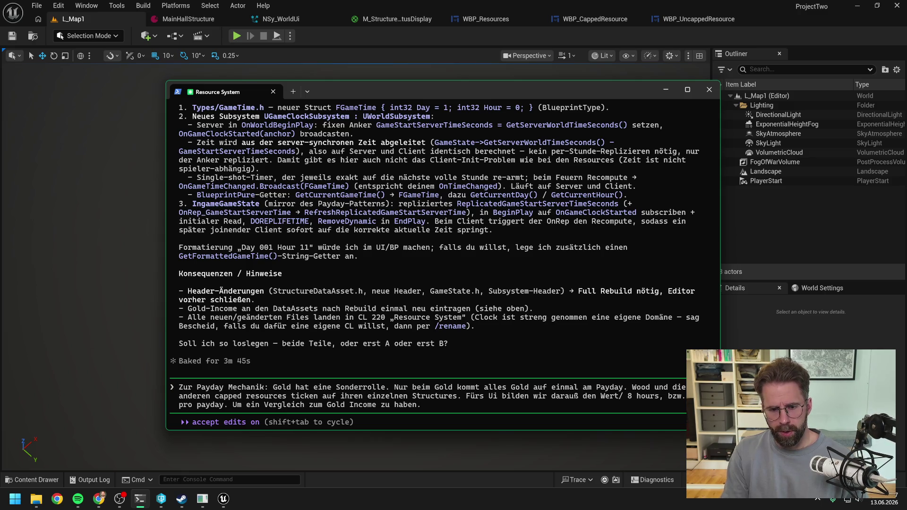
{"action": "type", "text": ". Bei"}
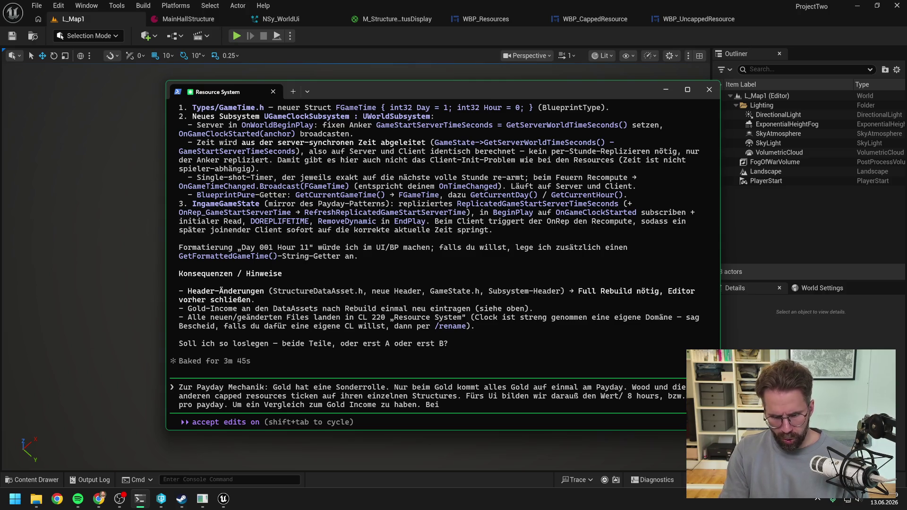
{"action": "type", "text": "spiel Wir"}
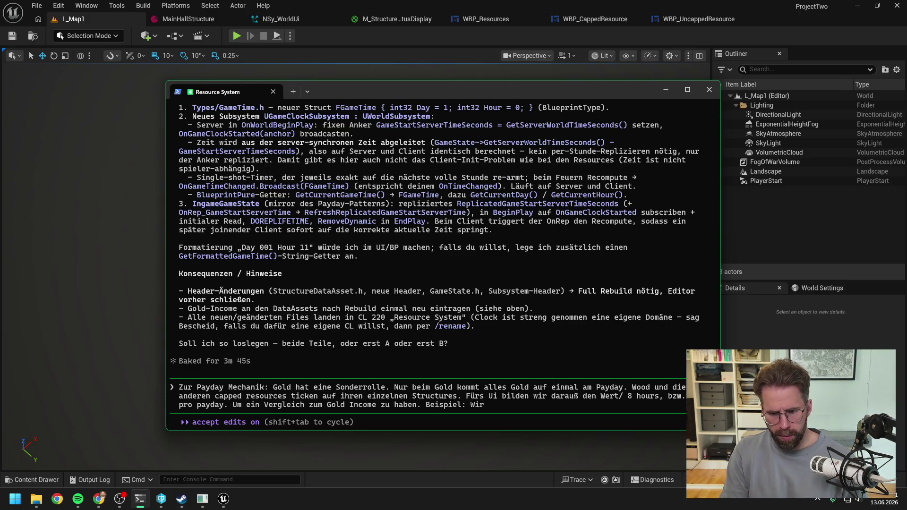
{"action": "type", "text": " bauen Sawmill,"}
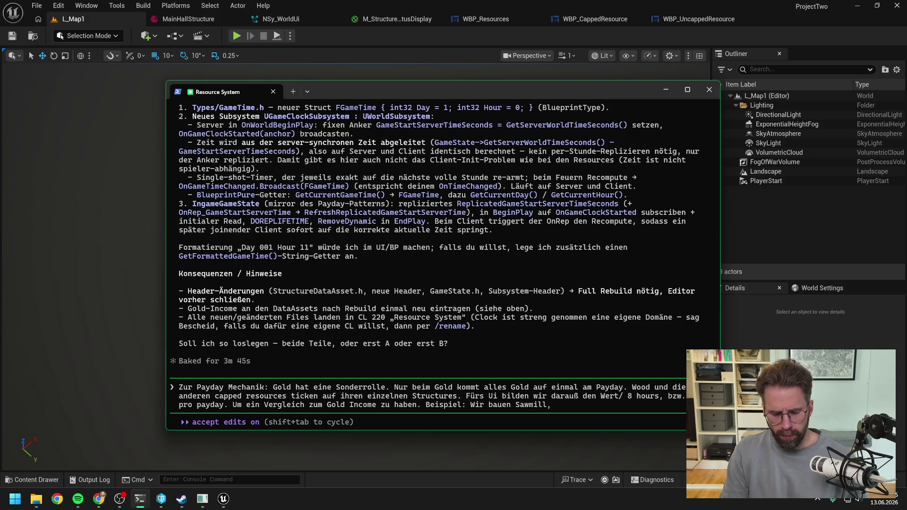
{"action": "key", "text": "BackSpace"}
{"action": "type", "text": ". Die"}
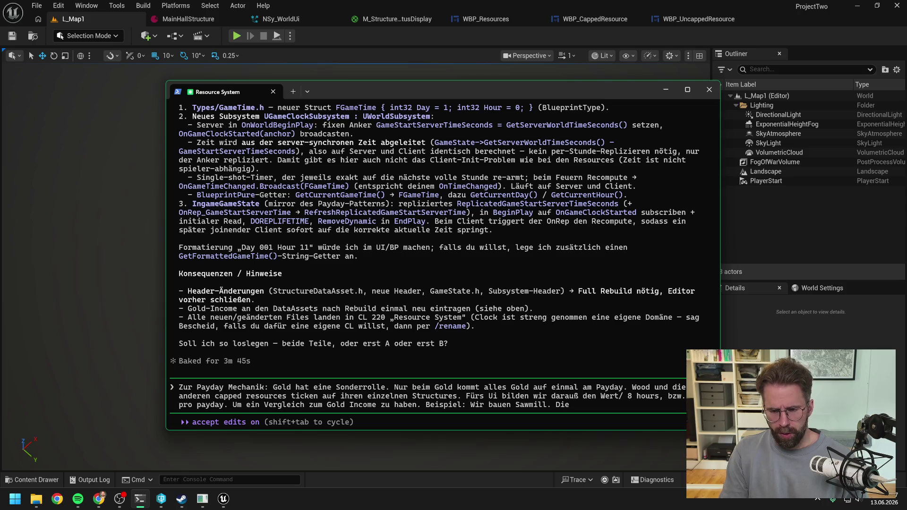
{"action": "type", "text": " Sawmill gibt uns +"}
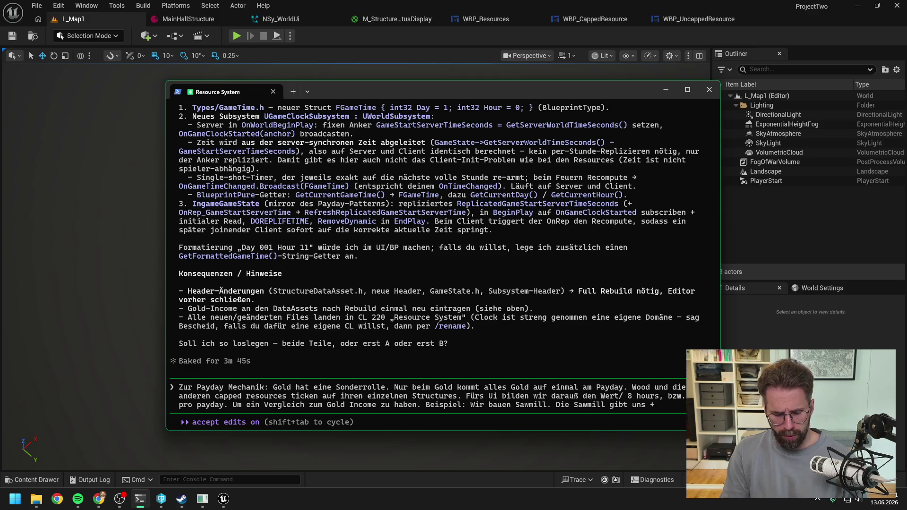
{"action": "type", "text": "8 Wood Income."}
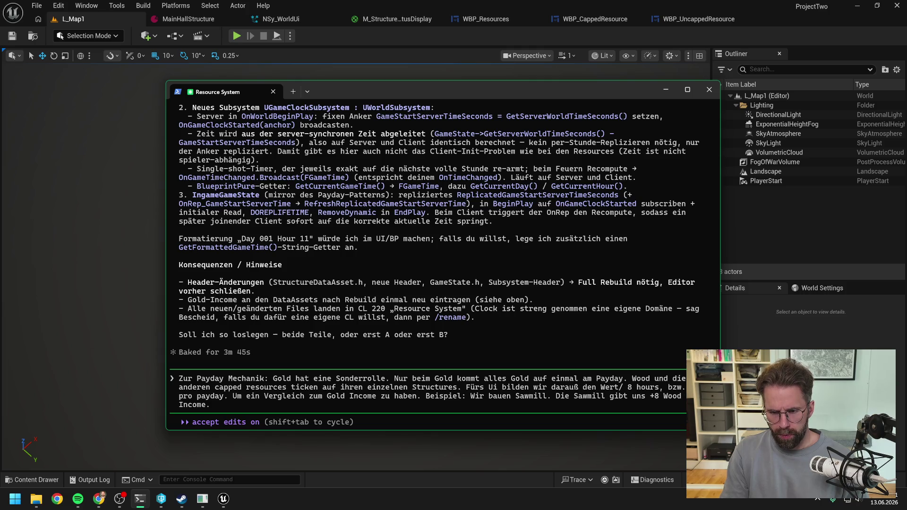
{"action": "left_click", "coordinate": [224, 498]}
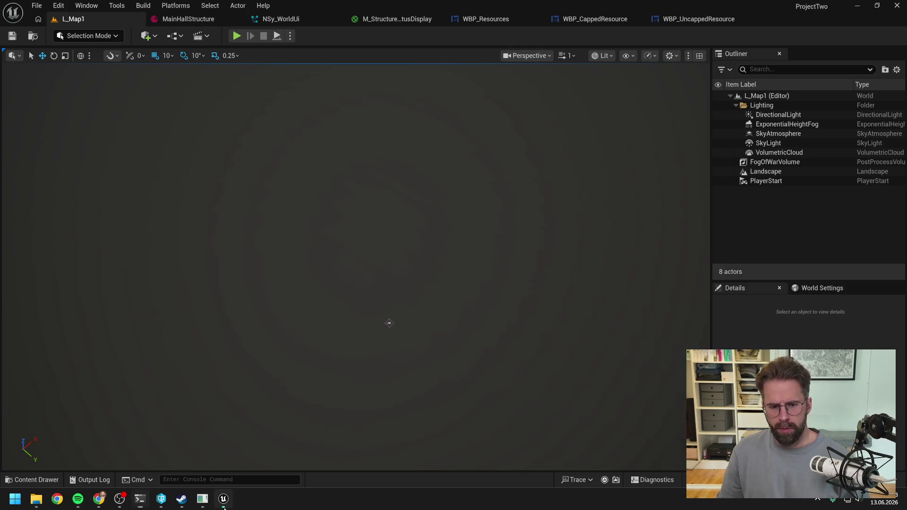
- Select the Sawmill in They Are Billions and run time until it yields +10 wood at Day 003, Hour 08
{"action": "left_click", "coordinate": [203, 499]}
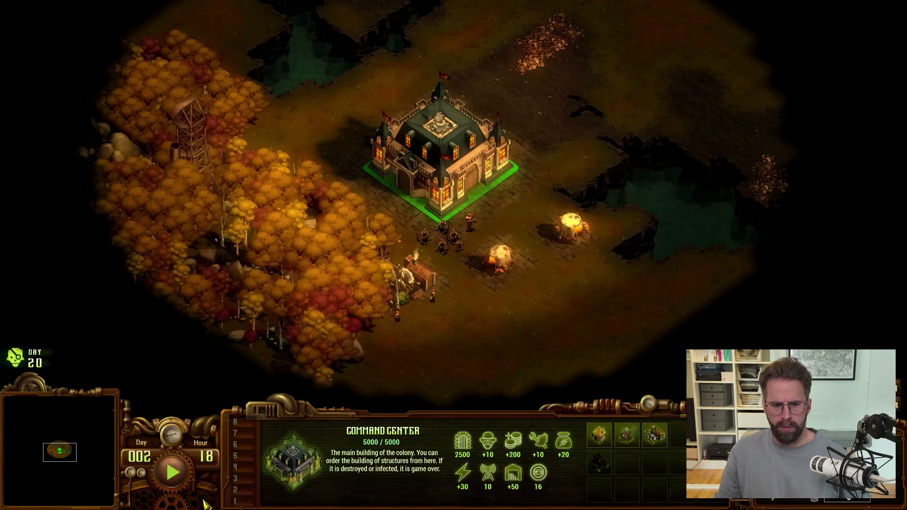
{"action": "left_click", "coordinate": [419, 280]}
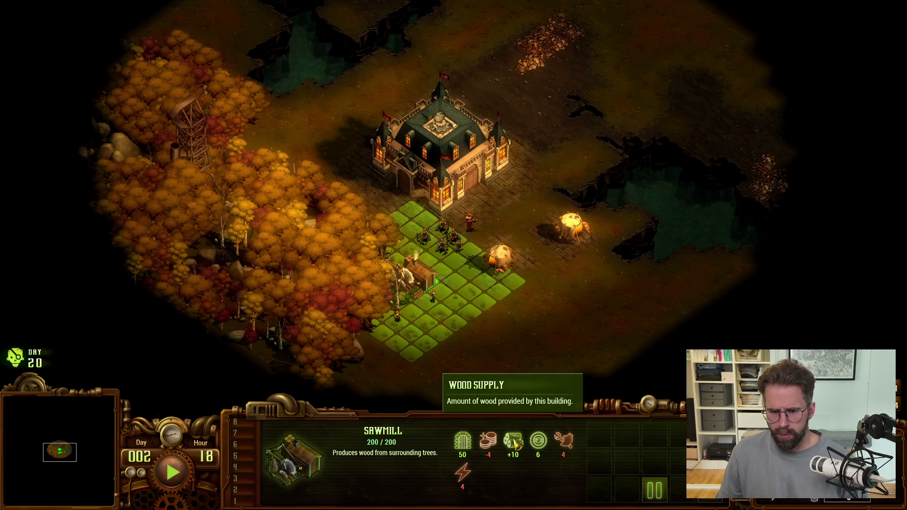
{"action": "mouse_move", "coordinate": [467, 448]}
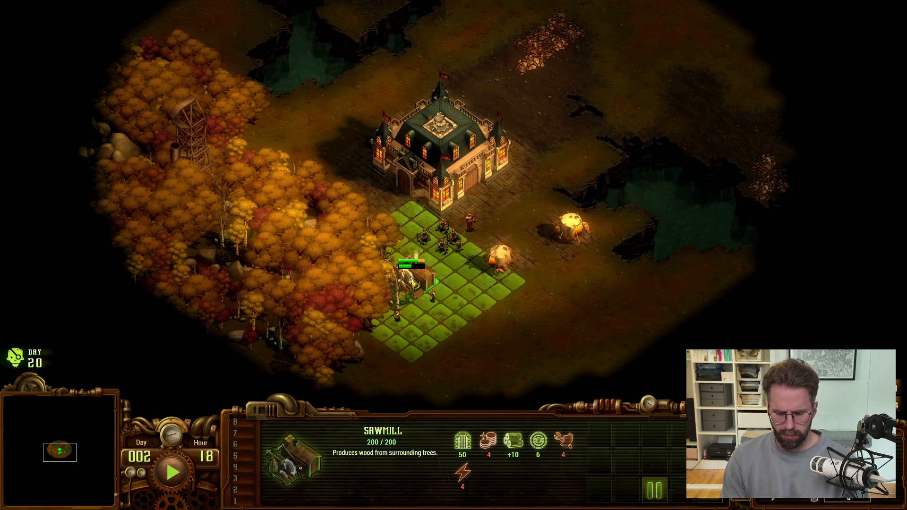
{"action": "key", "text": "space"}
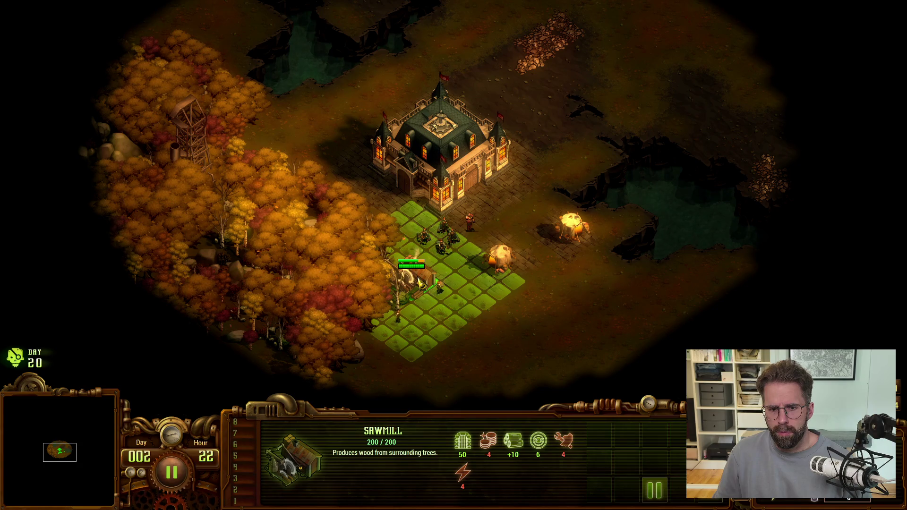
{"action": "key", "text": "space"}
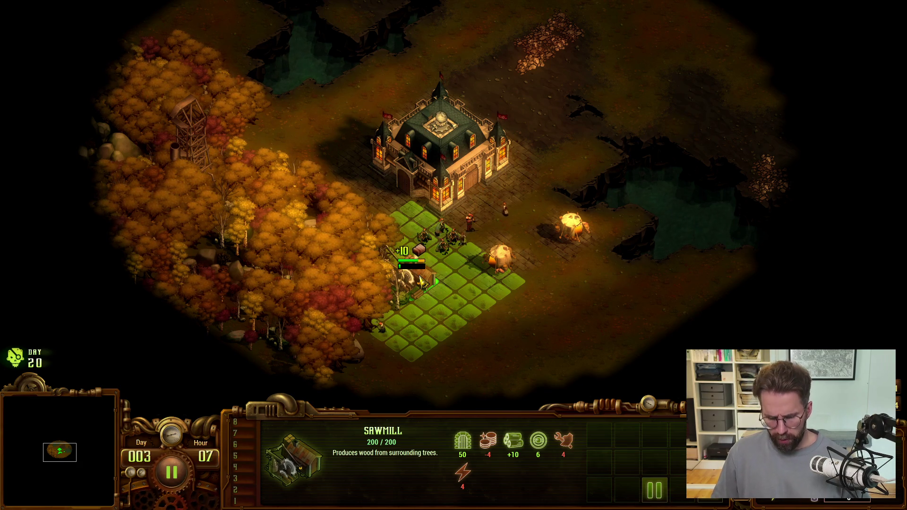
{"action": "key", "text": "space"}
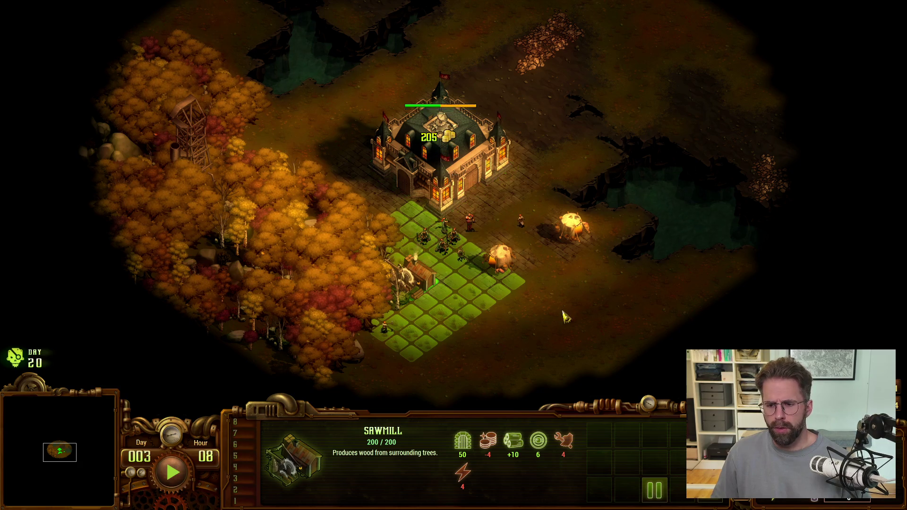
- Build a Quarry on the mineral seam from the Command Center, then run time to Day 004, Hour 02
{"action": "left_click", "coordinate": [452, 166]}
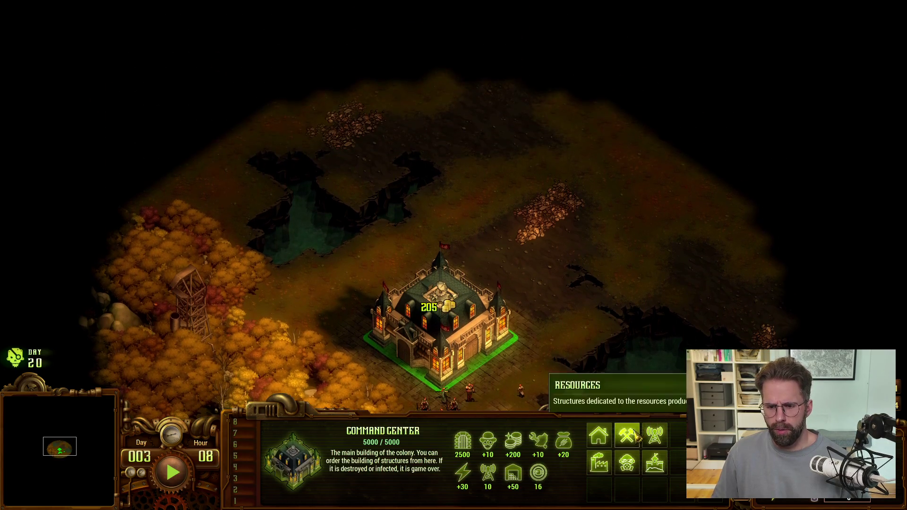
{"action": "left_click", "coordinate": [636, 437]}
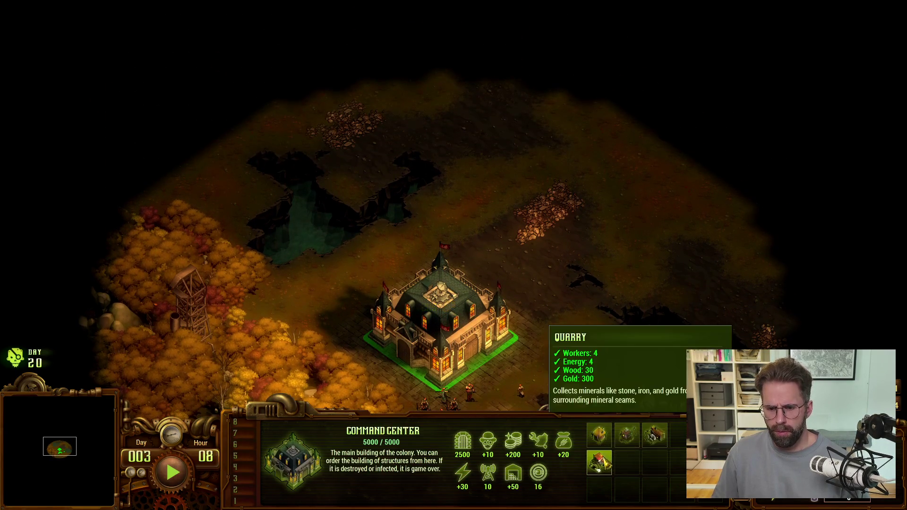
{"action": "left_click", "coordinate": [629, 434]}
{"action": "left_click", "coordinate": [555, 241]}
{"action": "right_click", "coordinate": [661, 244]}
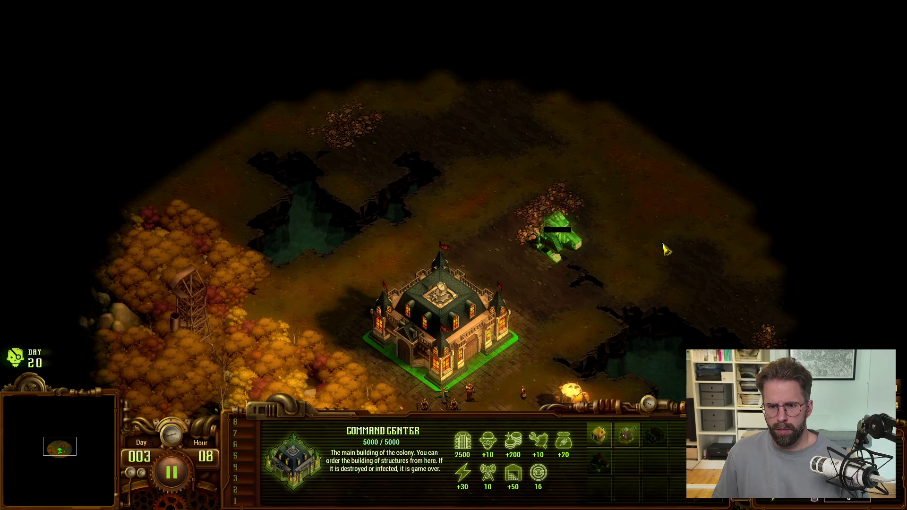
{"action": "key", "text": "space"}
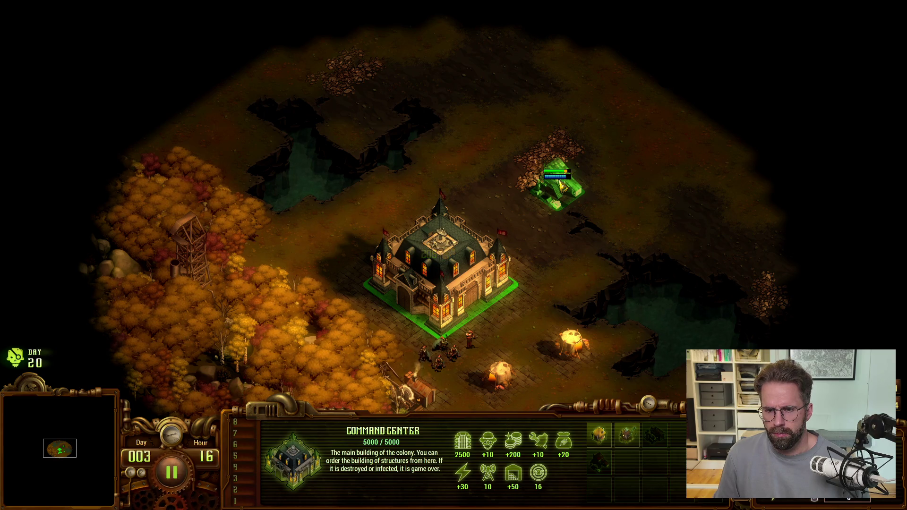
{"action": "key", "text": "s"}
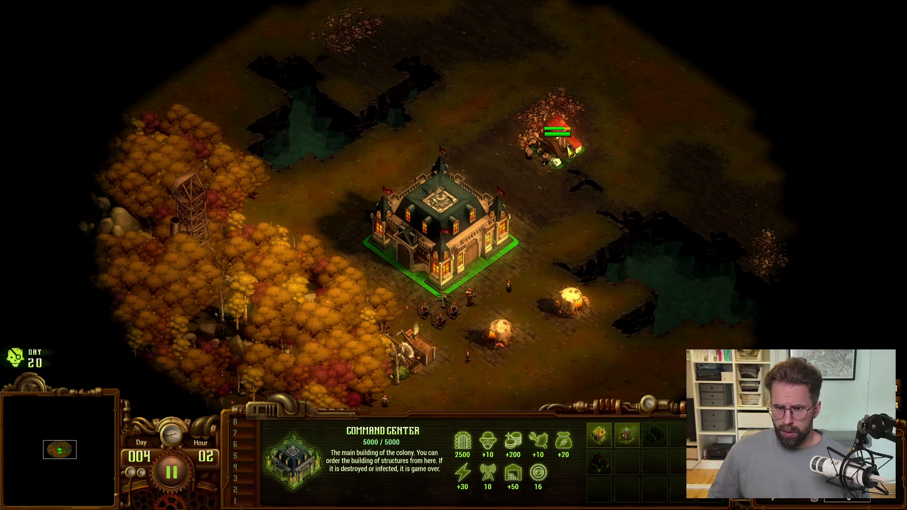
{"action": "key", "text": "space"}
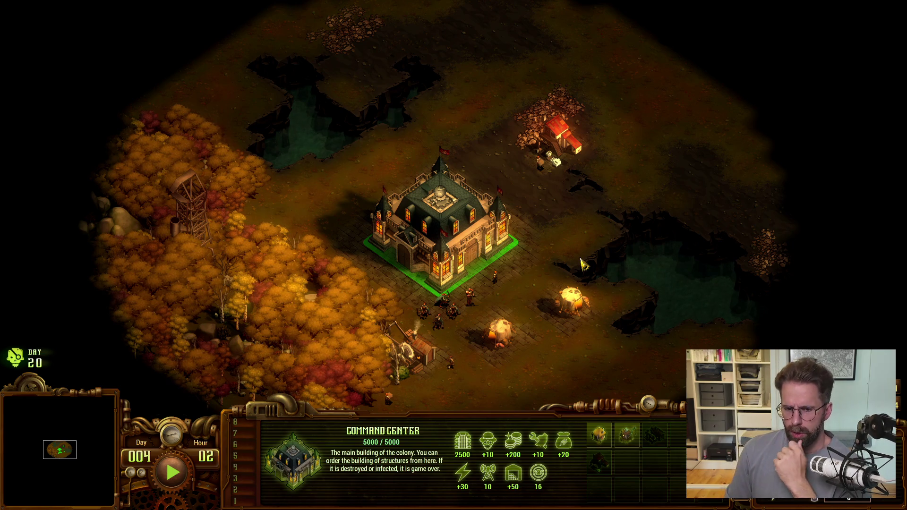
- Suspend and resume the Sawmill's production, then run time to Day 004, Hour 05
{"action": "left_click", "coordinate": [415, 350]}
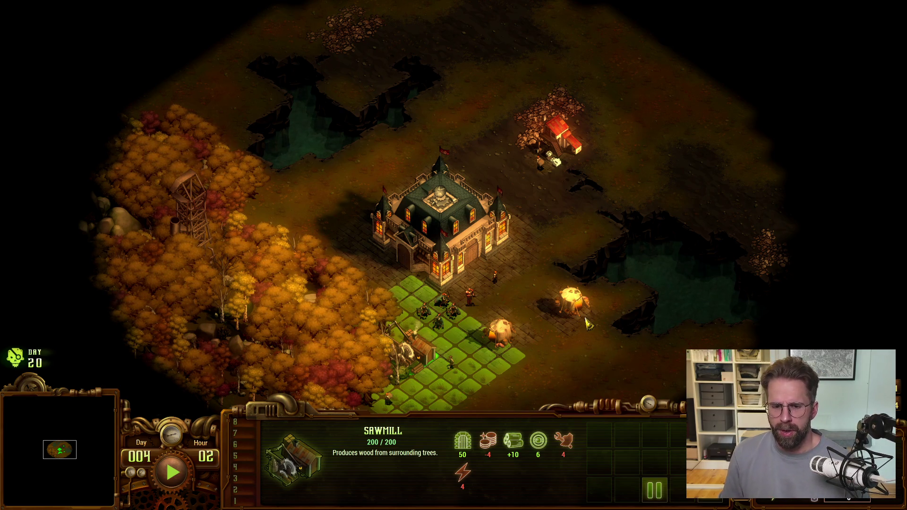
{"action": "key", "text": "s"}
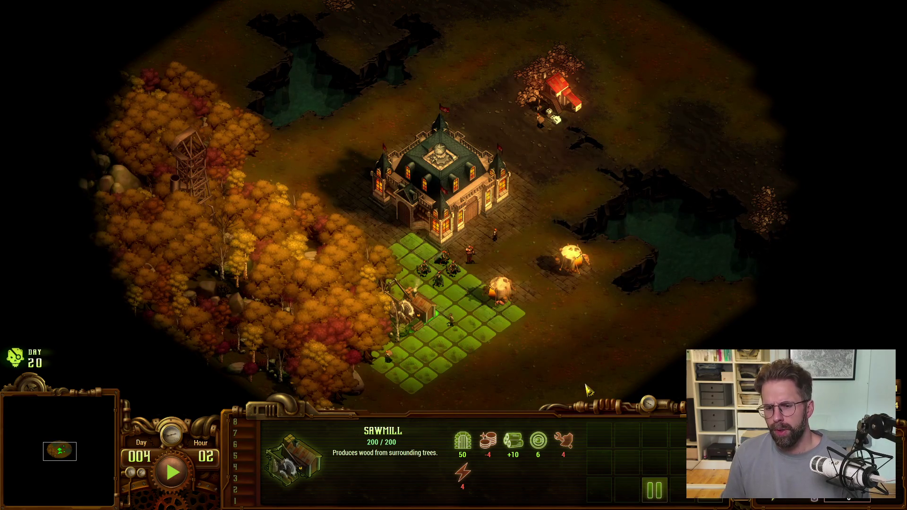
{"action": "key", "text": "s"}
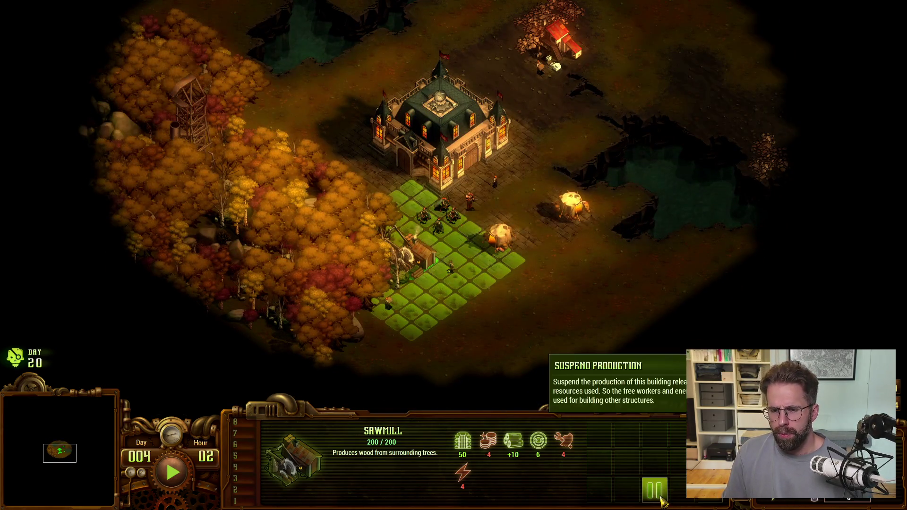
{"action": "left_click", "coordinate": [659, 500]}
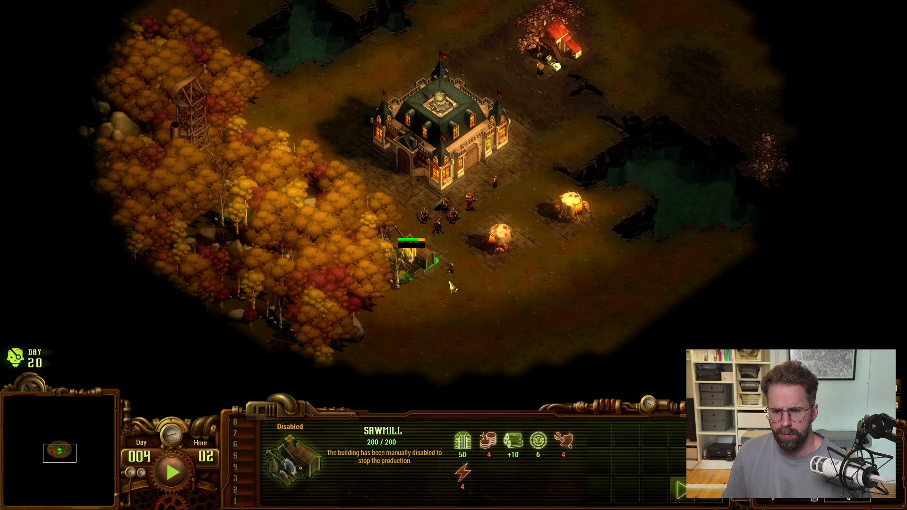
{"action": "left_click", "coordinate": [689, 498]}
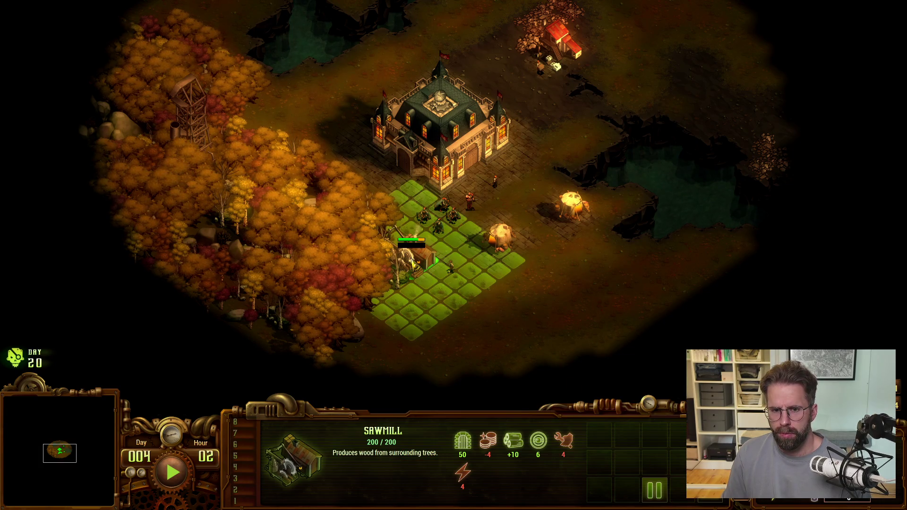
{"action": "key", "text": "space"}
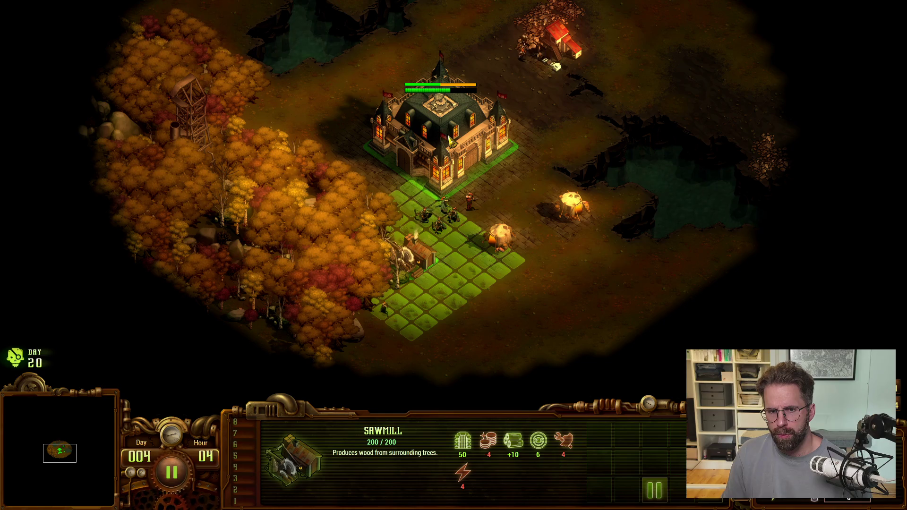
{"action": "key", "text": "space"}
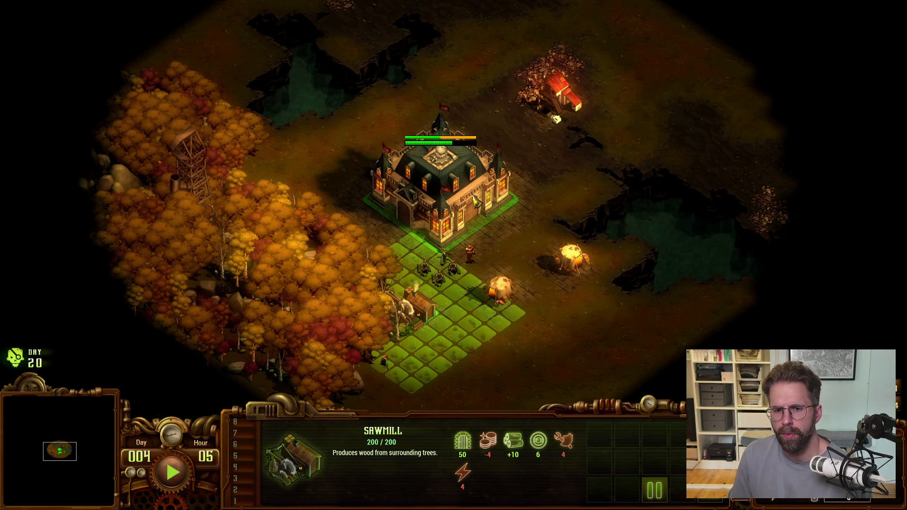
{"action": "left_click", "coordinate": [477, 200]}
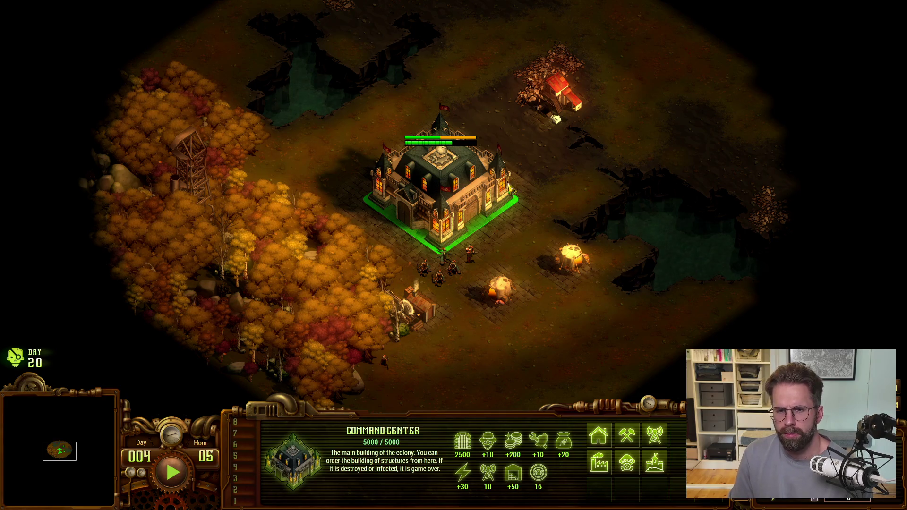
{"action": "left_click", "coordinate": [562, 97]}
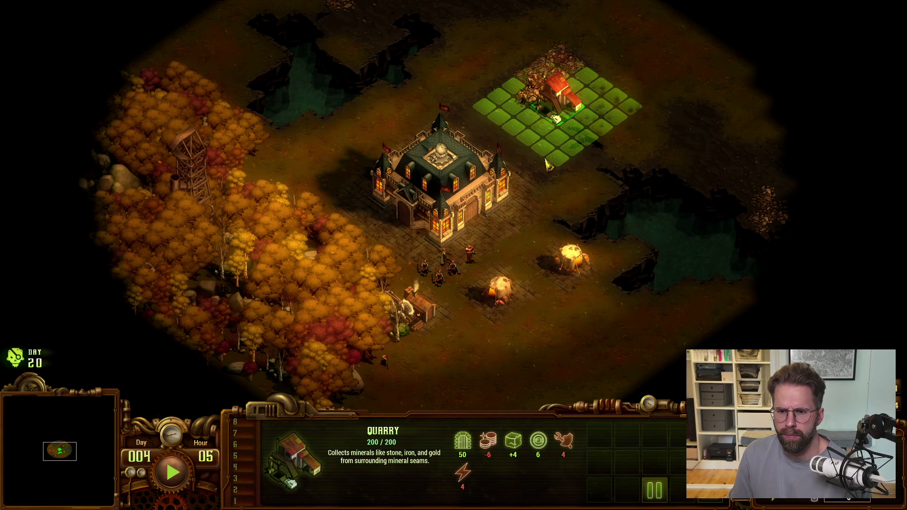
{"action": "left_click", "coordinate": [458, 192]}
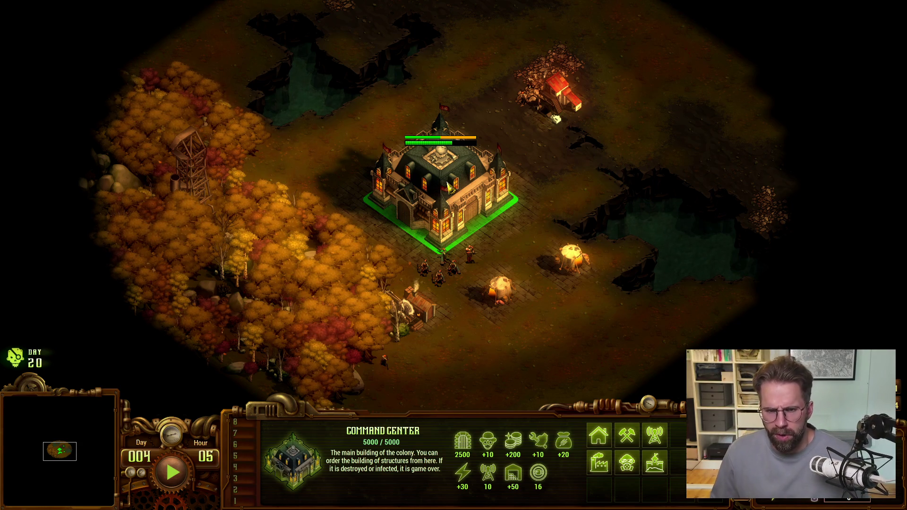
{"action": "key", "text": "alt+Tab"}
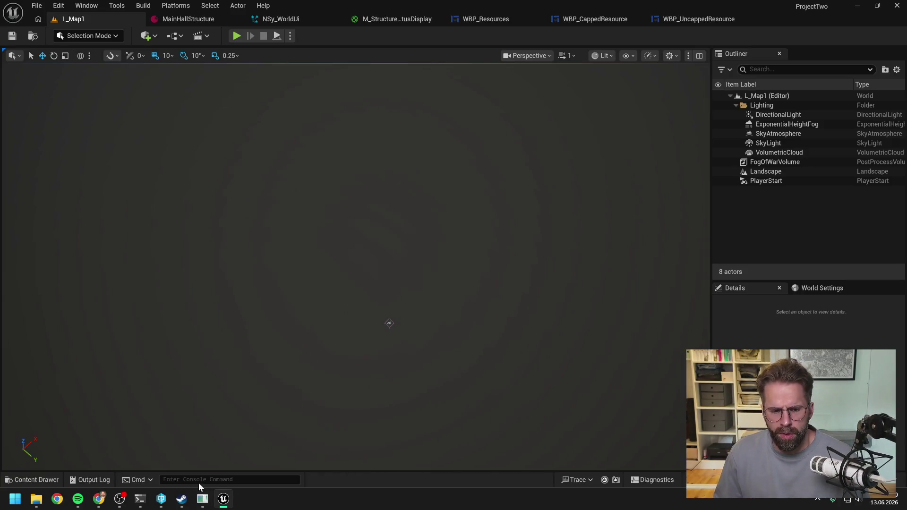
- Trim the Claude Code draft so it ends with 'kommt alles Gold auf einmal am Payday.'
{"action": "left_click", "coordinate": [201, 505]}
{"action": "key", "text": "alt+Tab"}
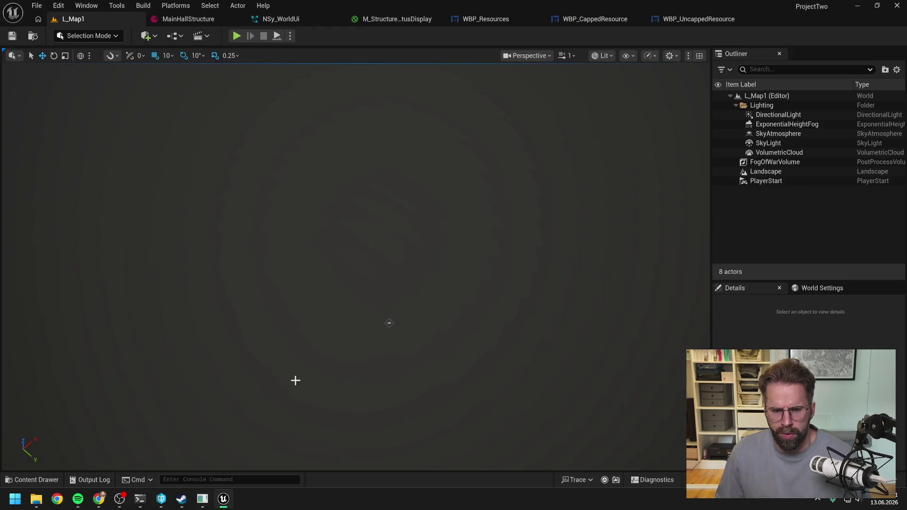
{"action": "left_click", "coordinate": [139, 502]}
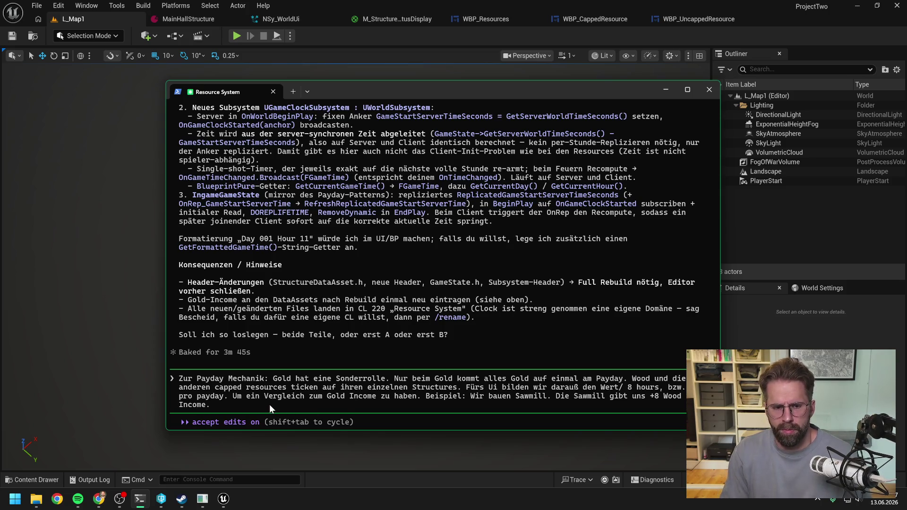
{"action": "key", "text": "ctrl+BackSpace"}
{"action": "key", "text": "ctrl+BackSpace"}
{"action": "key", "text": "ctrl+BackSpace"}
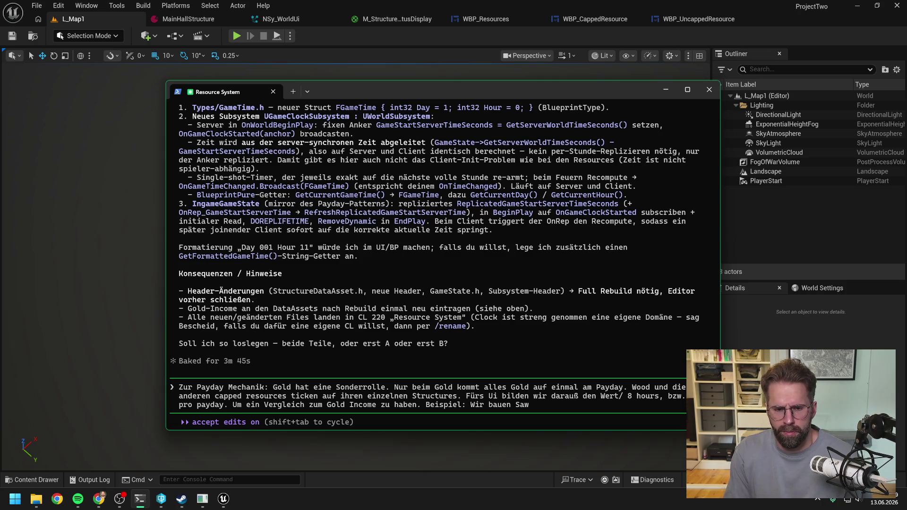
{"action": "key", "text": "ctrl+BackSpace"}
{"action": "key", "text": "ctrl+BackSpace"}
{"action": "key", "text": "ctrl+BackSpace"}
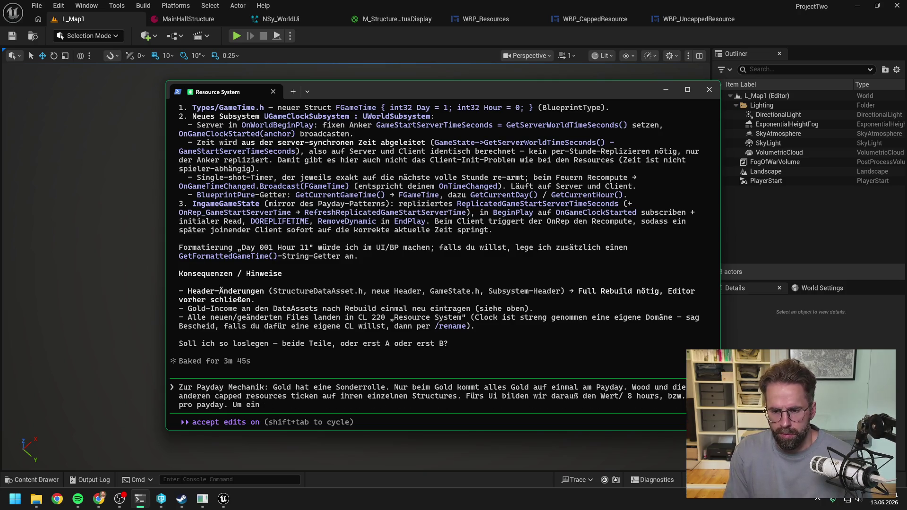
{"action": "key", "text": "BackSpace"}
{"action": "key", "text": "BackSpace"}
{"action": "key", "text": "BackSpace"}
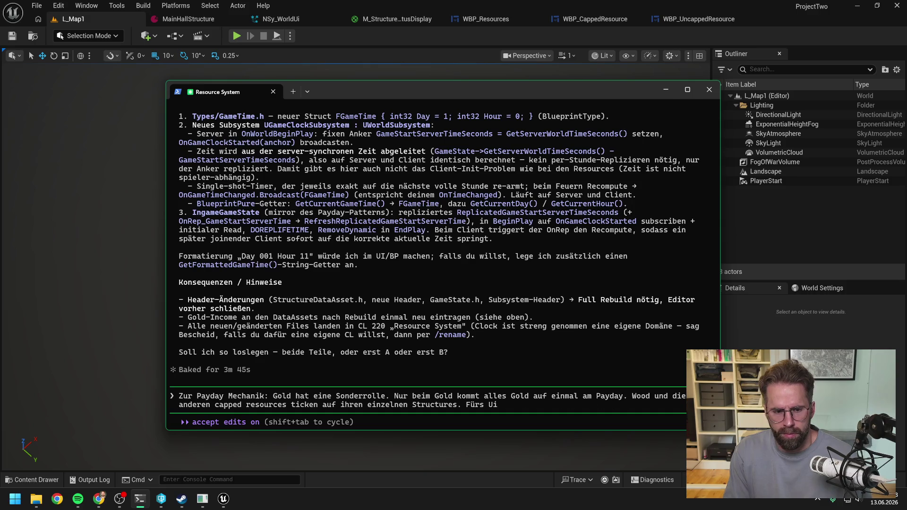
{"action": "key", "text": "BackSpace"}
{"action": "key", "text": "BackSpace"}
{"action": "key", "text": "BackSpace"}
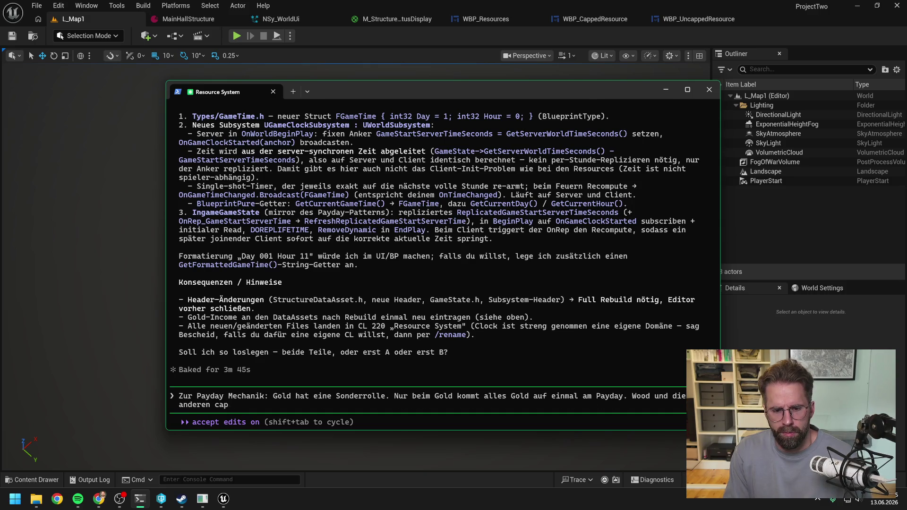
{"action": "key", "text": "BackSpace"}
{"action": "key", "text": "BackSpace"}
{"action": "key", "text": "BackSpace"}
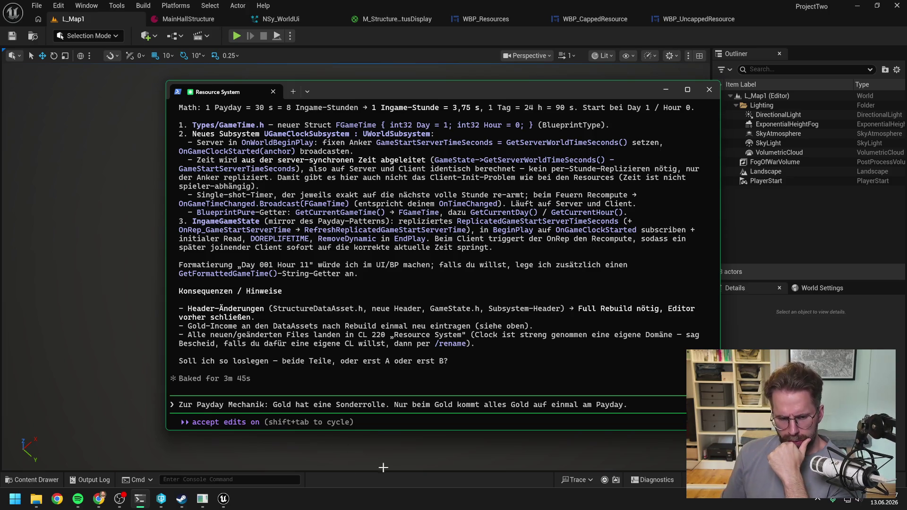
{"action": "left_click", "coordinate": [212, 501]}
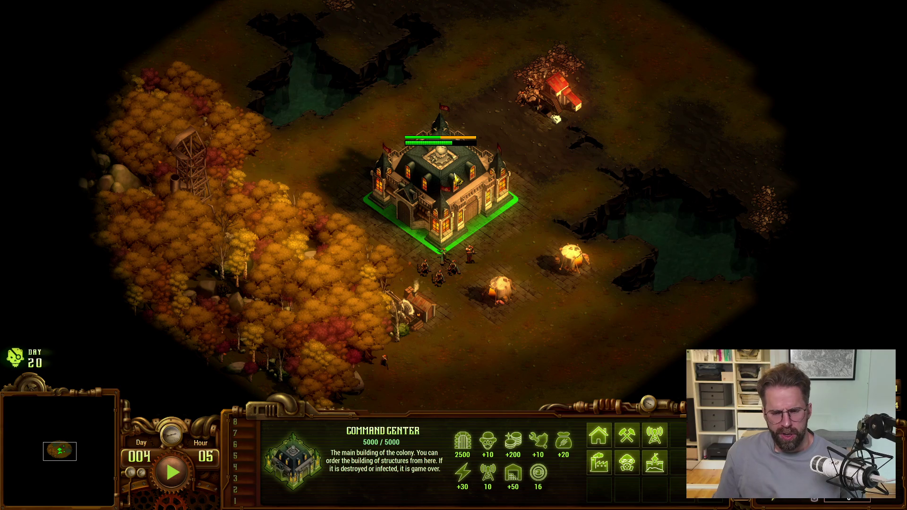
- Cut the draft back to 'Zur Payday Mechanik: Gold' and state Gold arrives only at the Payday event
{"action": "key", "text": "alt+Tab"}
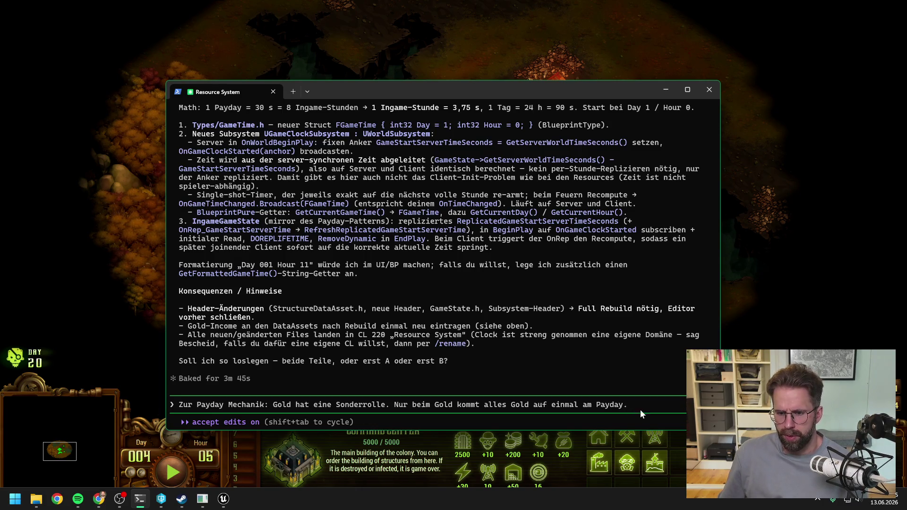
{"action": "key", "text": "BackSpace"}
{"action": "key", "text": "BackSpace"}
{"action": "key", "text": "BackSpace"}
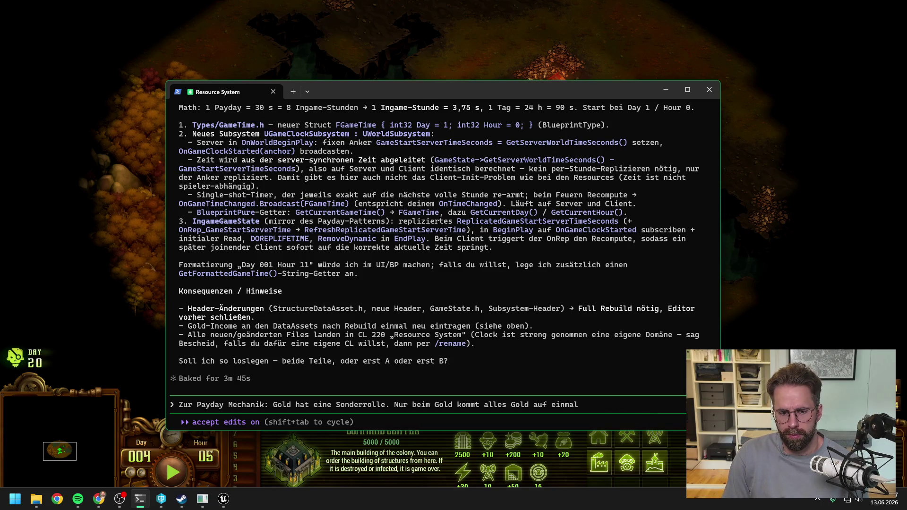
{"action": "key", "text": "BackSpace"}
{"action": "key", "text": "BackSpace"}
{"action": "key", "text": "BackSpace"}
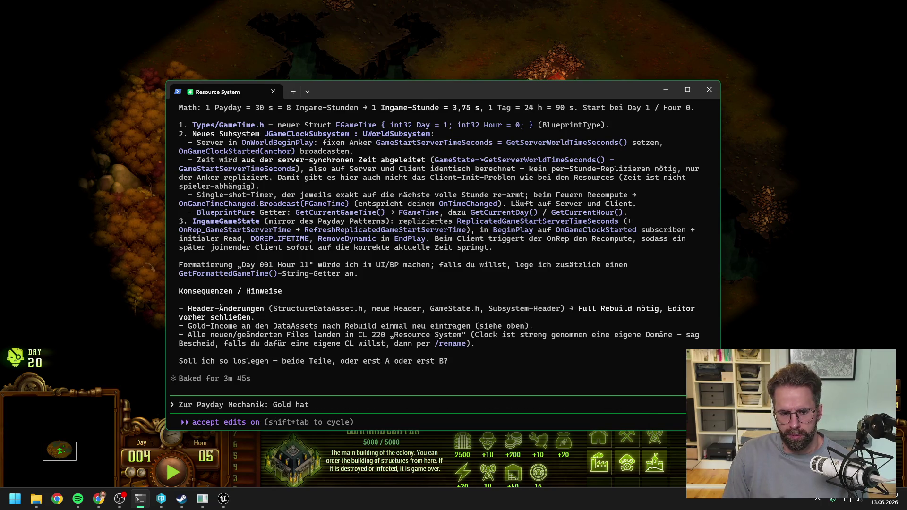
{"action": "type", "text": "funkti"}
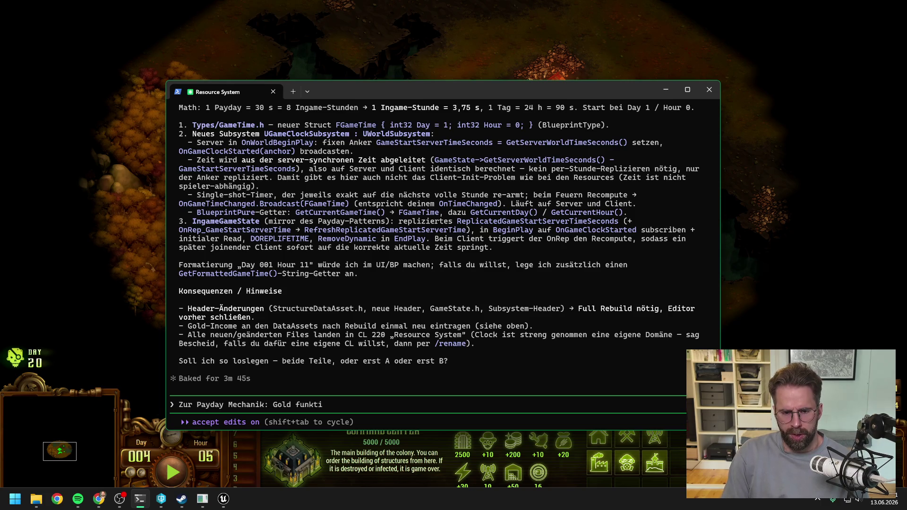
{"action": "type", "text": "oniert ein w"}
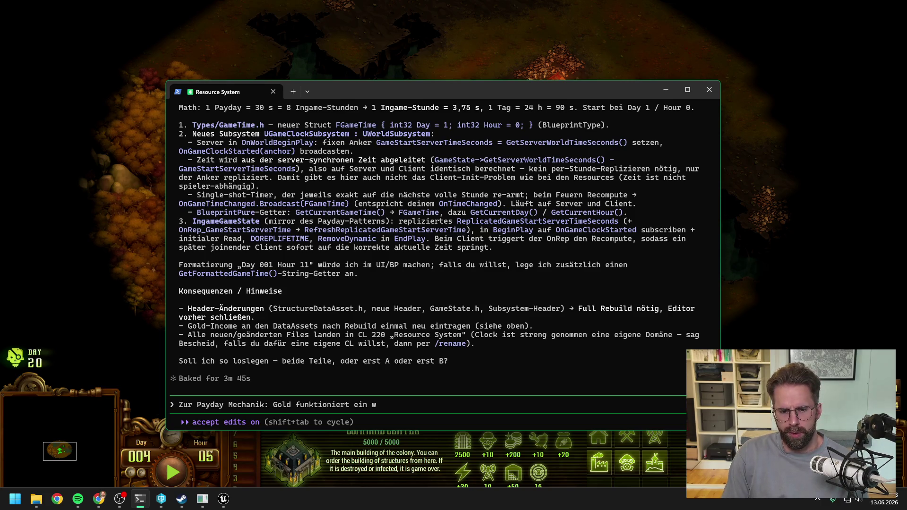
{"action": "type", "text": "enig ander"}
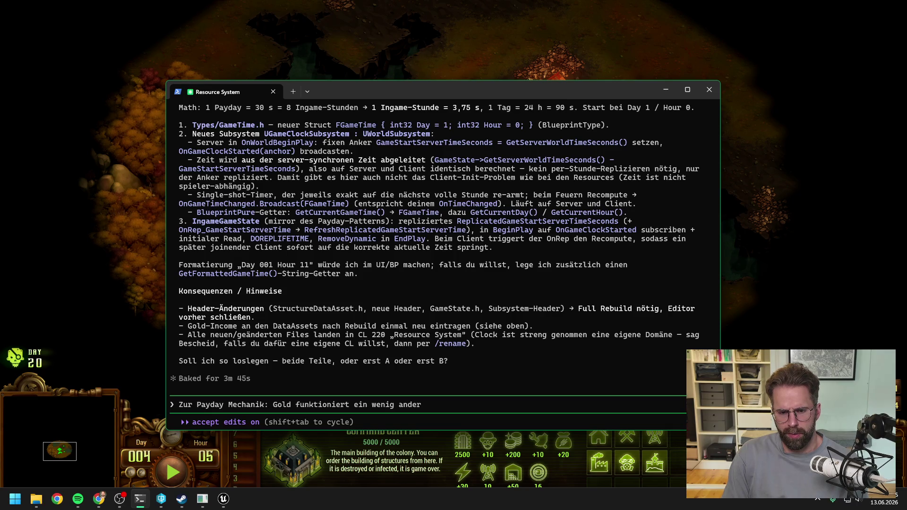
{"action": "type", "text": "s als Wood"}
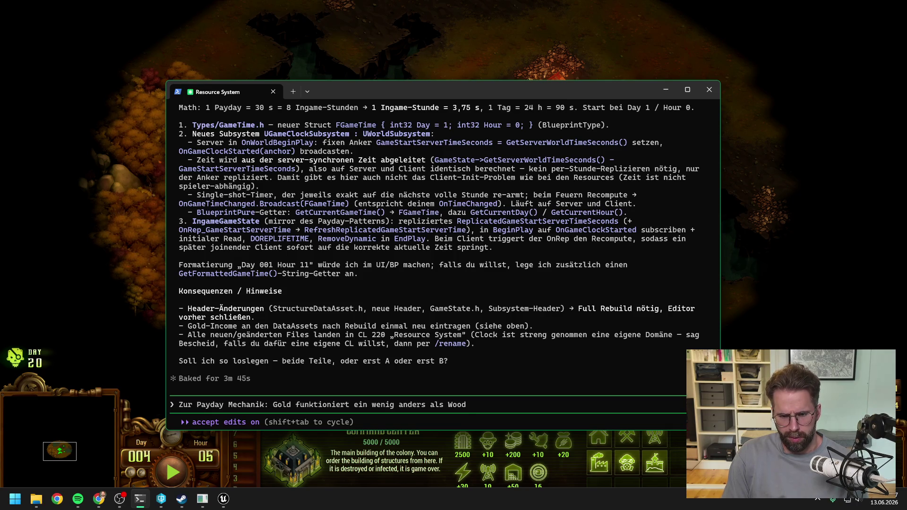
{"action": "type", "text": ", Stone,"}
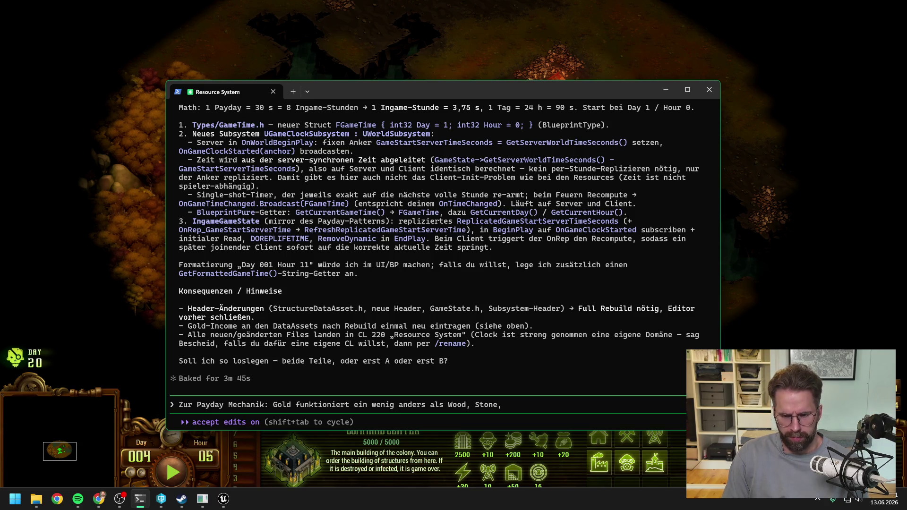
{"action": "type", "text": " Iron und Oil."}
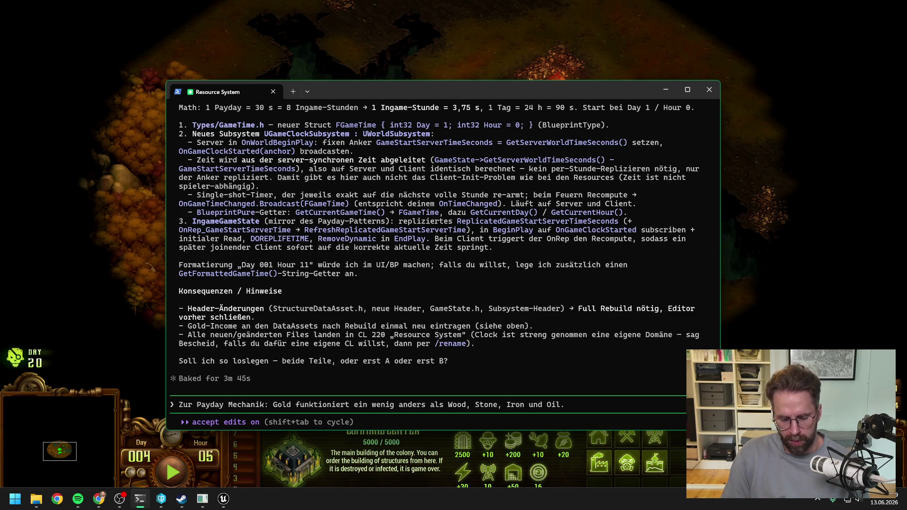
{"action": "type", "text": " G"}
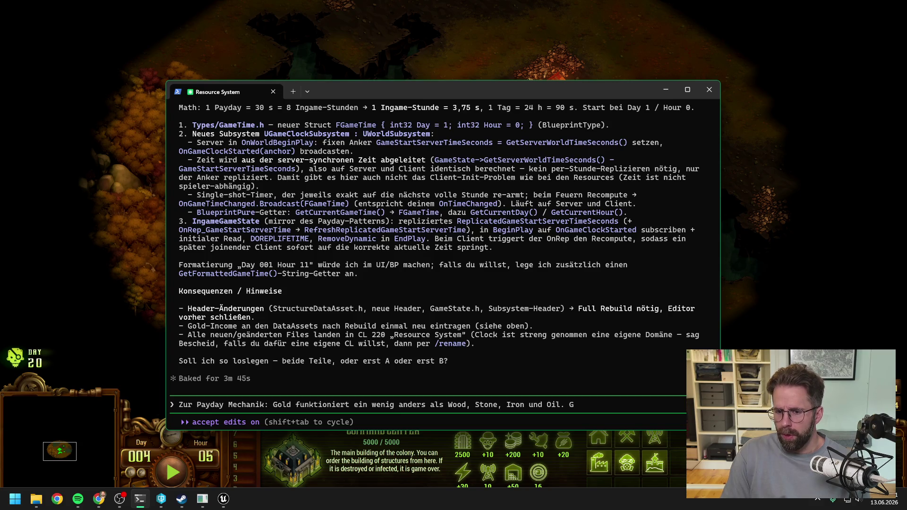
{"action": "type", "text": "old bekomme"}
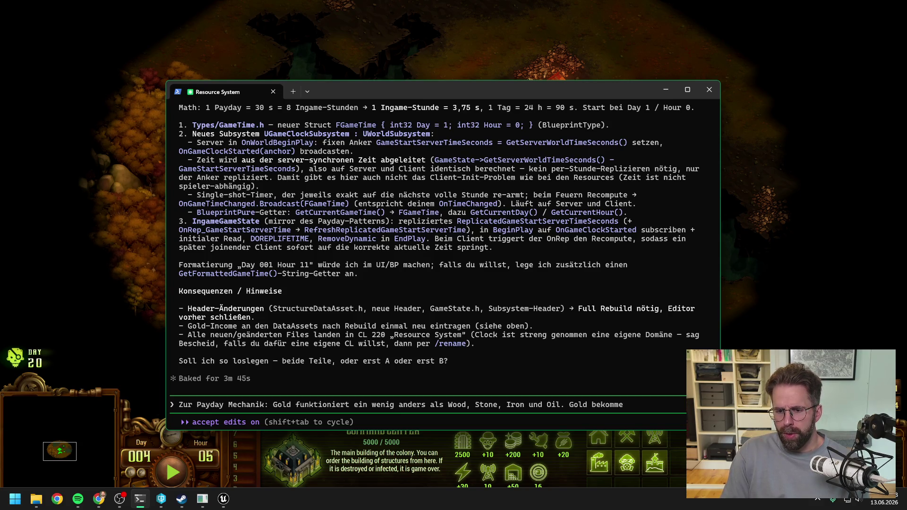
{"action": "type", "text": "n wir immer nu"}
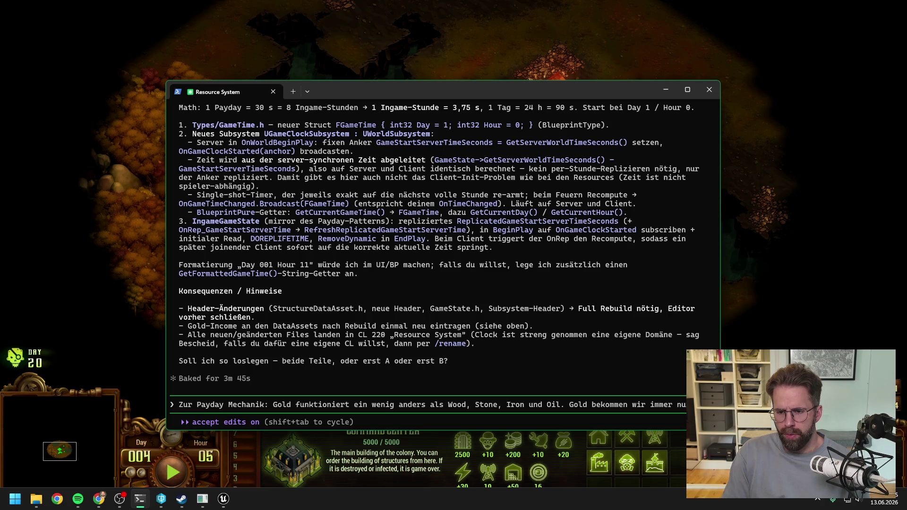
{"action": "type", "text": "r am Pay"}
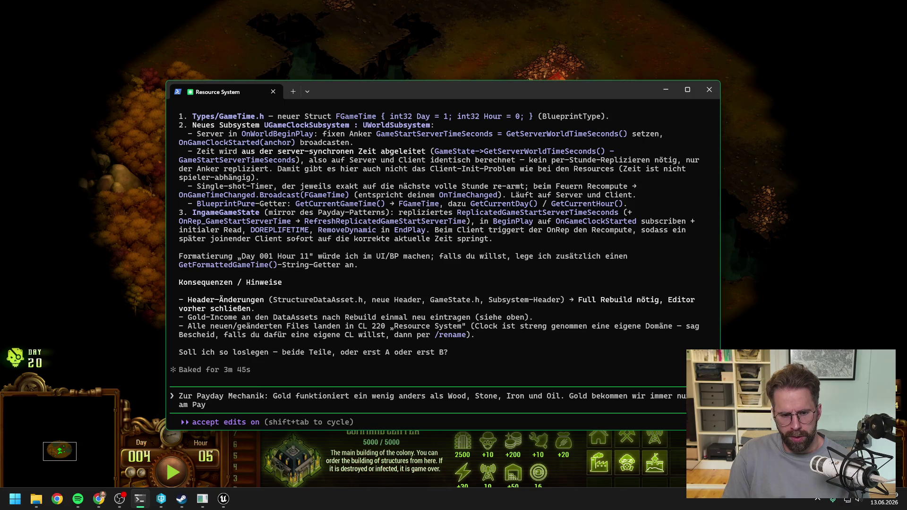
{"action": "type", "text": "day Event."}
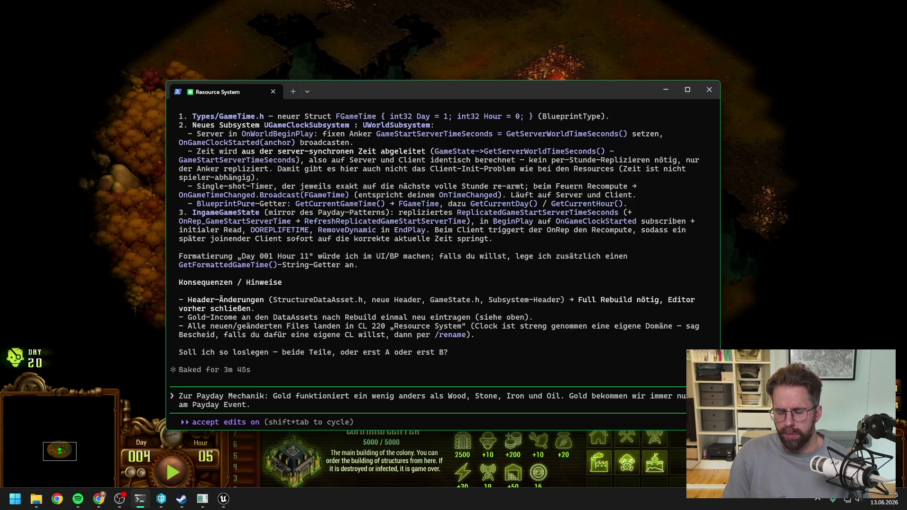
- Add that Gold is pooled and paid out, while a Sawmill gives +10 Wood with its own 'payday'
{"action": "type", "text": " E"}
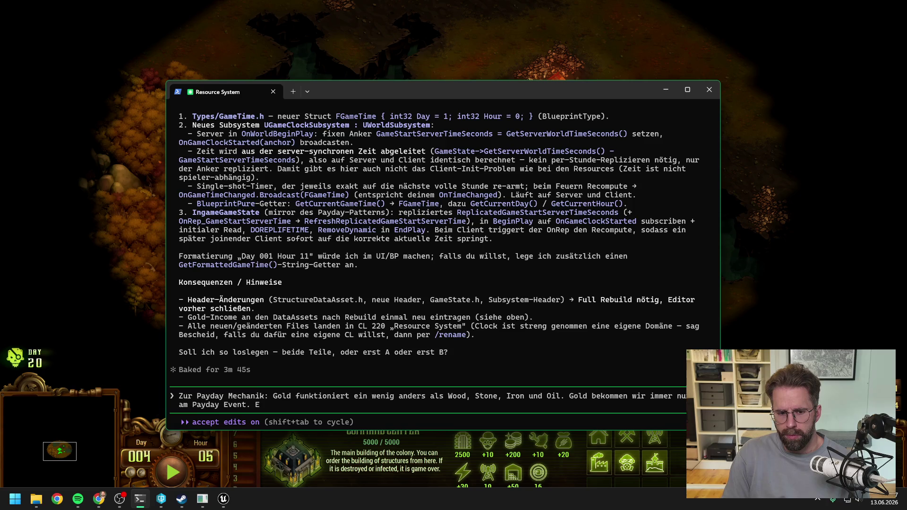
{"action": "type", "text": "s wird"}
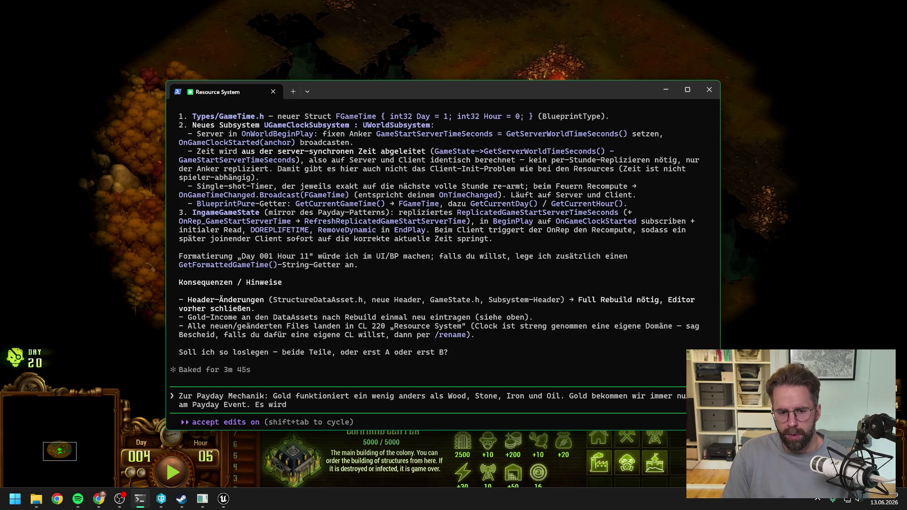
{"action": "type", "text": " also quasi"}
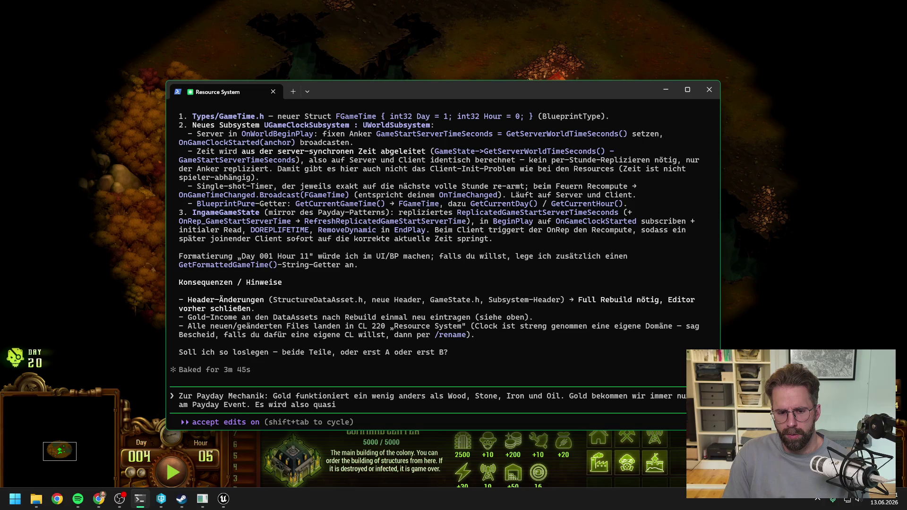
{"action": "type", "text": " al"}
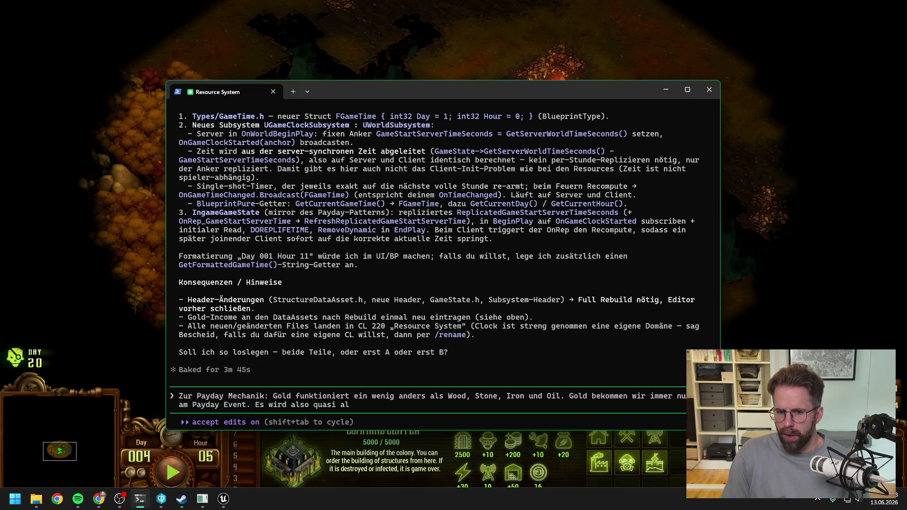
{"action": "type", "text": "les was Gold"}
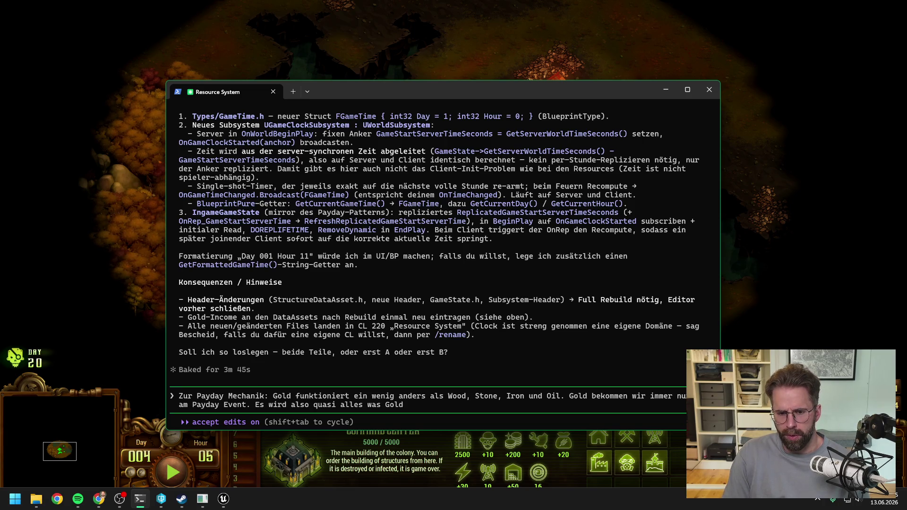
{"action": "type", "text": " gibt zusamm"}
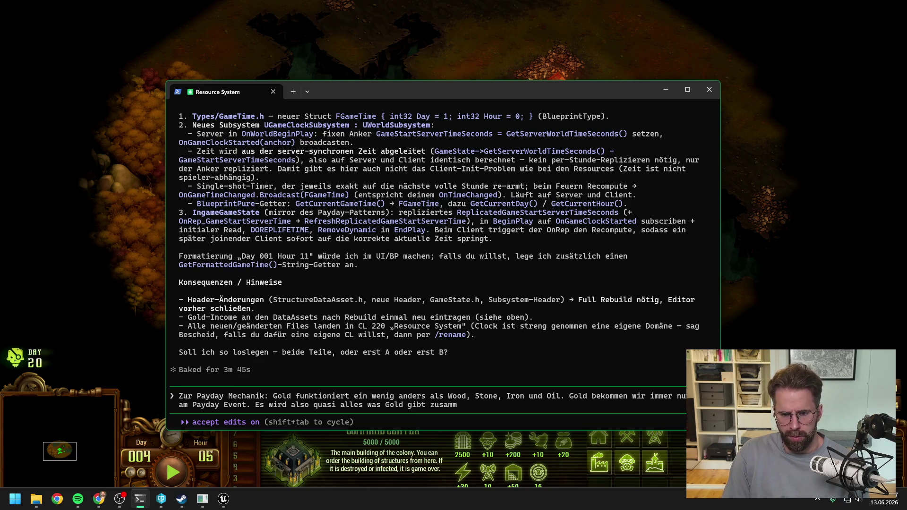
{"action": "type", "text": "engezogen und dort"}
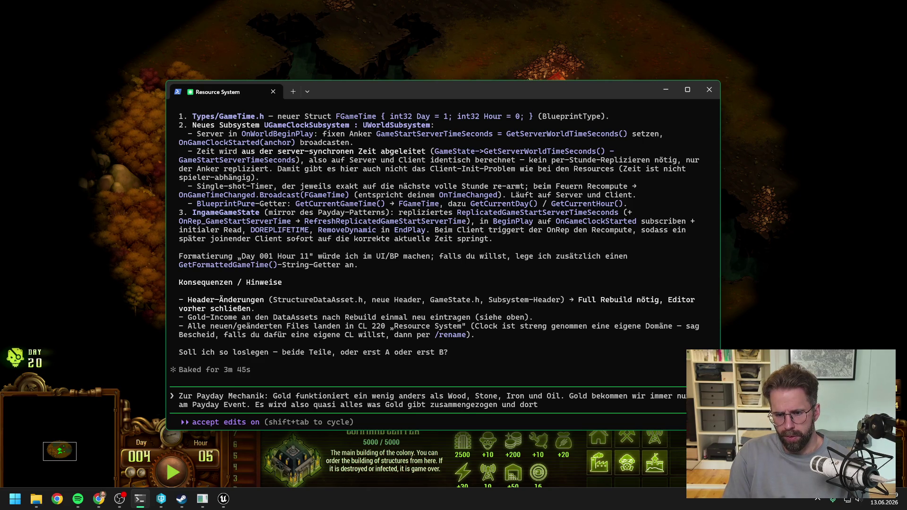
{"action": "type", "text": " ausgeschpt"}
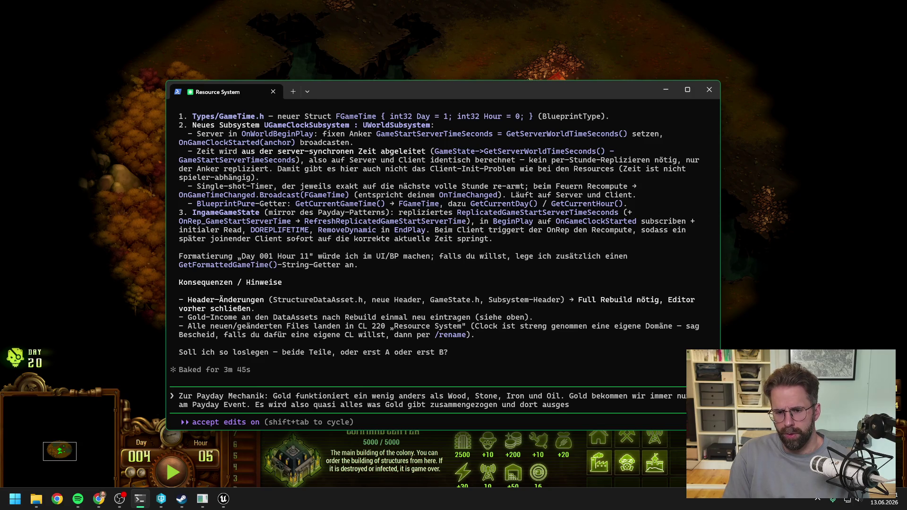
{"action": "key", "text": "BackSpace"}
{"action": "key", "text": "BackSpace"}
{"action": "type", "text": "üttet."}
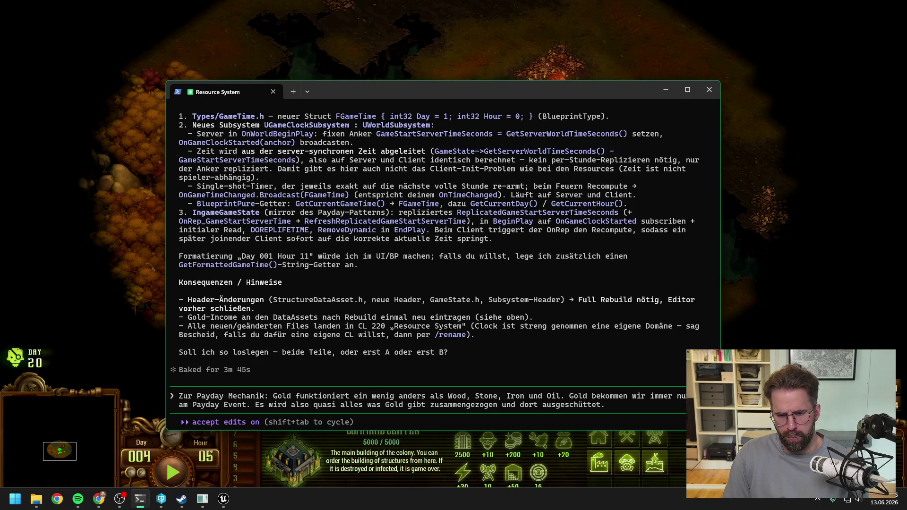
{"action": "type", "text": " Für"}
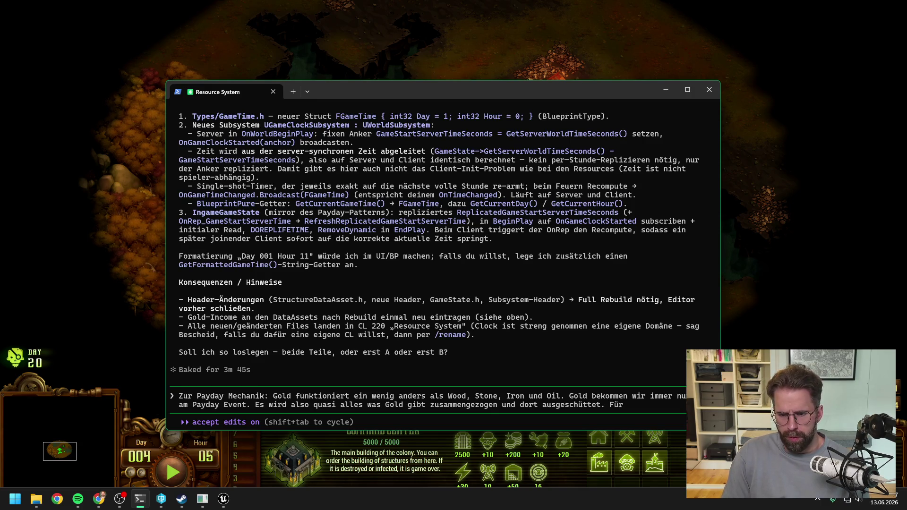
{"action": "type", "text": " die anderen a Bei"}
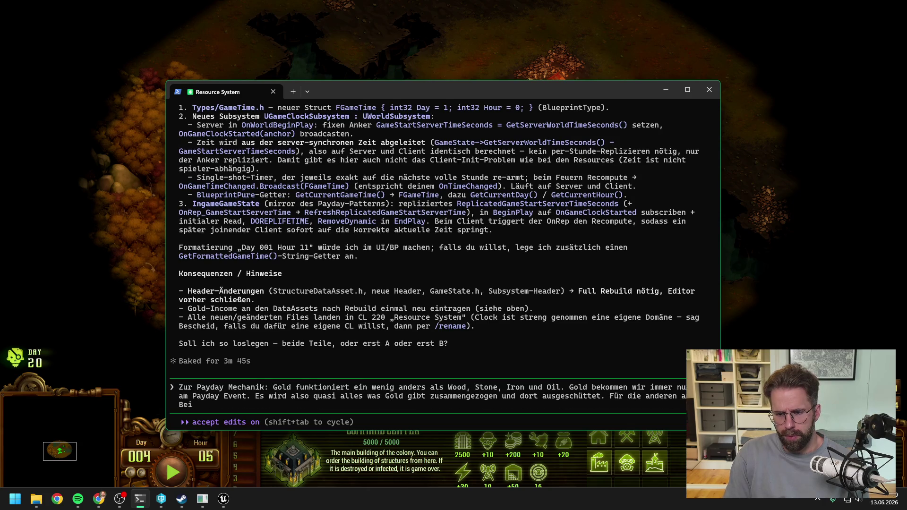
{"action": "type", "text": "spiel Wood: Wir baueh"}
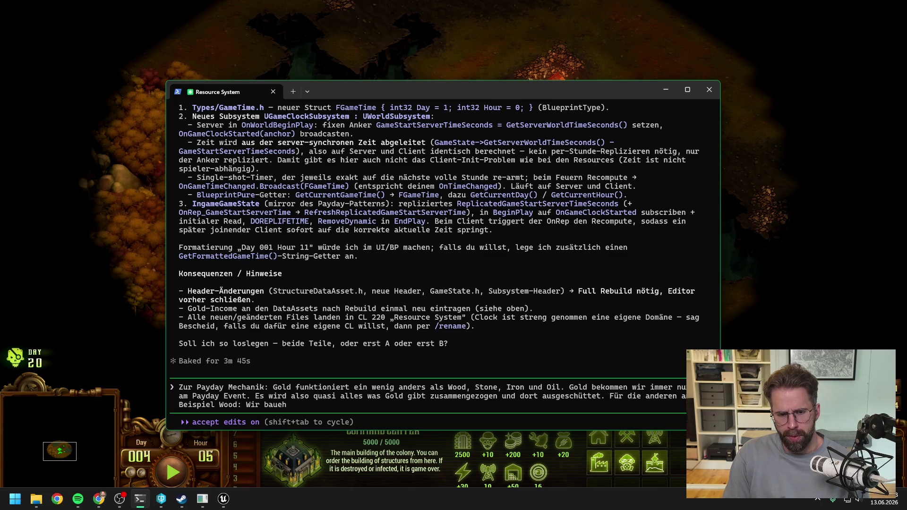
{"action": "type", "text": "n eine Sawm"}
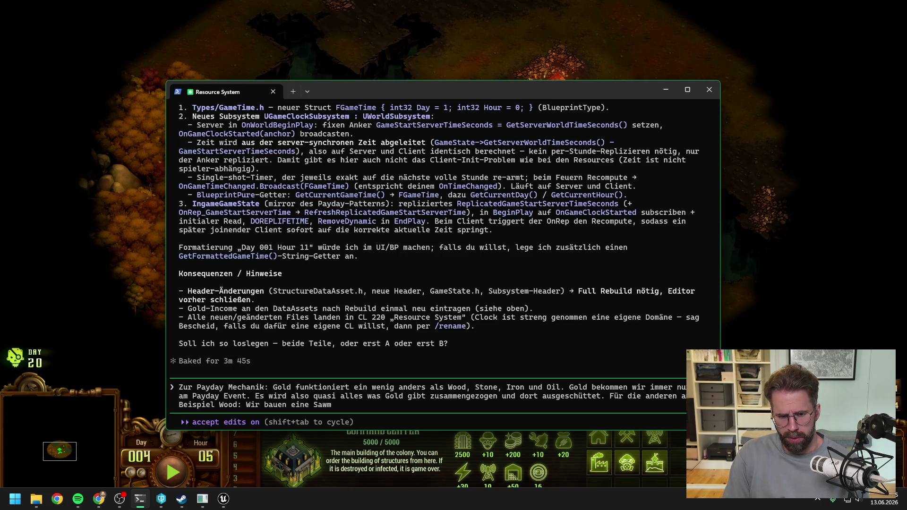
{"action": "type", "text": "ill, die uns"}
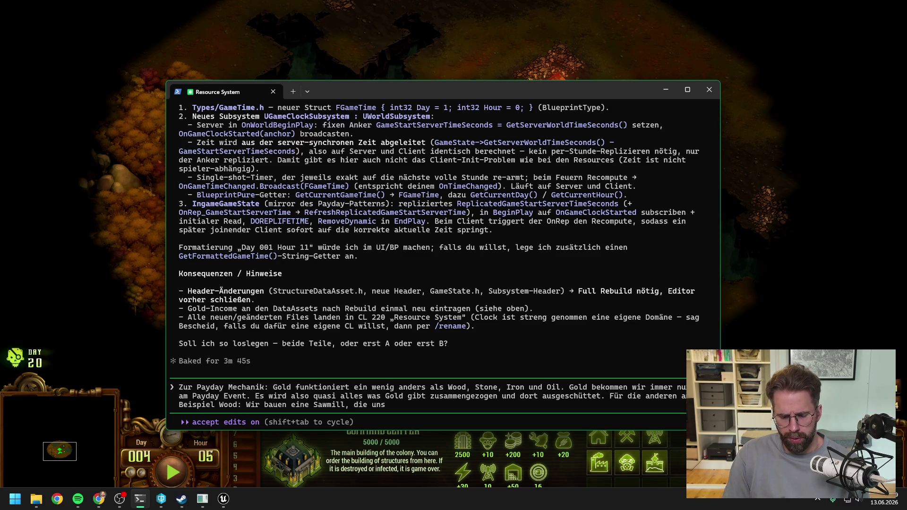
{"action": "type", "text": " +10 Wood"}
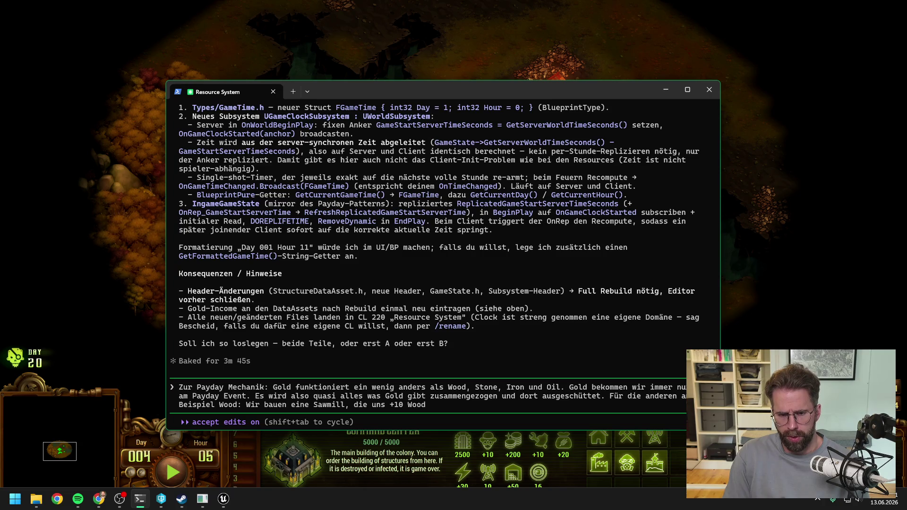
{"action": "type", "text": " gibt. Bedeutet"}
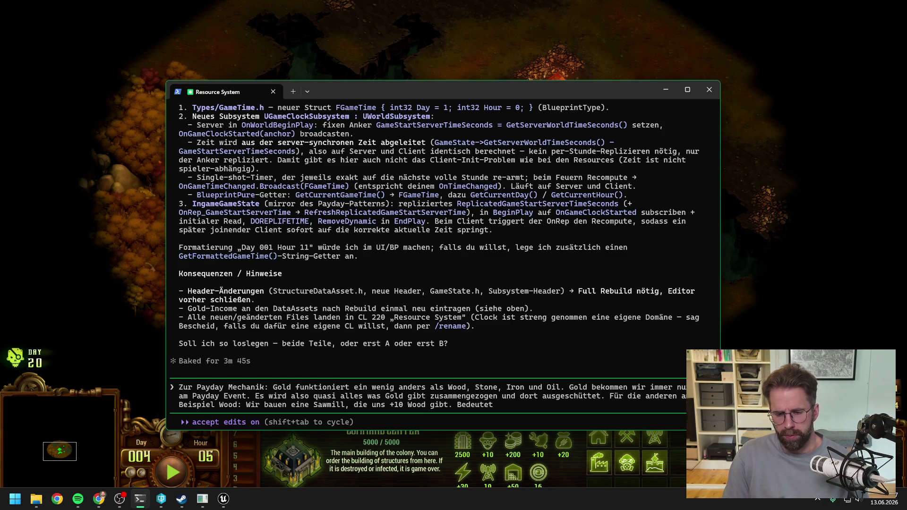
{"action": "key", "text": "BackSpace"}
{"action": "key", "text": "BackSpace"}
{"action": "key", "text": "BackSpace"}
{"action": "key", "text": "BackSpace"}
{"action": "type", "text": "Die Sawmill areb"}
{"action": "key", "text": "BackSpace"}
{"action": "key", "text": "BackSpace"}
{"action": "type", "text": "beitet aber für sich all"}
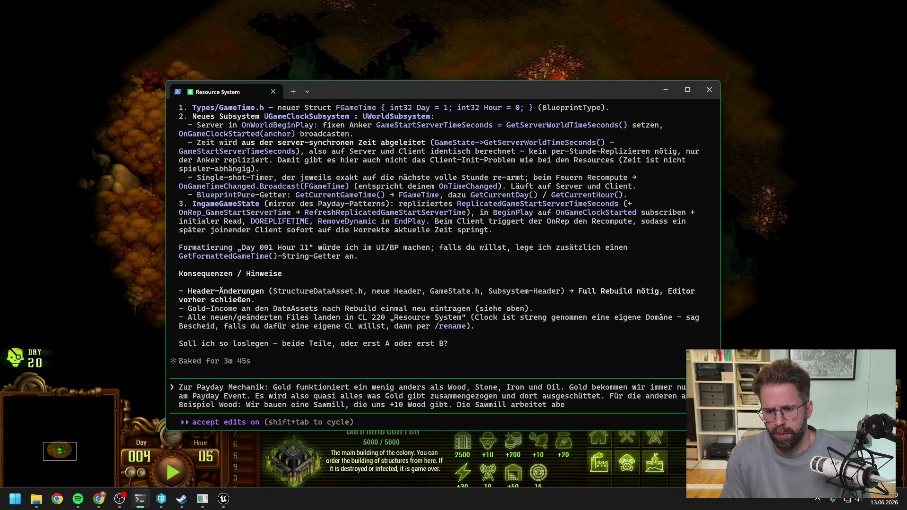
{"action": "key", "text": "BackSpace"}
{"action": "key", "text": "BackSpace"}
{"action": "key", "text": "BackSpace"}
{"action": "type", "text": "utonom."}
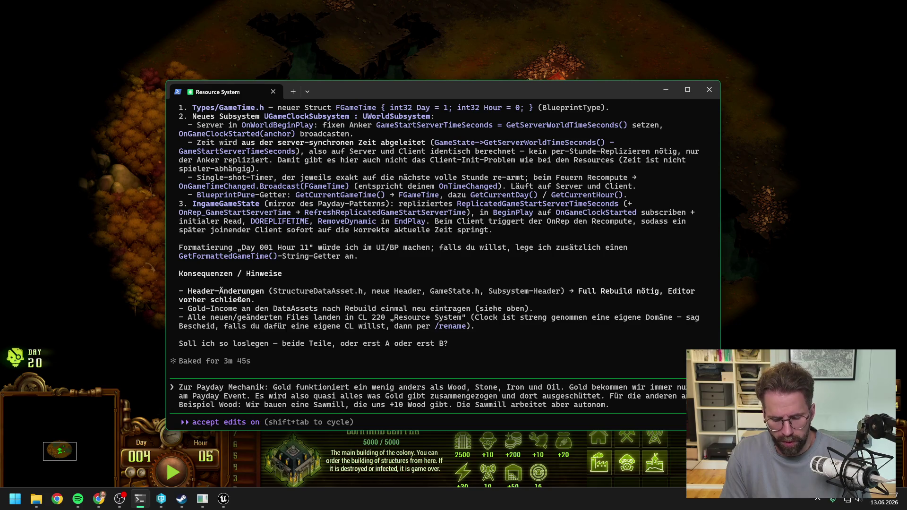
{"action": "type", "text": " Sie hat ihj"}
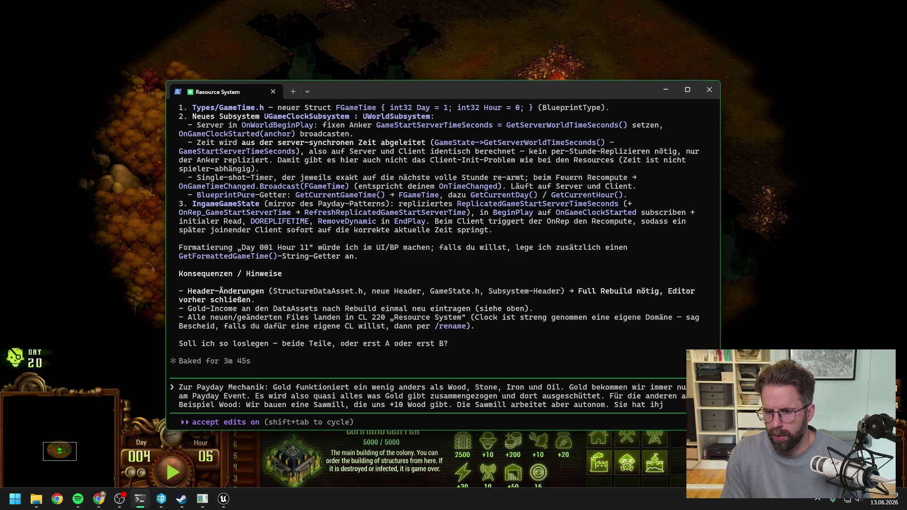
{"action": "key", "text": "BackSpace"}
{"action": "type", "text": "ren eigenen"}
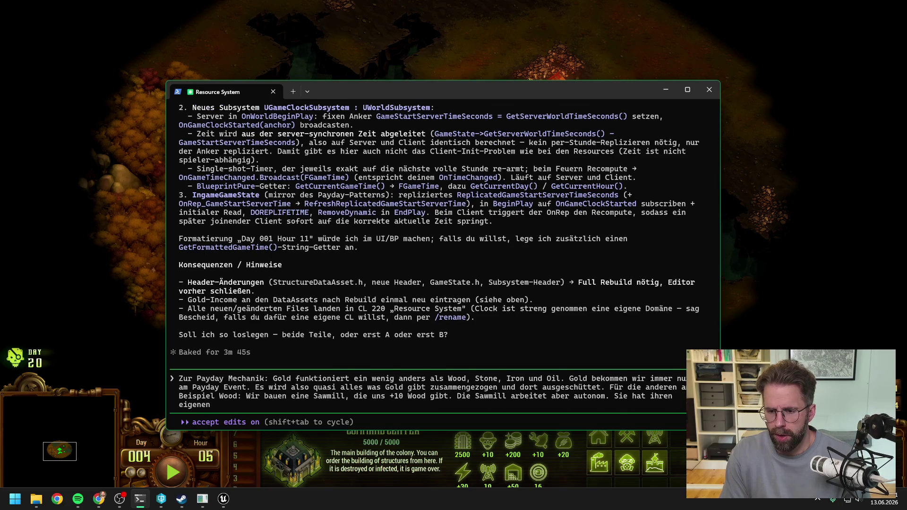
{"action": "type", "text": " \"payday"}
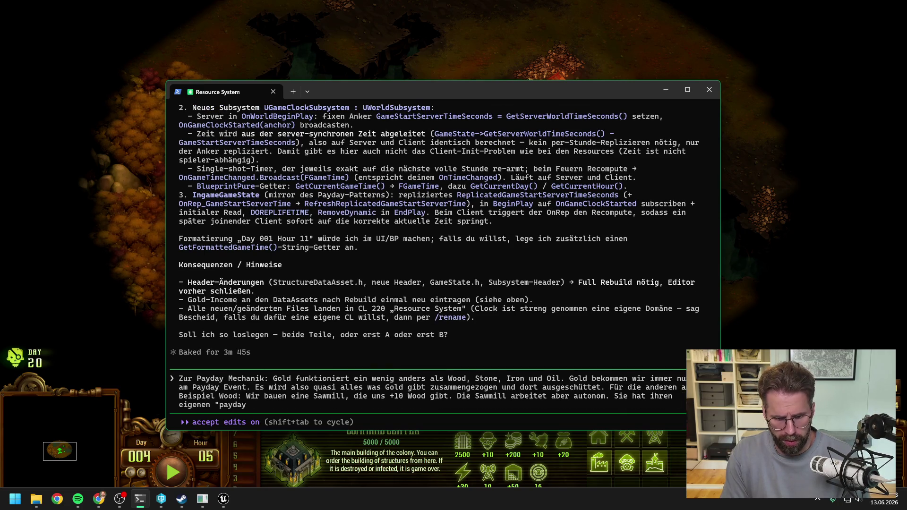
{"action": "type", "text": "\". Also eine Leis"}
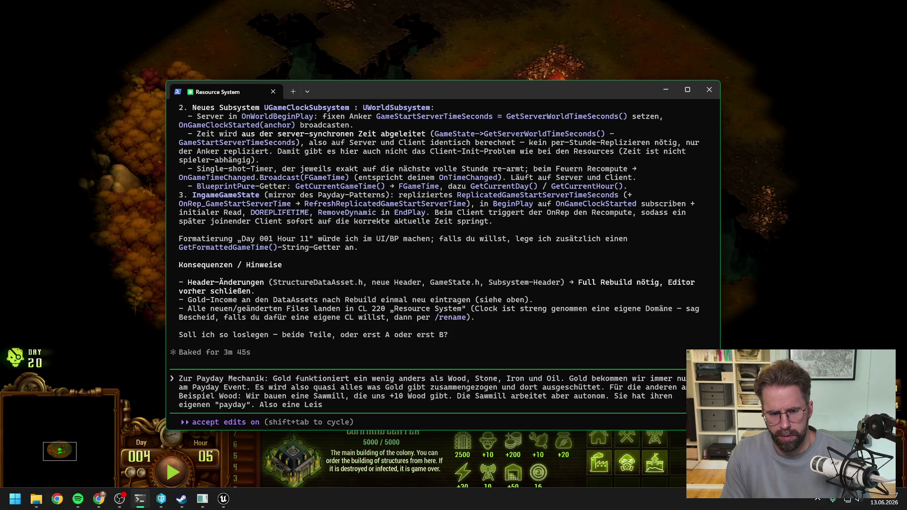
{"action": "key", "text": "BackSpace"}
{"action": "key", "text": "BackSpace"}
{"action": "key", "text": "BackSpace"}
{"action": "key", "text": "BackSpace"}
- Finish describing the Sawmill's 30-second work bar and staggered income, and send the message to Claude
{"action": "type", "text": "Arbeitsl"}
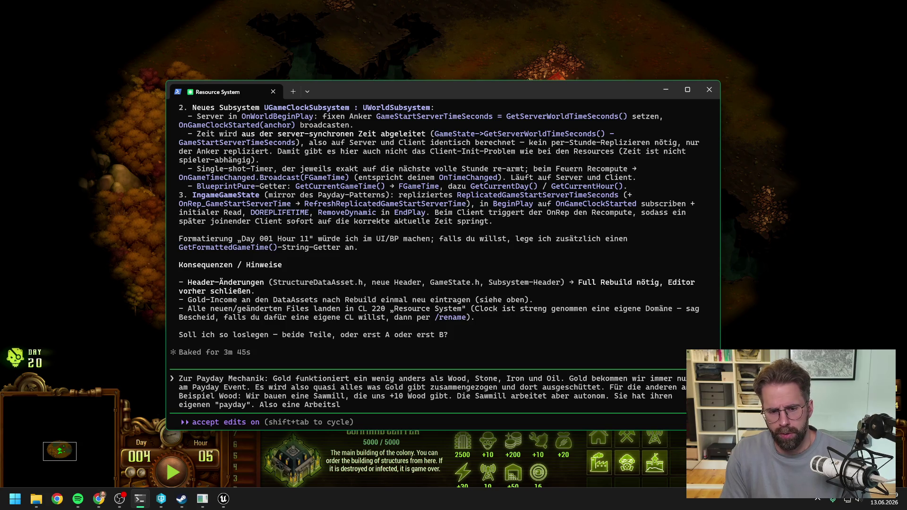
{"action": "type", "text": "eiste, die durc"}
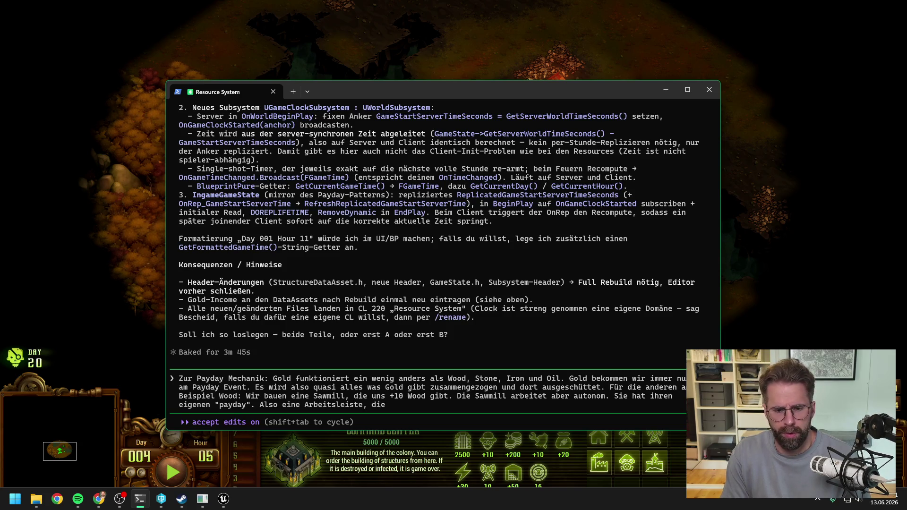
{"action": "key", "text": "BackSpace"}
{"action": "key", "text": "BackSpace"}
{"action": "key", "text": "BackSpace"}
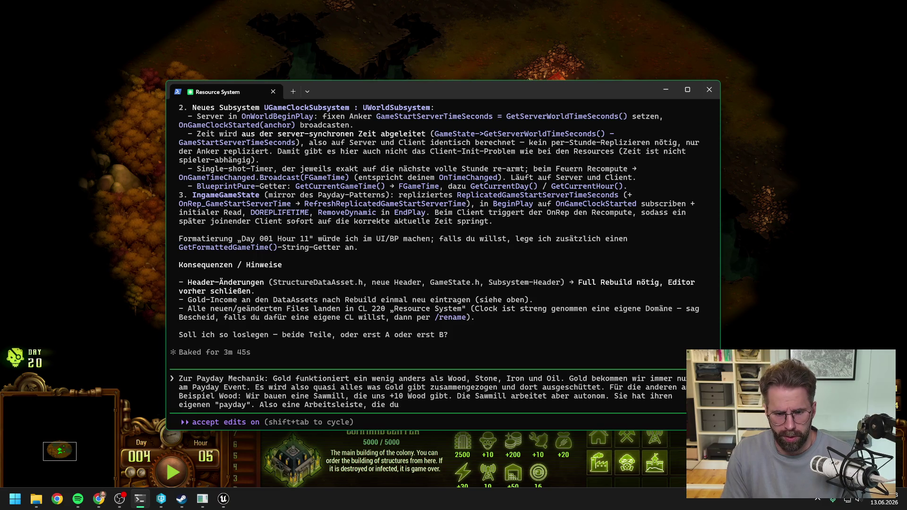
{"action": "type", "text": "30 Sekunden"}
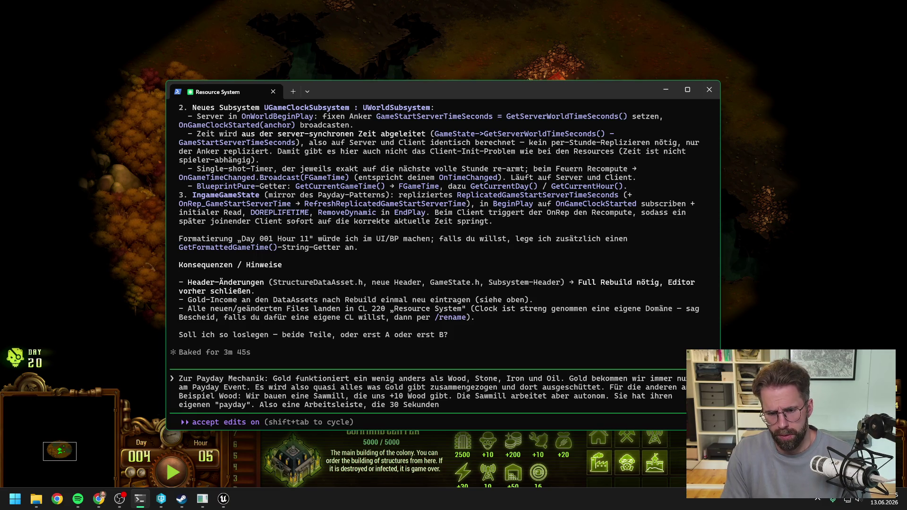
{"action": "type", "text": " durchlä"}
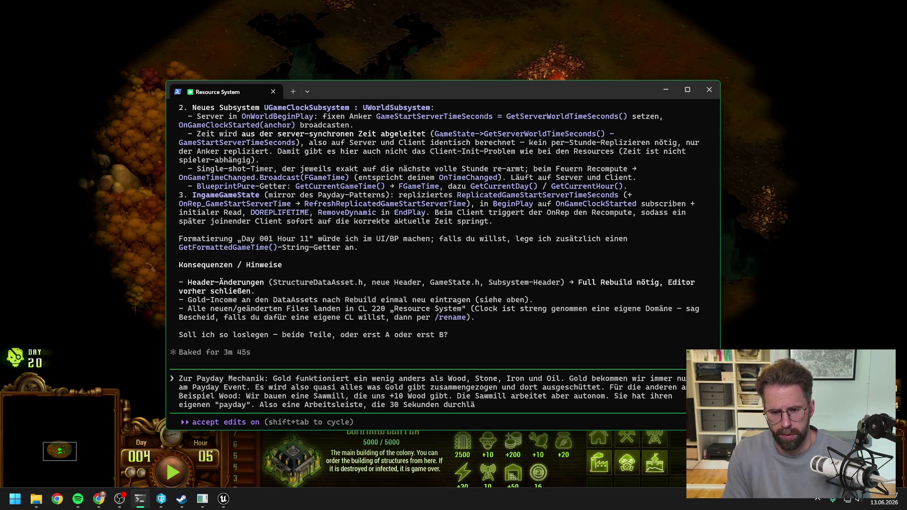
{"action": "type", "text": "uft und"}
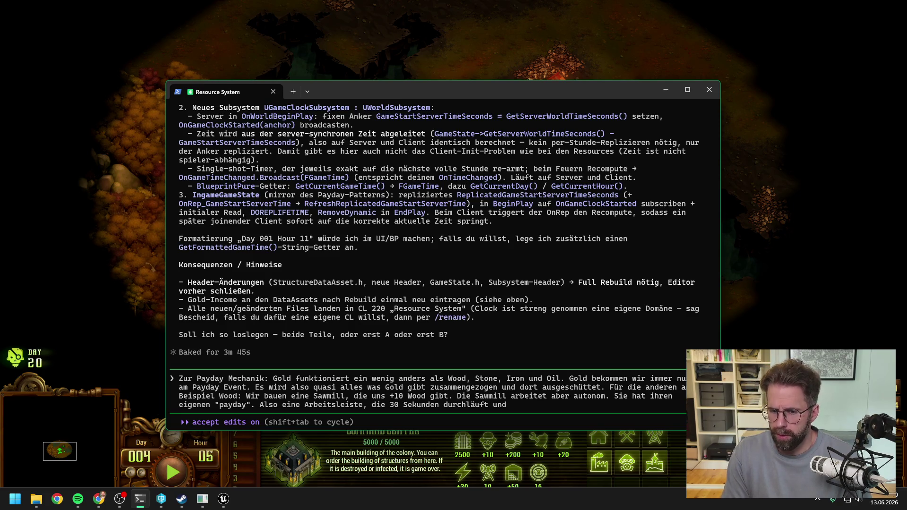
{"action": "type", "text": " die"}
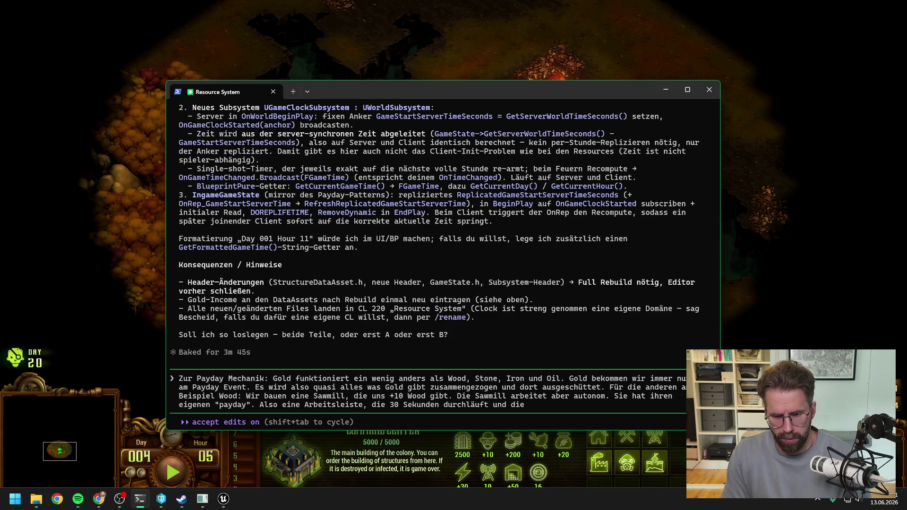
{"action": "type", "text": " +10"}
{"action": "type", "text": " (also nur,"}
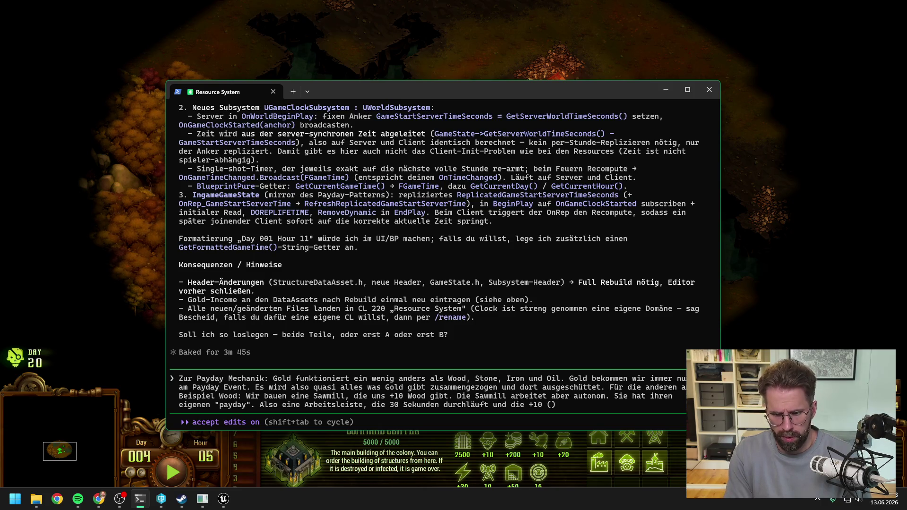
{"action": "type", "text": " das"}
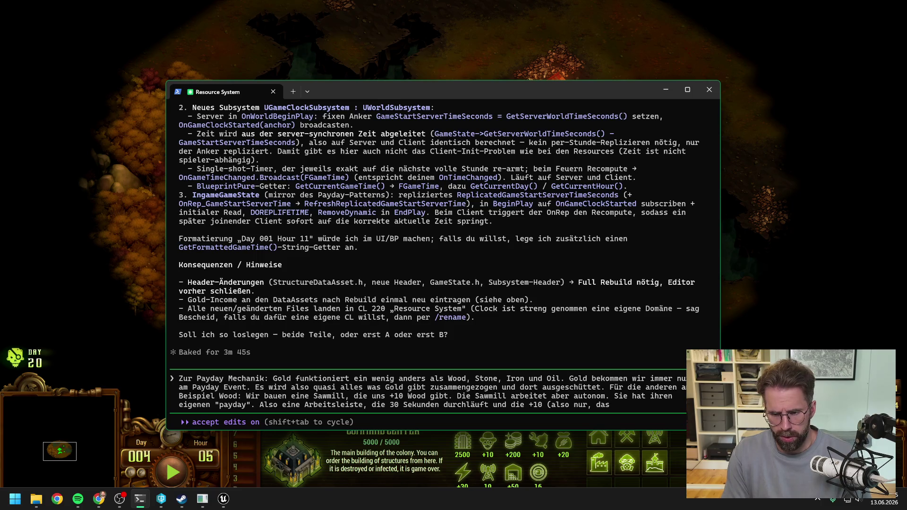
{"action": "type", "text": " was sie intern produziert"}
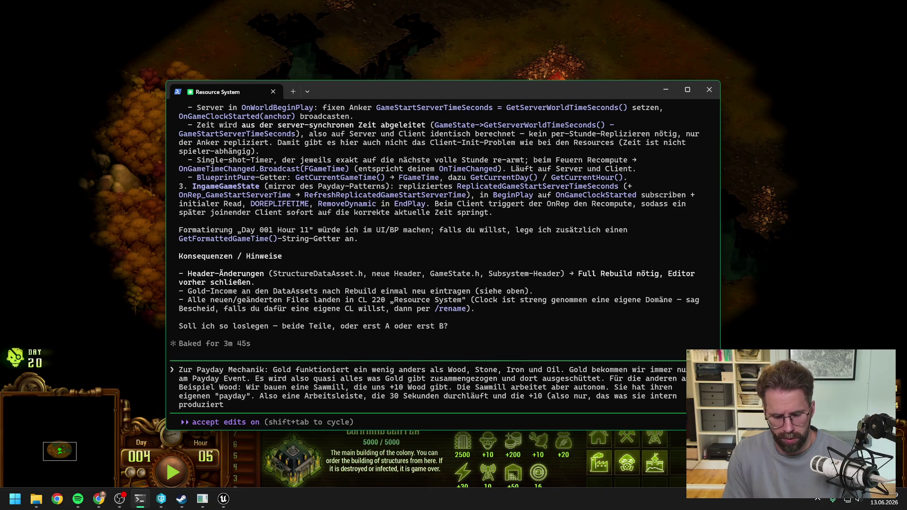
{"action": "type", "text": " direk"}
{"action": "type", "text": " gut"}
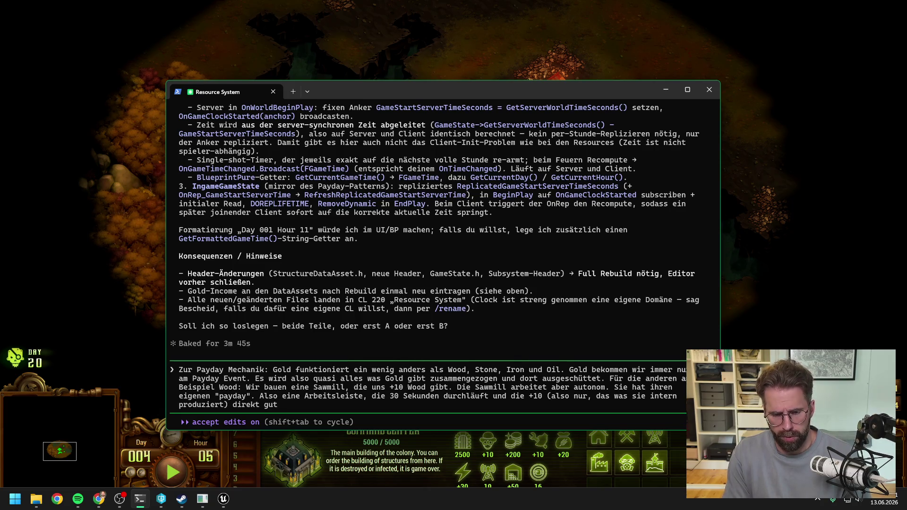
{"action": "type", "text": "schreibt Unabhängig vom"}
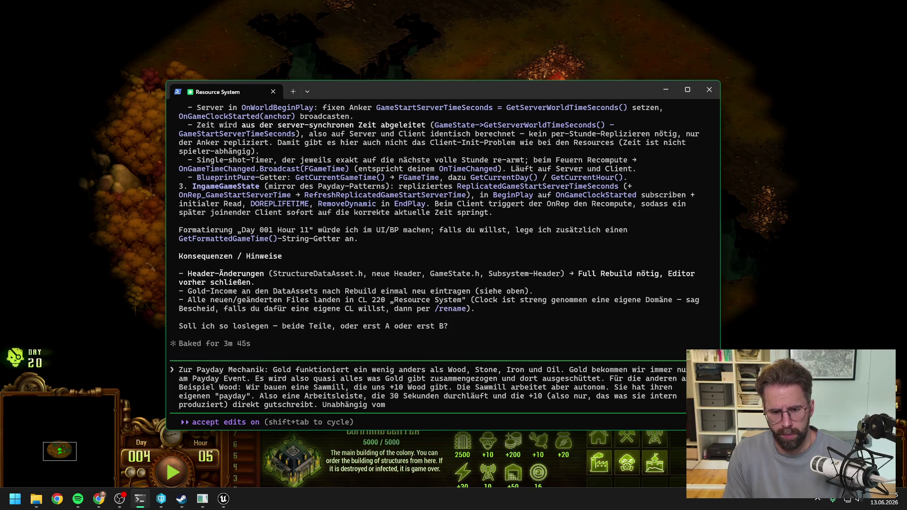
{"action": "type", "text": " große"}
{"action": "type", "text": "n Gold P"}
{"action": "type", "text": "ayd"}
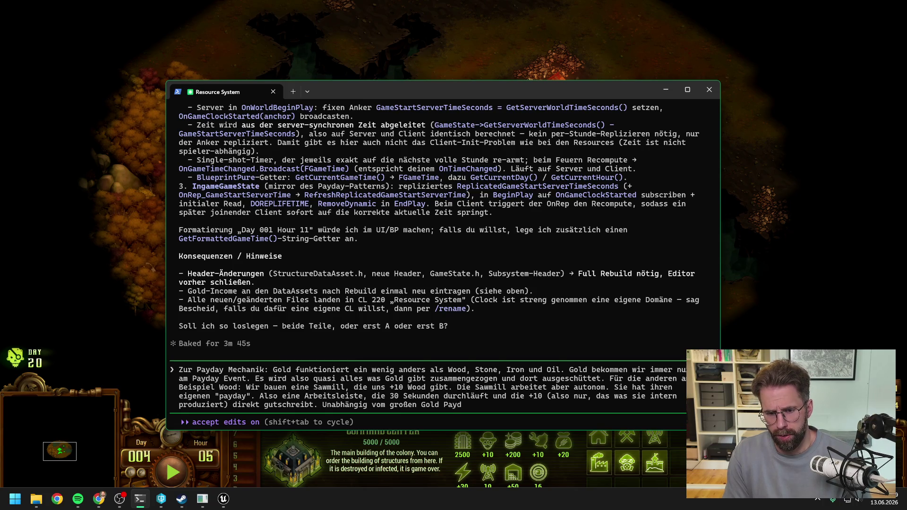
{"action": "type", "text": "ay. Genau"}
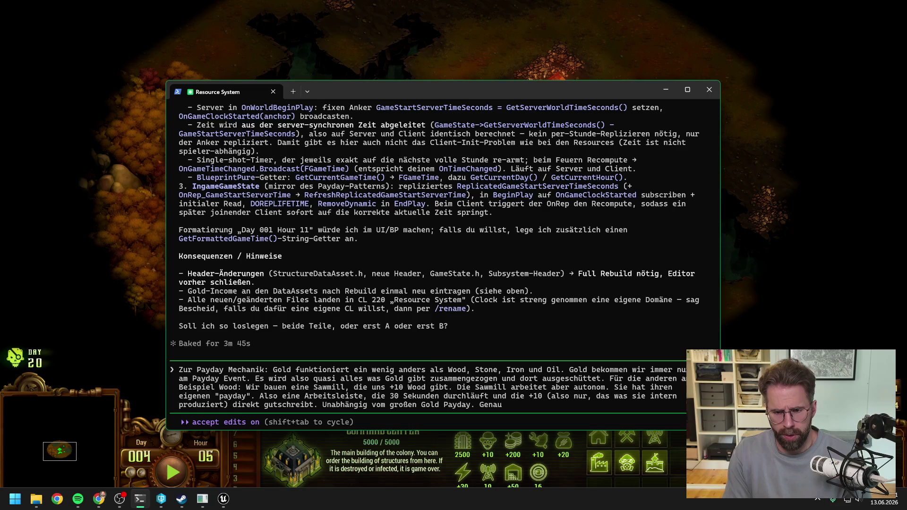
{"action": "type", "text": "so verhält"}
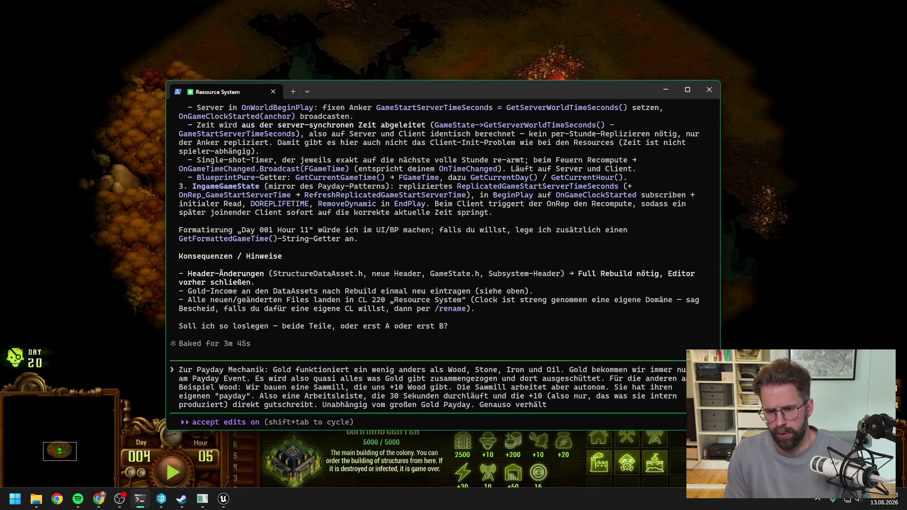
{"action": "type", "text": " es sich mit"}
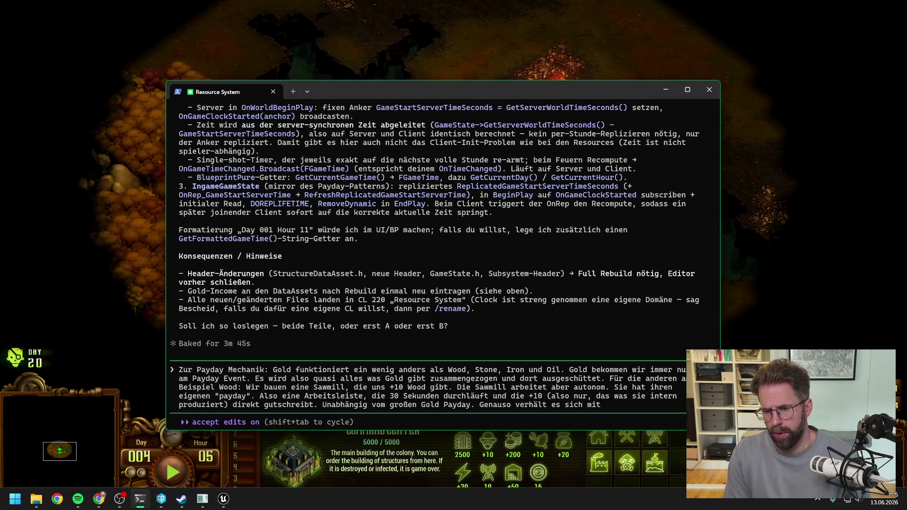
{"action": "type", "text": " den anderen Re"}
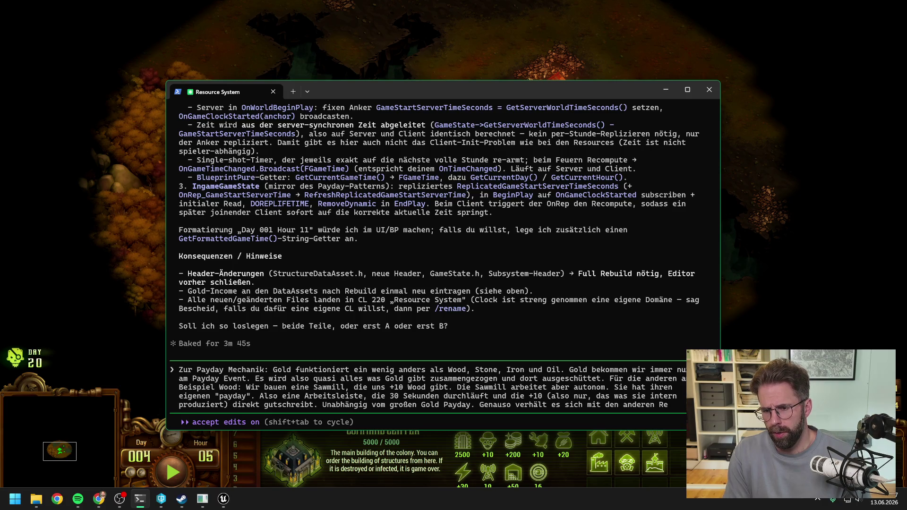
{"action": "type", "text": "ources,"}
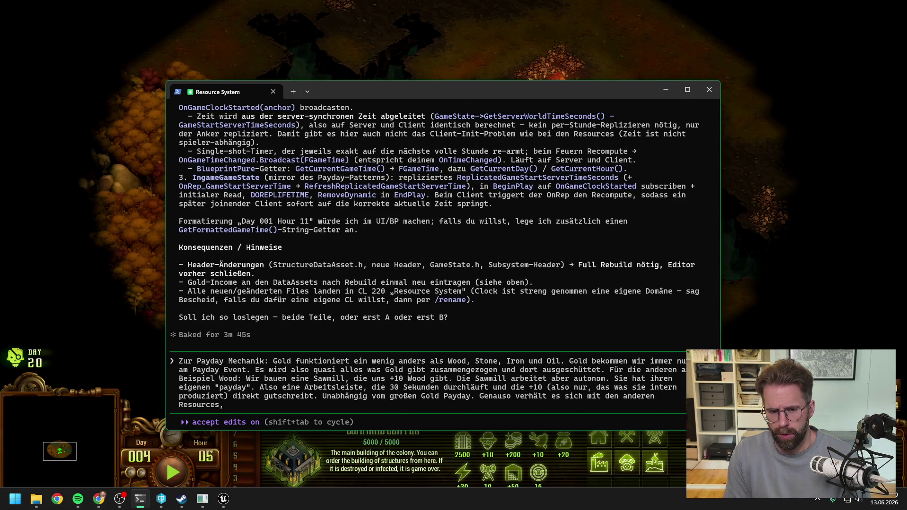
{"action": "type", "text": " für die wir"}
{"action": "type", "text": " Produkt"}
{"action": "type", "text": "nsgebäud"}
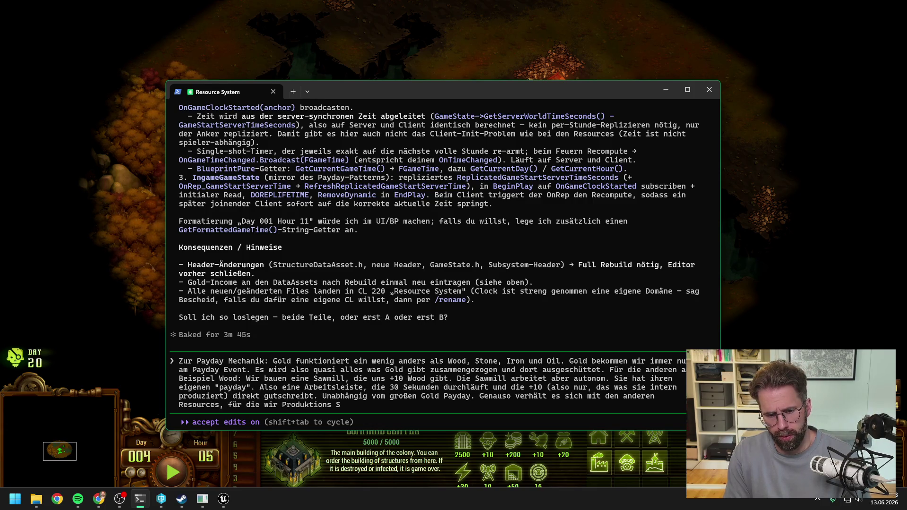
{"action": "key", "text": "BackSpace"}
{"action": "key", "text": "BackSpace"}
{"action": "key", "text": "BackSpace"}
{"action": "key", "text": "BackSpace"}
{"action": "key", "text": "BackSpace"}
{"action": "key", "text": "BackSpace"}
{"action": "type", "text": "pr"}
{"action": "type", "text": "ducti"}
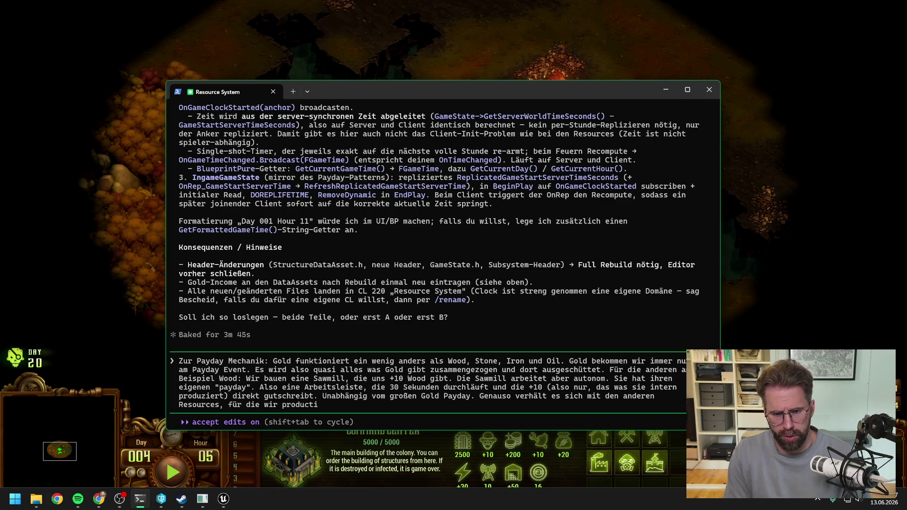
{"action": "type", "text": "on Structures ba"}
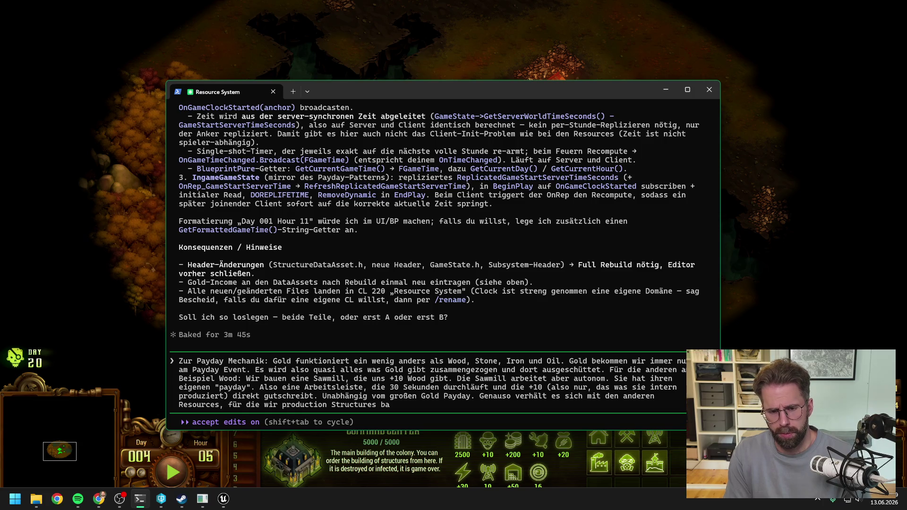
{"action": "type", "text": "uen müssen."}
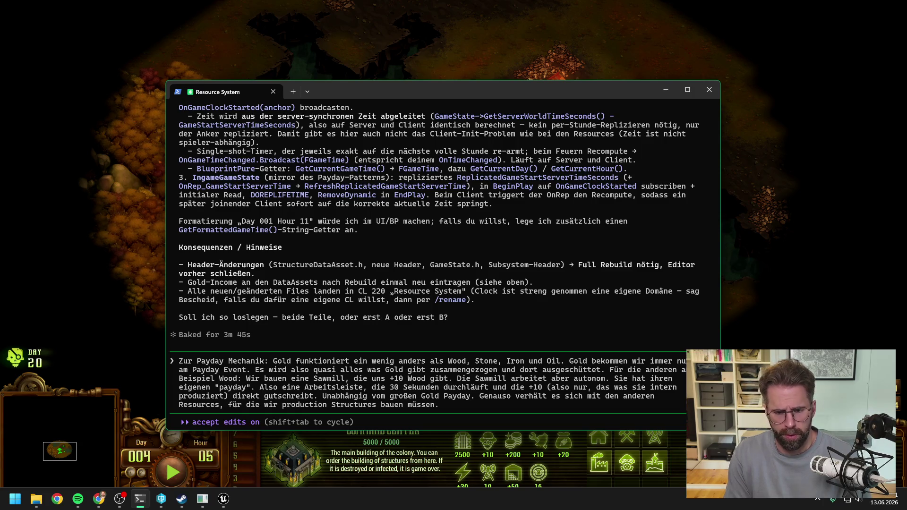
{"action": "type", "text": ",eißt wenn wir"}
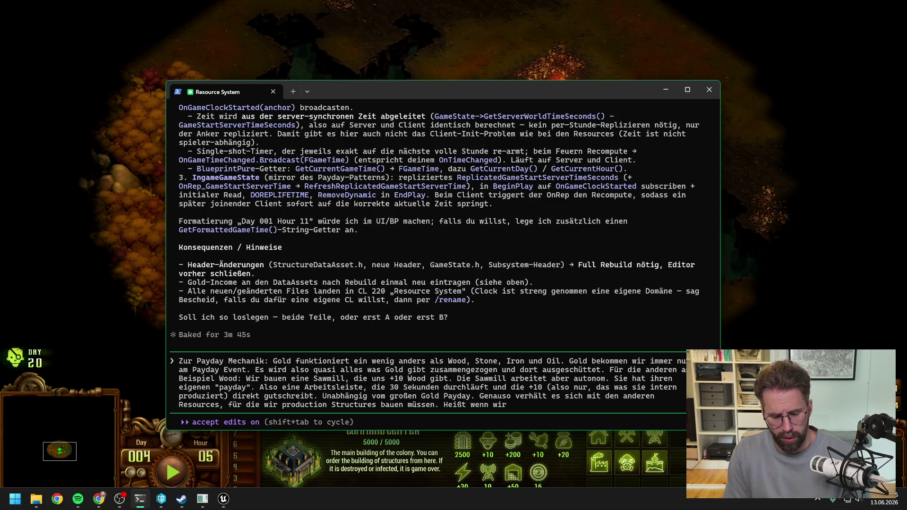
{"action": "type", "text": " 5 Sawmills haben, ha"}
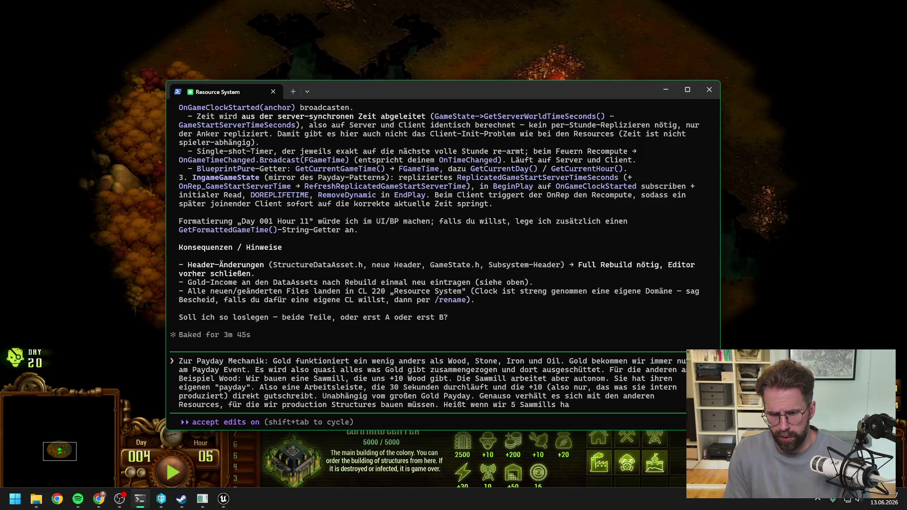
{"action": "type", "text": "ben wi"}
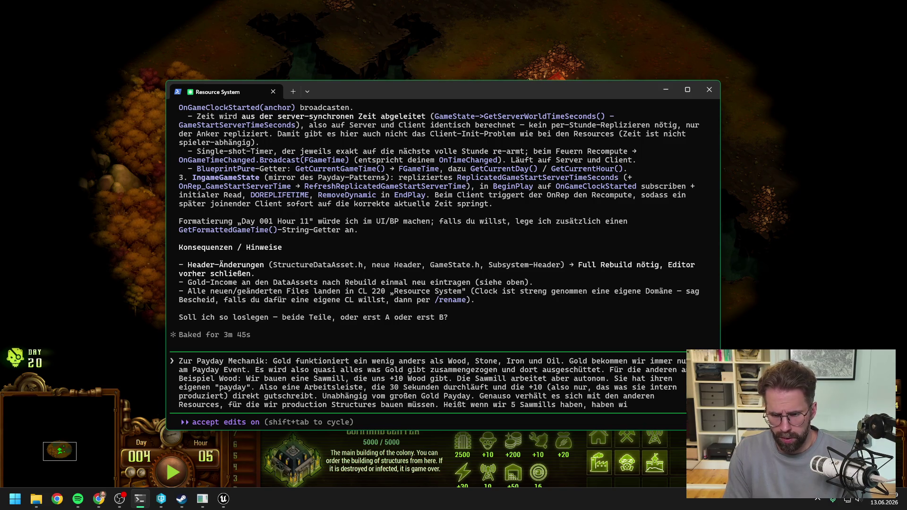
{"action": "type", "text": "r zw ein ak"}
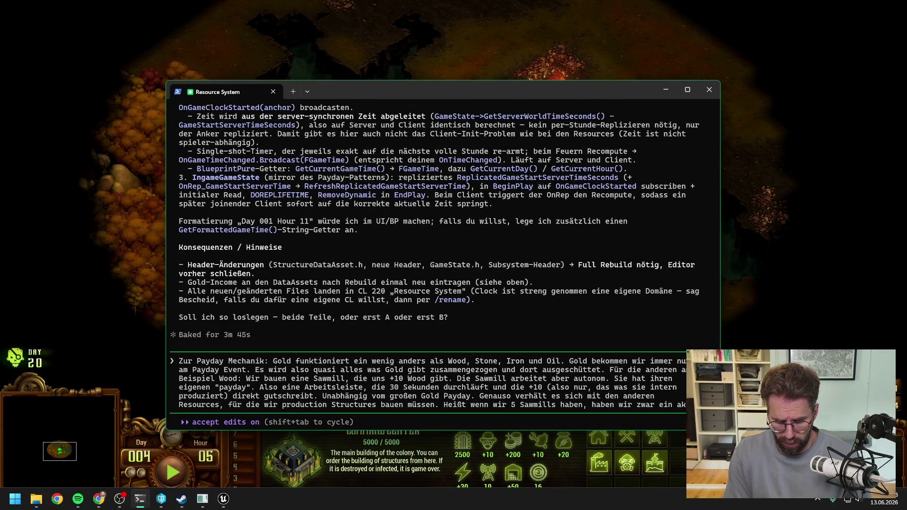
{"action": "type", "text": "kumuliert"}
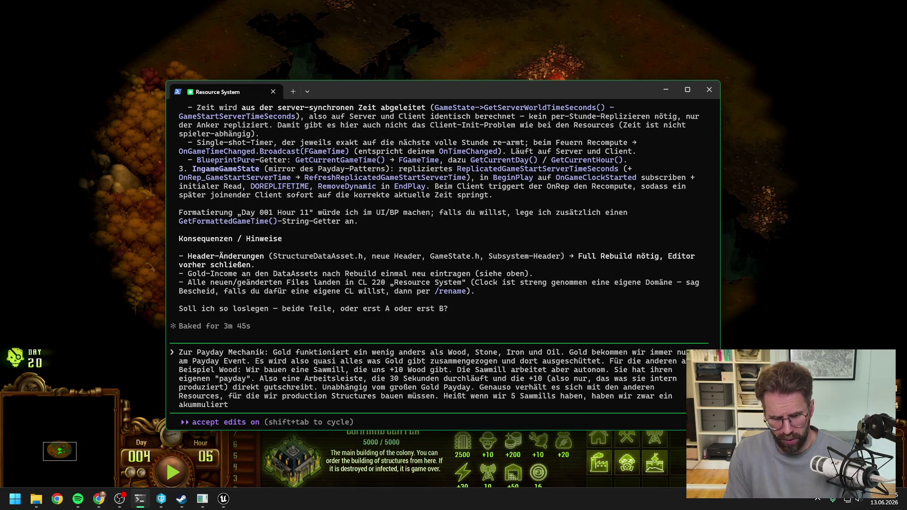
{"action": "type", "text": "es Einkommen,"}
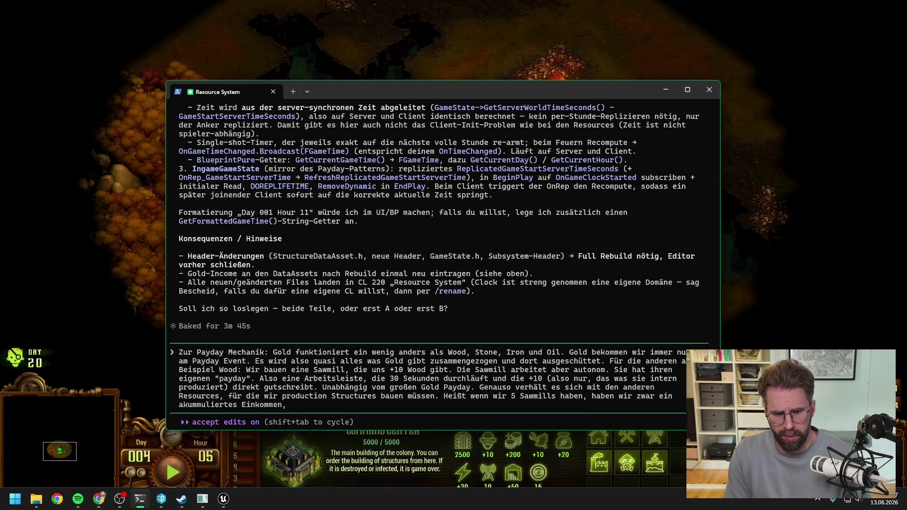
{"action": "type", "text": " da wir im Ui"}
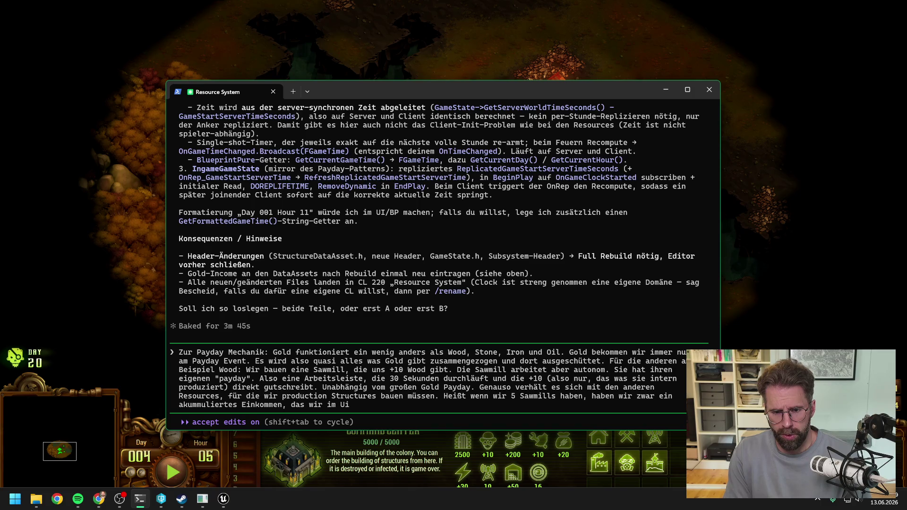
{"action": "type", "text": " im Vergleich zum +Gold anzeigen."}
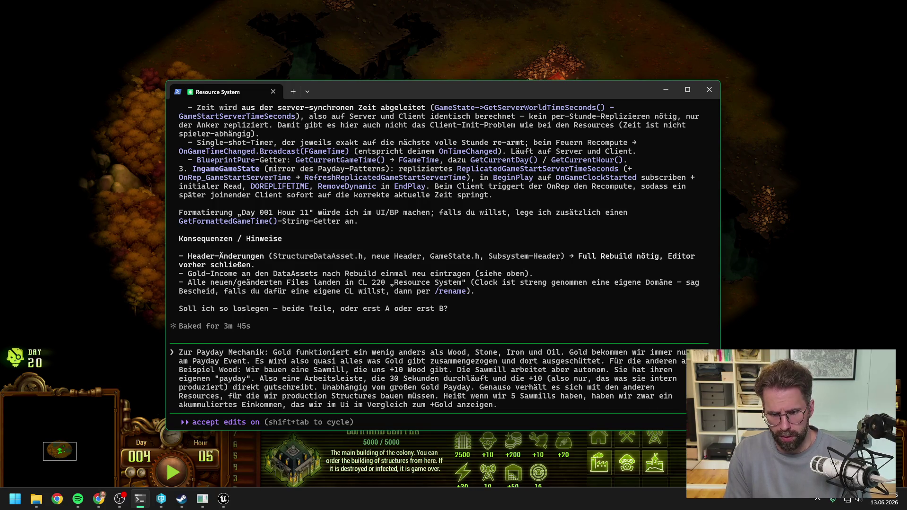
{"action": "type", "text": " Es dümpelt abe"}
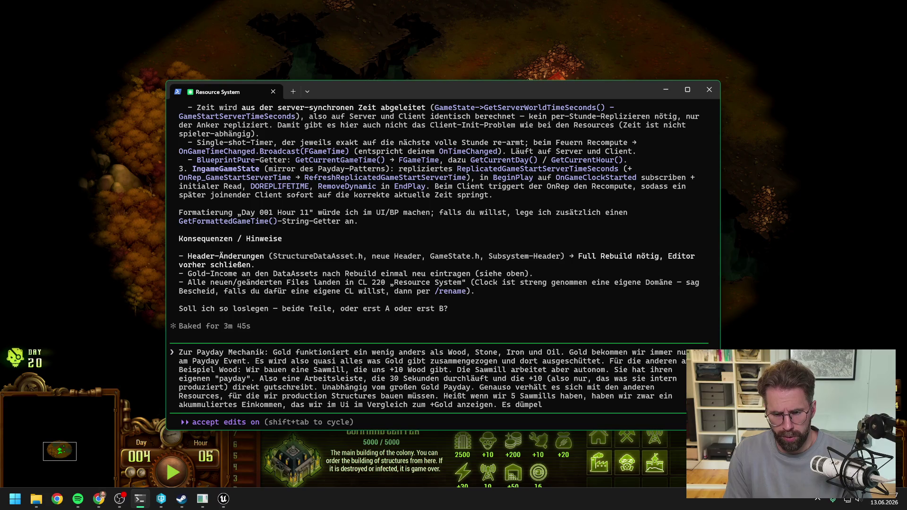
{"action": "type", "text": "r nach und nach"}
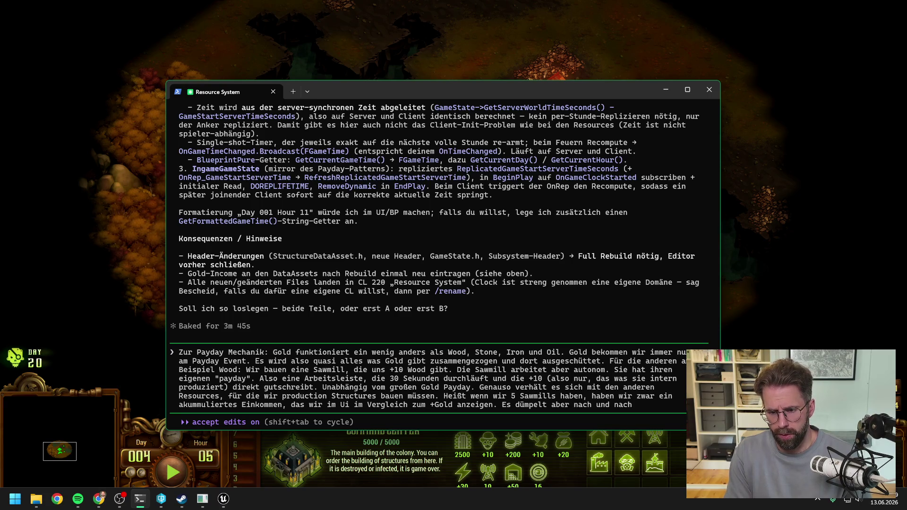
{"action": "type", "text": " reinr die Sawma"}
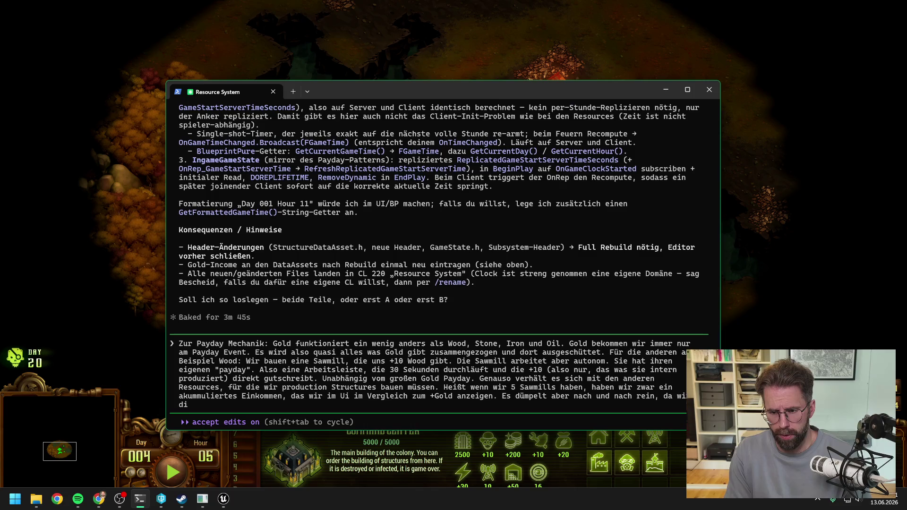
{"action": "type", "text": "ills ja nicht alle gleichz"}
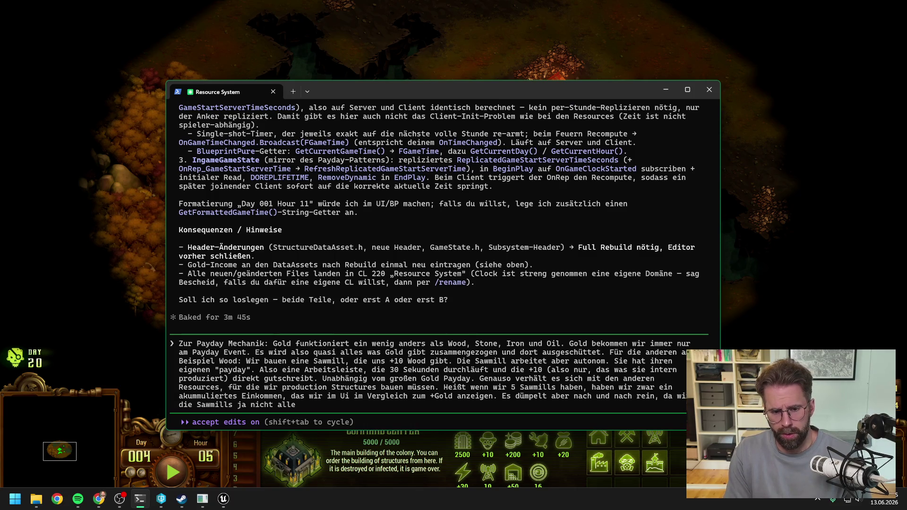
{"action": "type", "text": "eitig ge"}
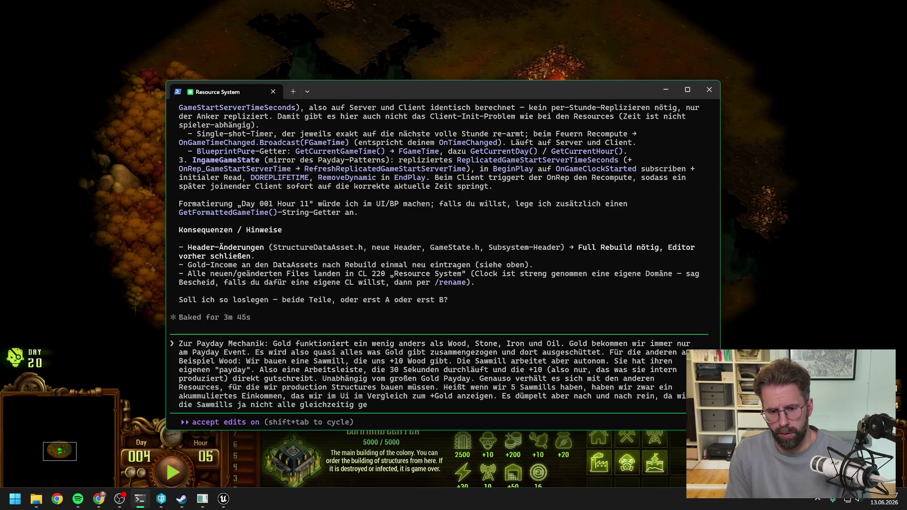
{"action": "type", "text": "setzt haben und sie"}
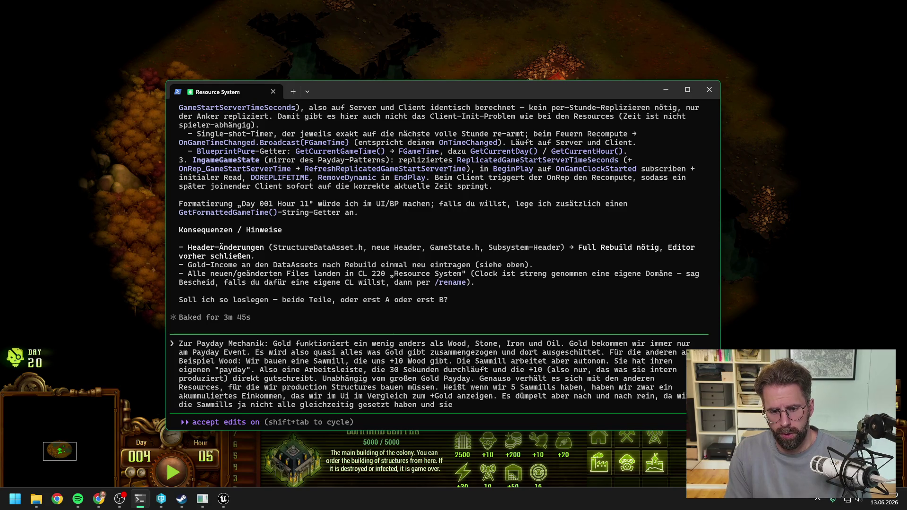
{"action": "type", "text": " ihnen Payday hoch"}
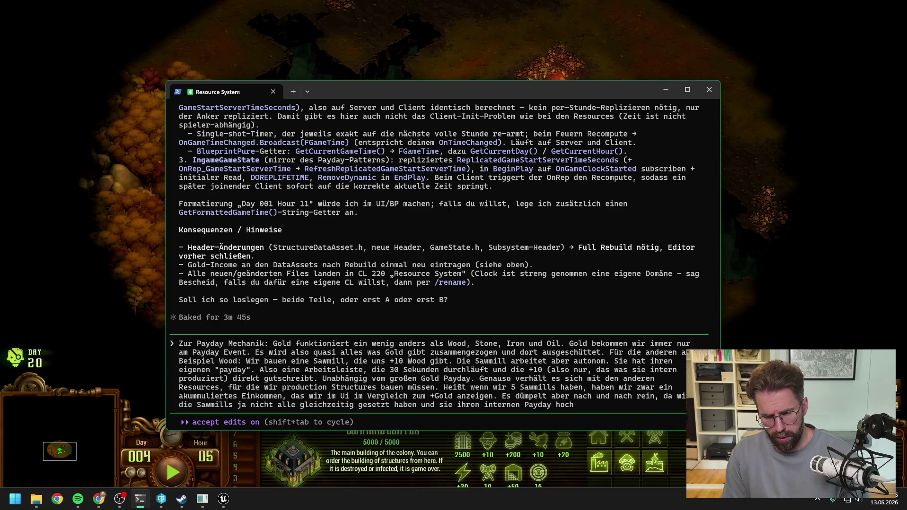
{"action": "type", "text": "zählen und ausschütten."}
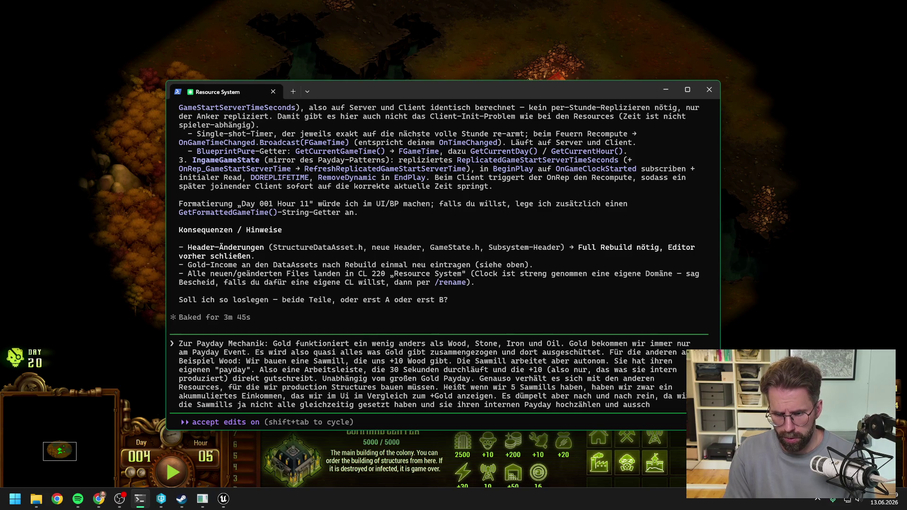
{"action": "key", "text": "Return"}
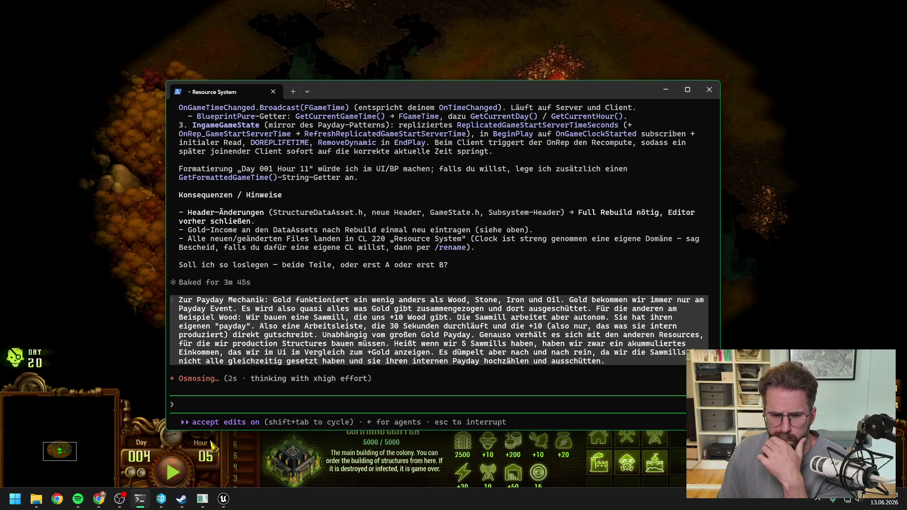
{"action": "mouse_move", "coordinate": [153, 500]}
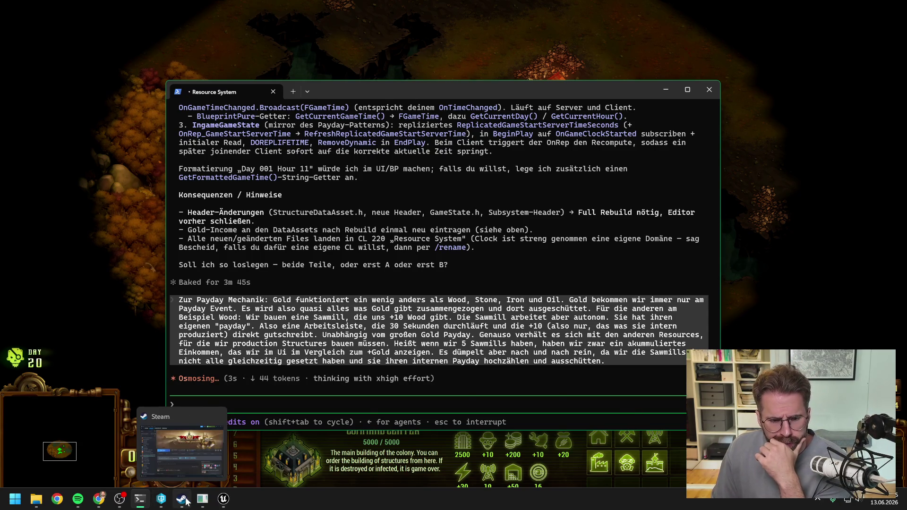
{"action": "left_click", "coordinate": [223, 499]}
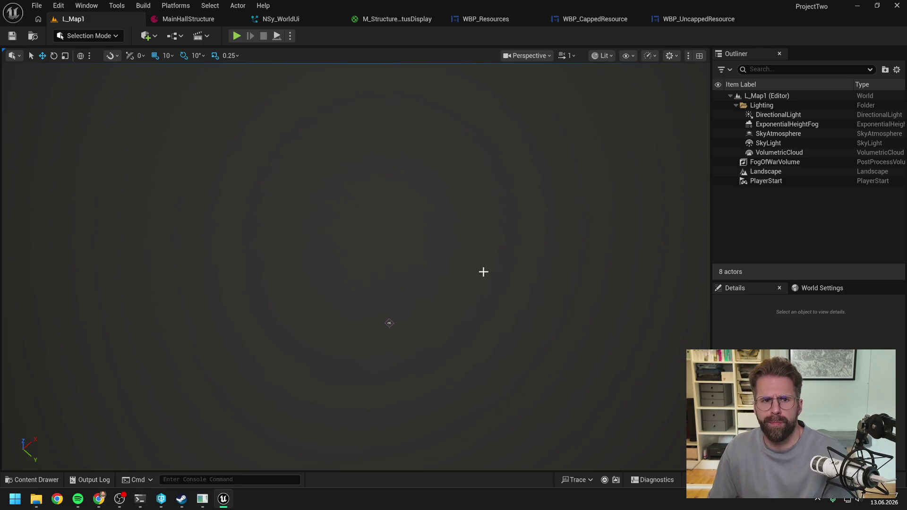
- Open WBP_CappedResource and bring up the progress bar's actions in the widget tree
{"action": "left_click", "coordinate": [592, 19]}
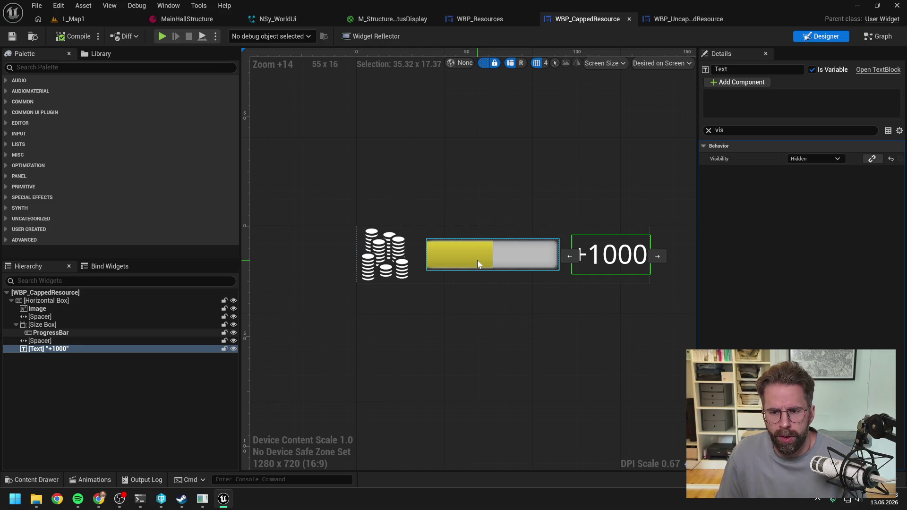
{"action": "left_click", "coordinate": [67, 333]}
{"action": "right_click", "coordinate": [68, 334]}
- Wrap the progress bar in an Overlay and paste a copy of the +1000 text into it
{"action": "mouse_move", "coordinate": [104, 436]}
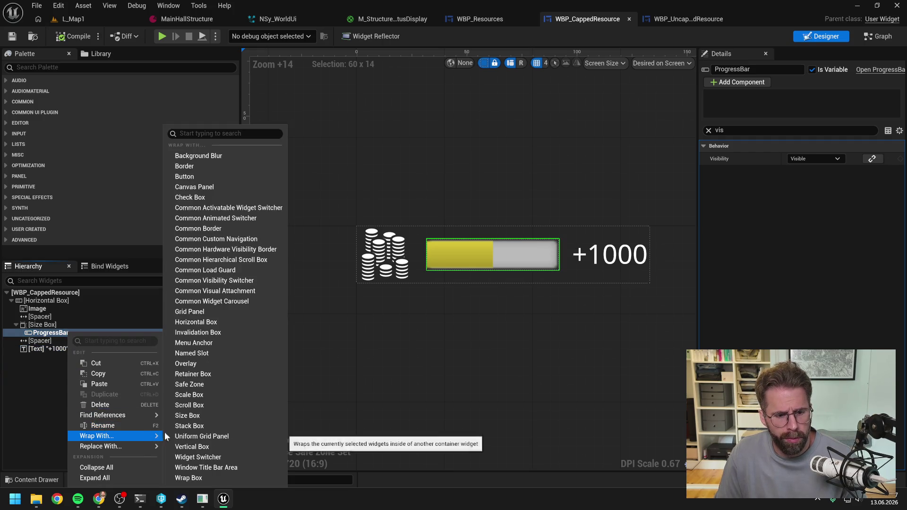
{"action": "left_click", "coordinate": [211, 362]}
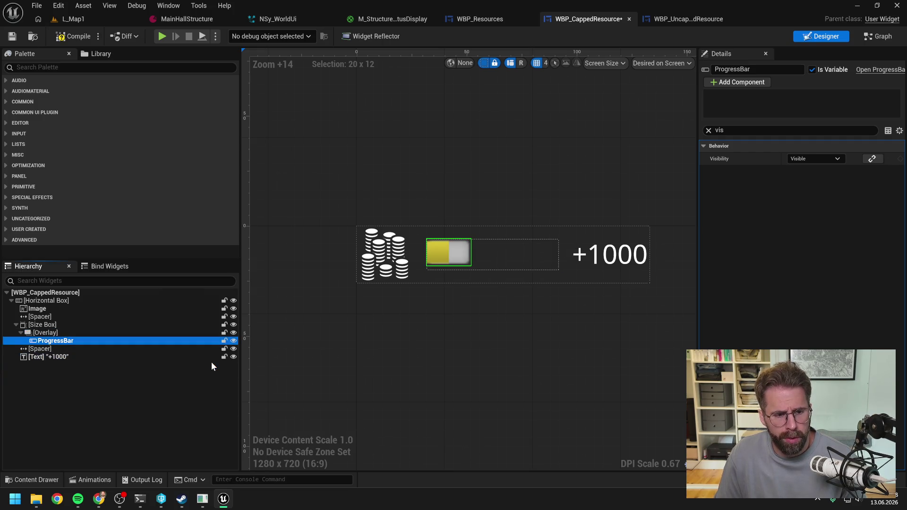
{"action": "left_click", "coordinate": [56, 356]}
{"action": "left_click", "coordinate": [52, 334]}
{"action": "key", "text": "ctrl+v"}
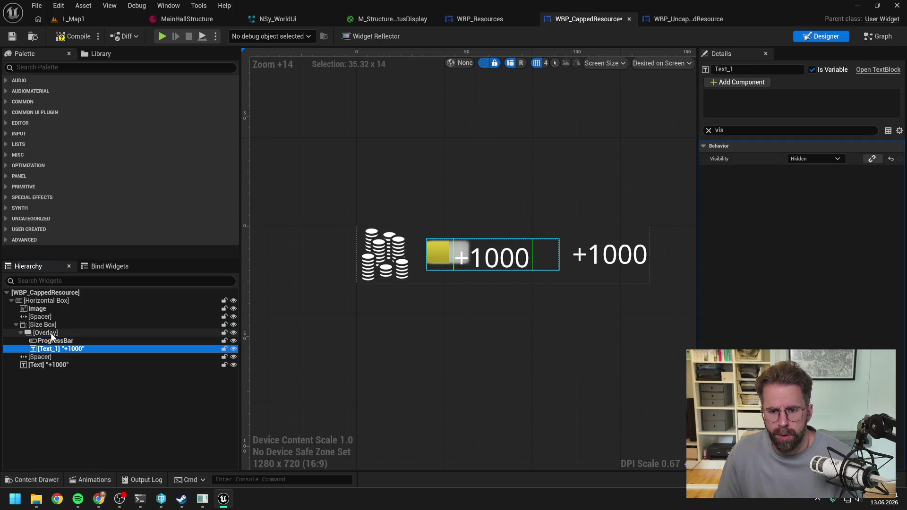
- Set the progress bar's overlay slot to Fill both horizontally and vertically
{"action": "left_click", "coordinate": [53, 341]}
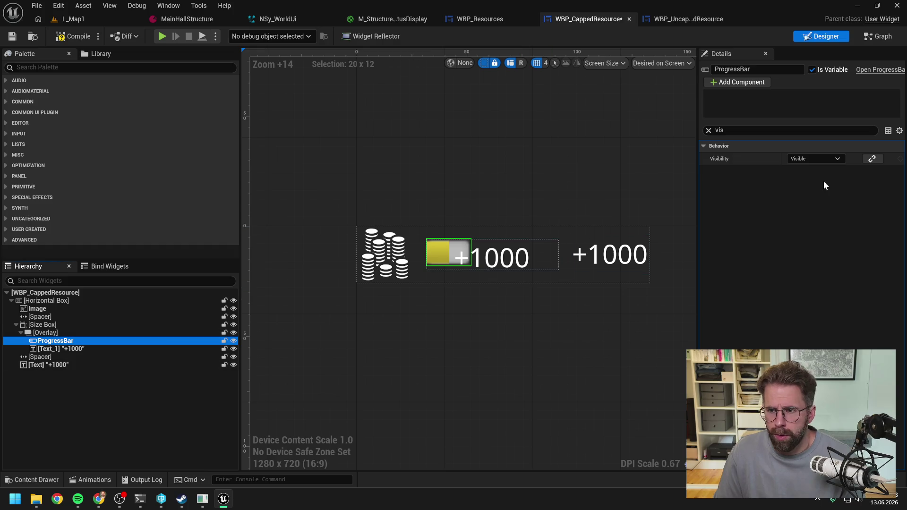
{"action": "left_click", "coordinate": [646, 132]}
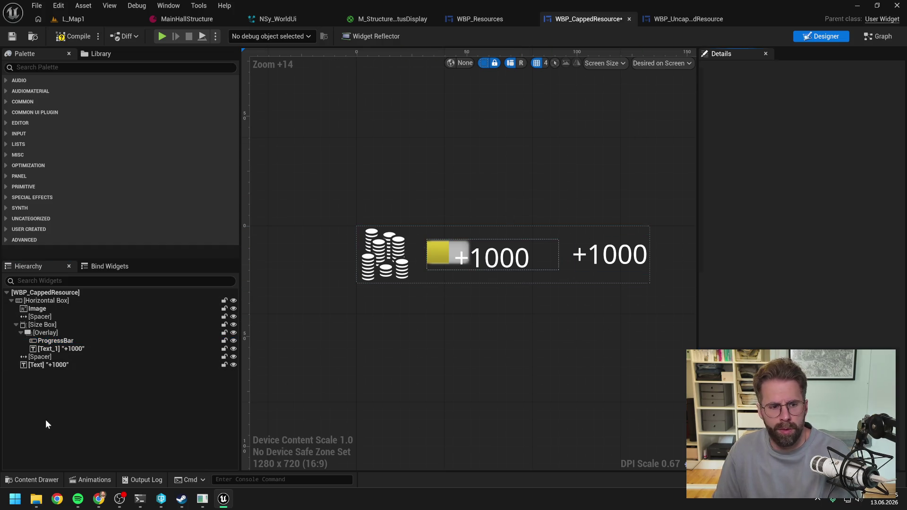
{"action": "left_click", "coordinate": [47, 343]}
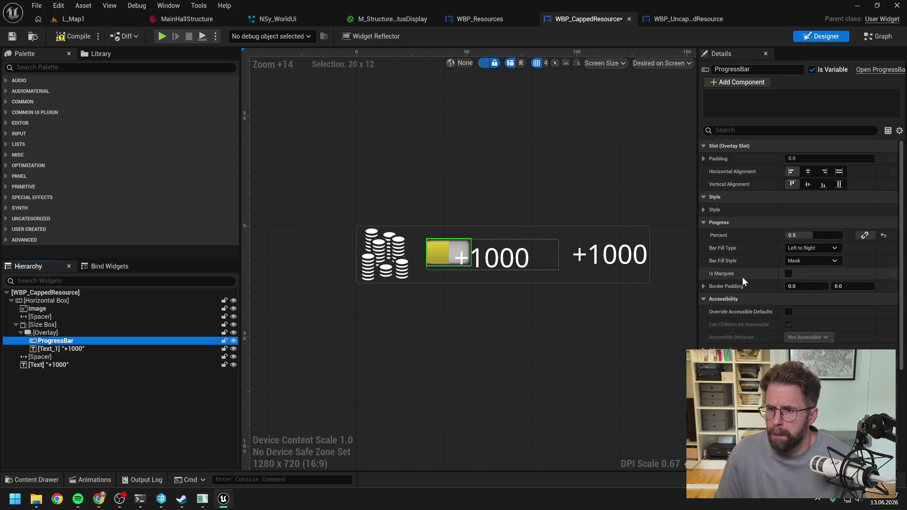
{"action": "left_click", "coordinate": [839, 184]}
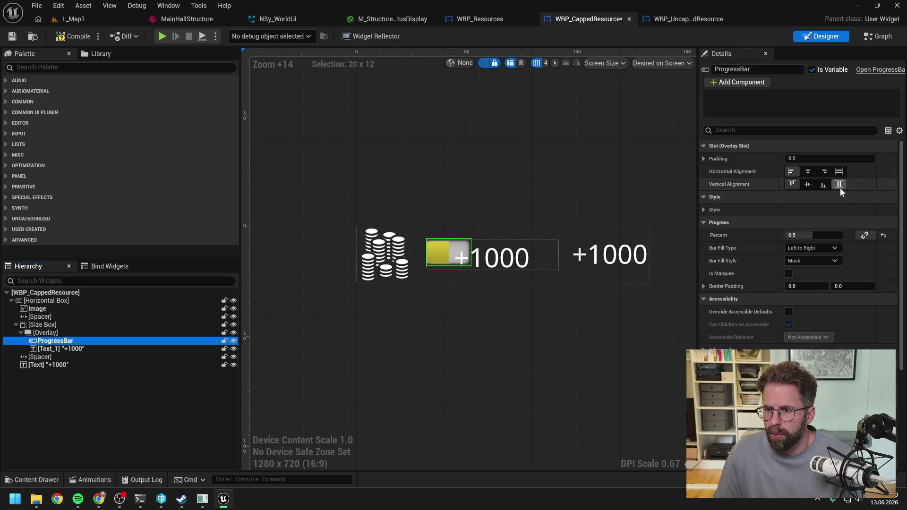
{"action": "left_click", "coordinate": [840, 171]}
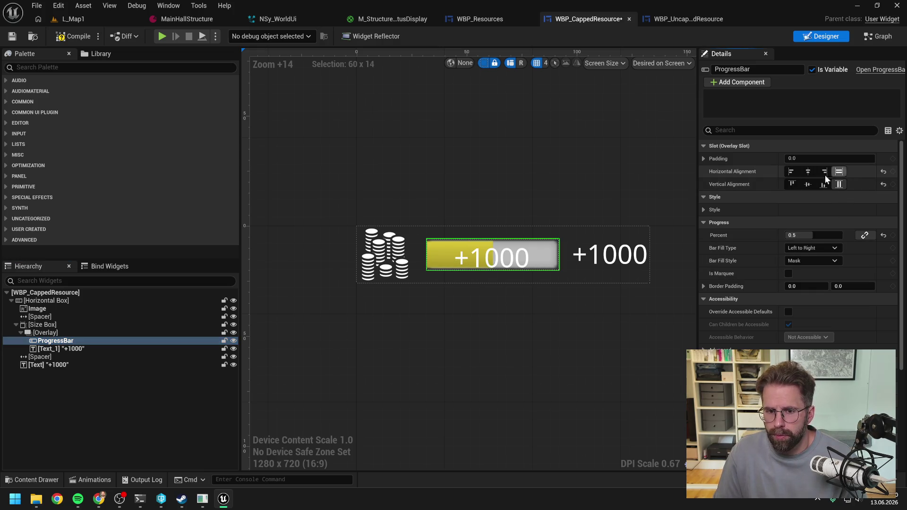
- Adjust the overlaid +1000 text's horizontal alignment, then reselect the progress bar
{"action": "left_click", "coordinate": [107, 350]}
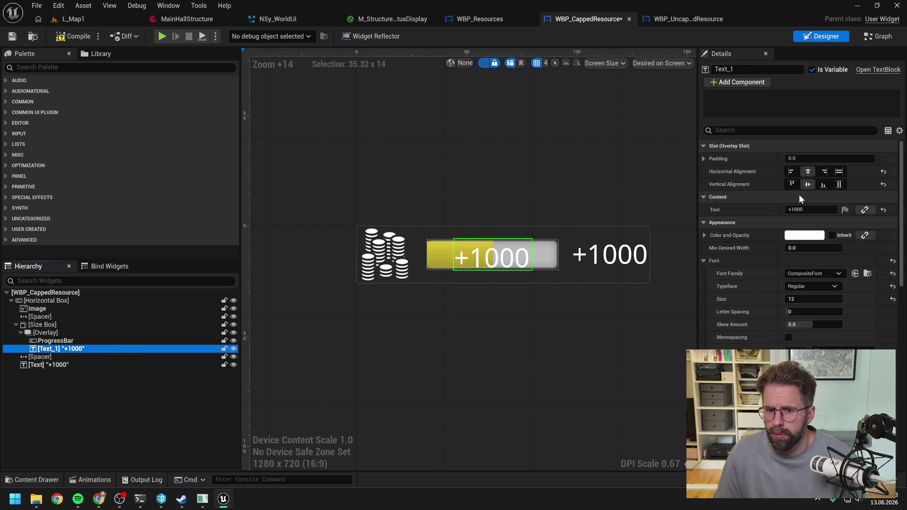
{"action": "scroll", "coordinate": [513, 262], "scroll_direction": "up", "scroll_amount": 4}
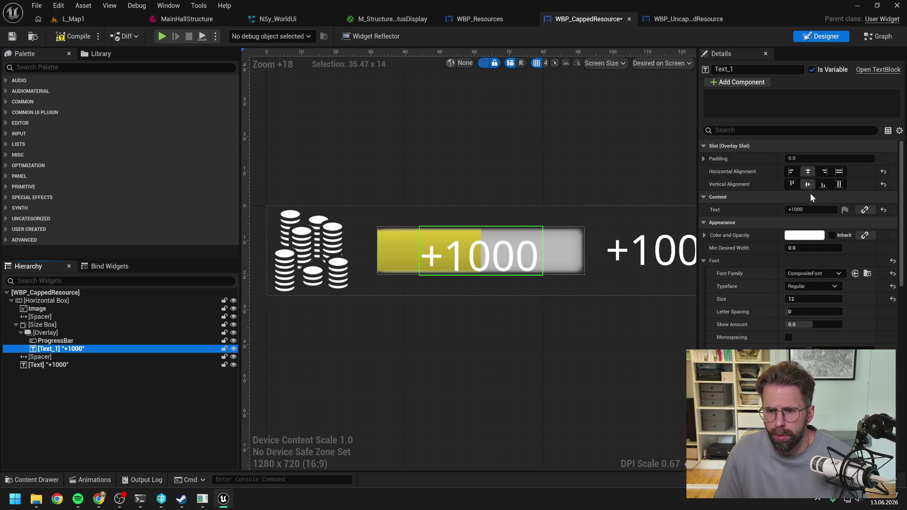
{"action": "left_click", "coordinate": [809, 172]}
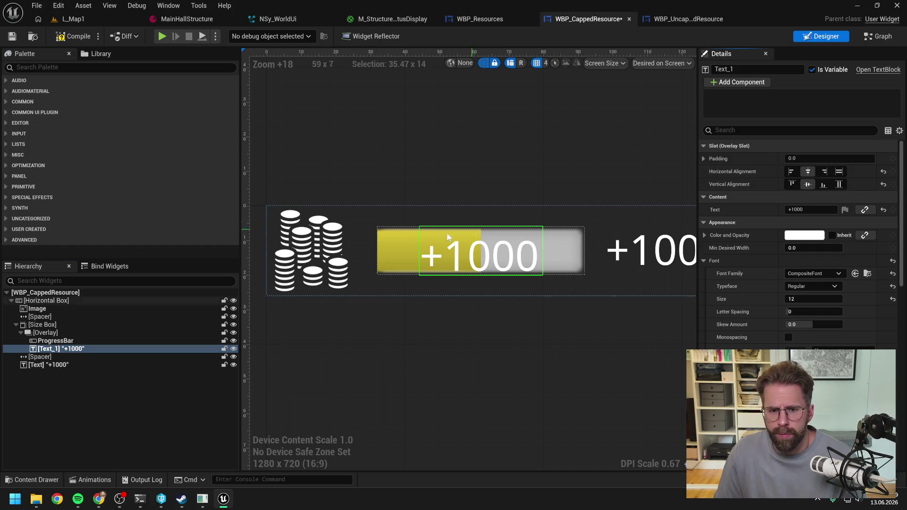
{"action": "left_click", "coordinate": [55, 341]}
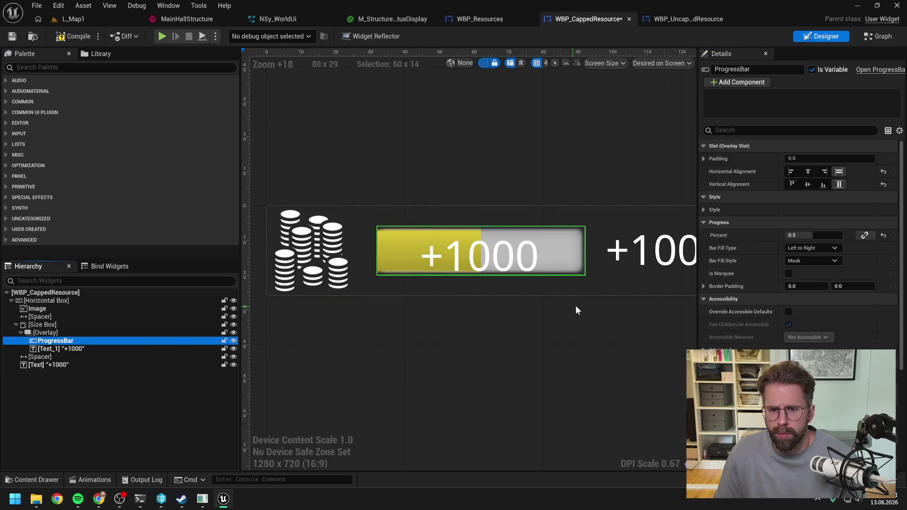
- Try Size Box Height Override values 16, 15, 14 and 16
{"action": "left_click", "coordinate": [46, 325]}
{"action": "left_click", "coordinate": [813, 235]}
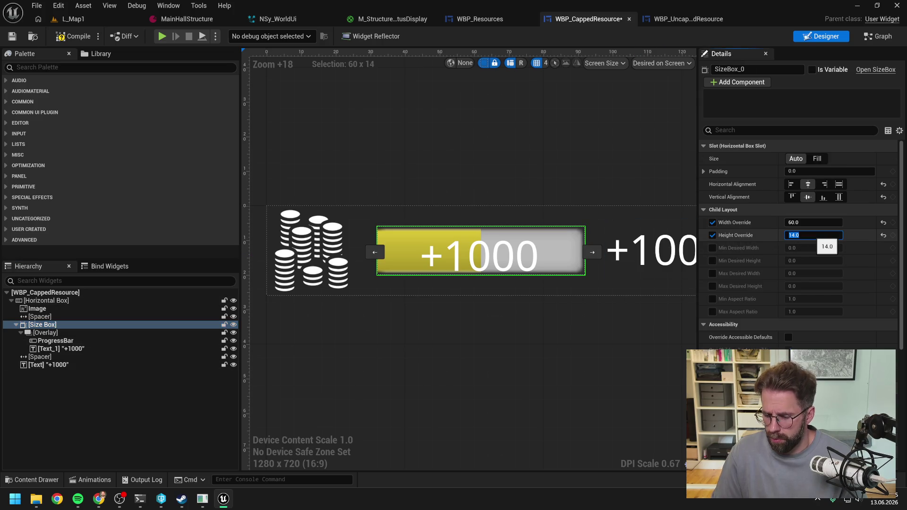
{"action": "type", "text": "16"}
{"action": "key", "text": "Return"}
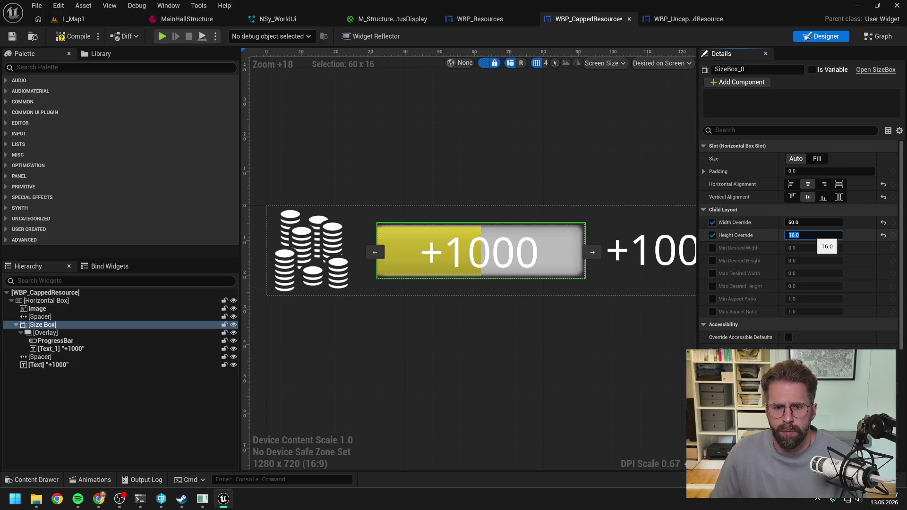
{"action": "type", "text": "15"}
{"action": "key", "text": "Return"}
{"action": "type", "text": "14"}
{"action": "key", "text": "Return"}
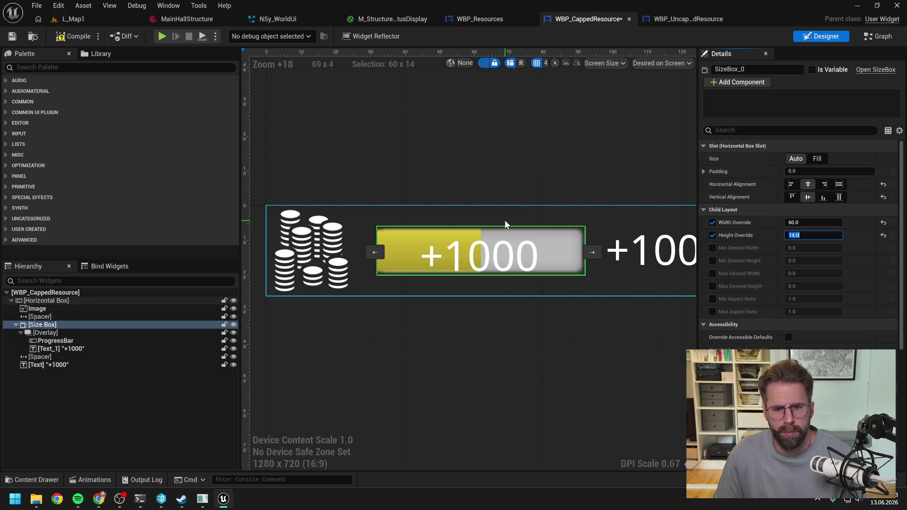
{"action": "type", "text": "16"}
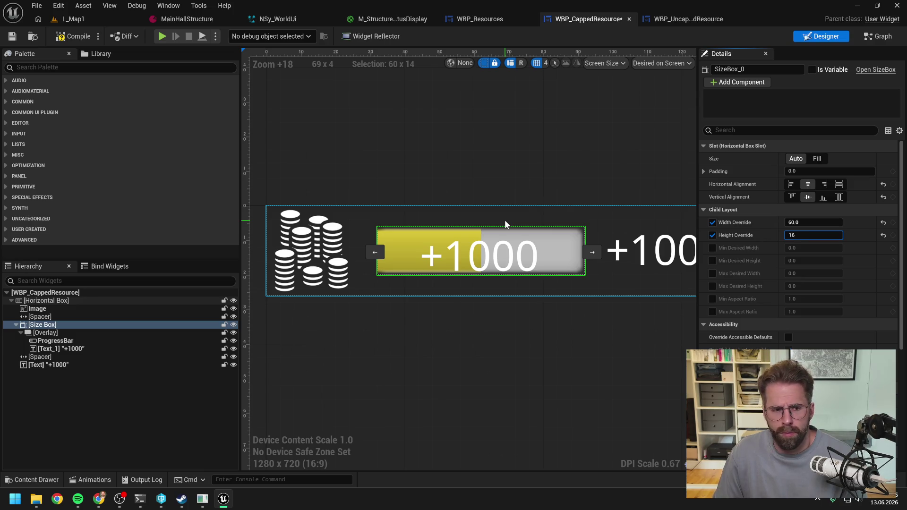
{"action": "key", "text": "Return"}
- Try Fill and Centre alignments on the size box, leaving it centred both ways
{"action": "left_click", "coordinate": [839, 185]}
{"action": "left_click", "coordinate": [839, 197]}
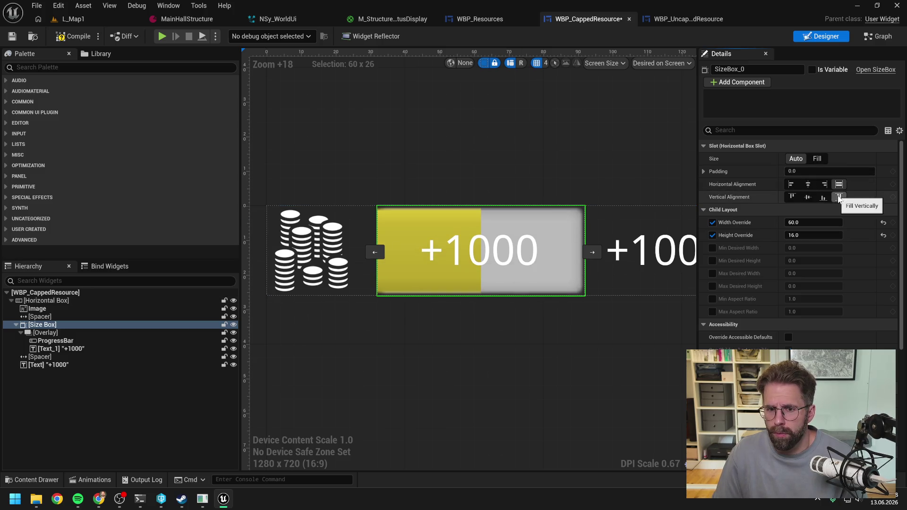
{"action": "left_click", "coordinate": [808, 185]}
{"action": "left_click", "coordinate": [808, 197]}
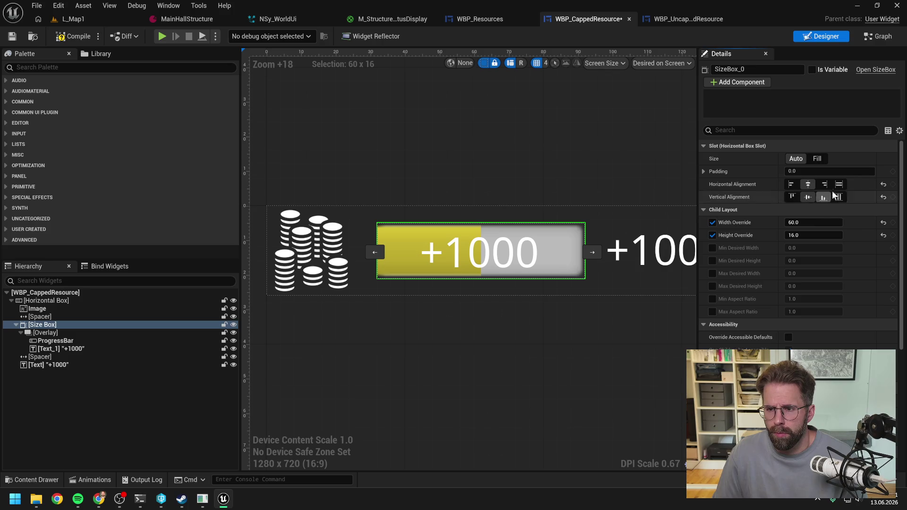
- Set the overlaid +1000 text to Fill horizontally with Center justification
{"action": "left_click", "coordinate": [76, 334]}
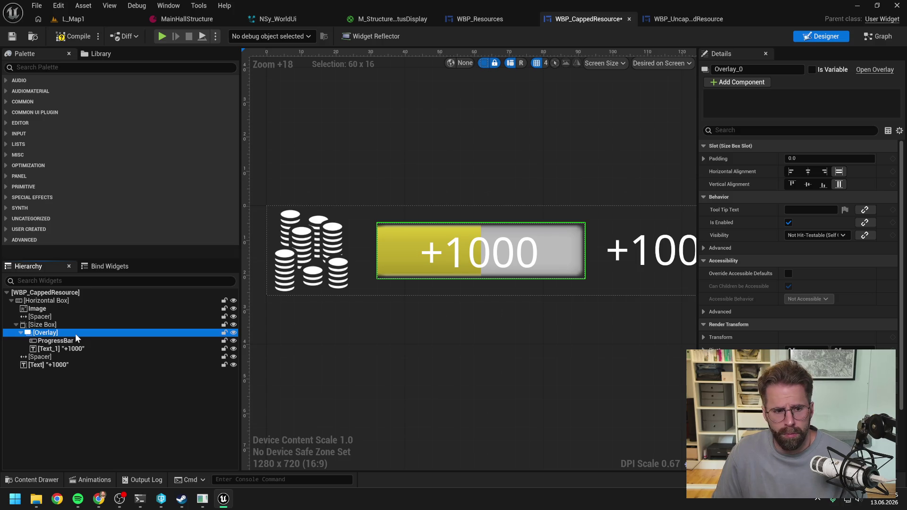
{"action": "left_click", "coordinate": [74, 340]}
{"action": "left_click", "coordinate": [73, 350]}
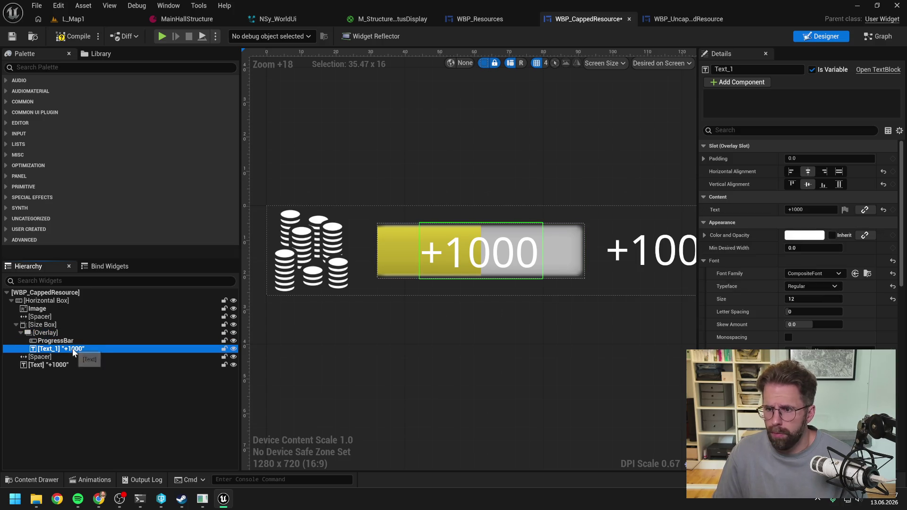
{"action": "left_click", "coordinate": [839, 171]}
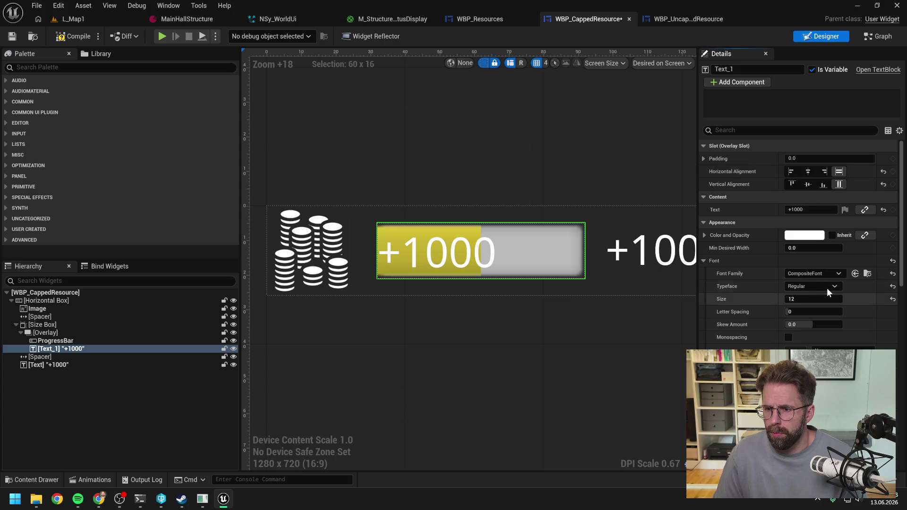
{"action": "left_click", "coordinate": [808, 425]}
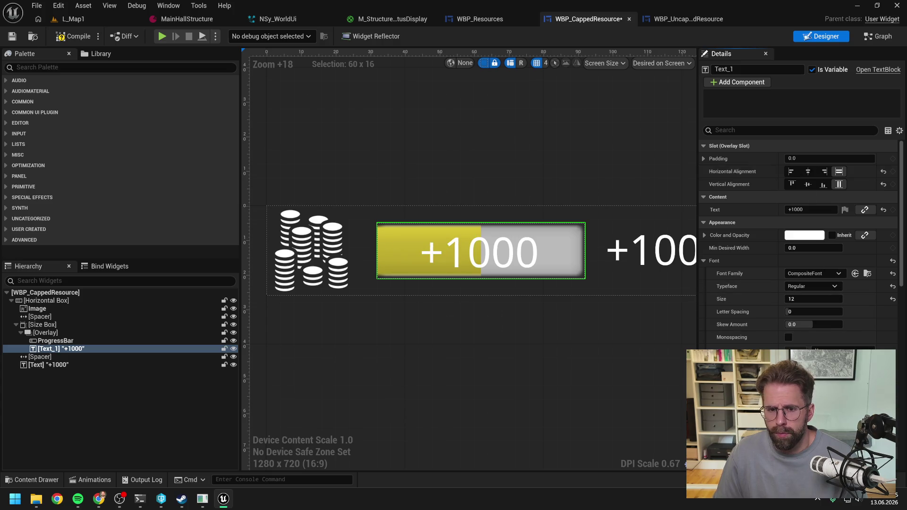
- Restore the Size Box Height Override to 14
{"action": "left_click", "coordinate": [56, 341]}
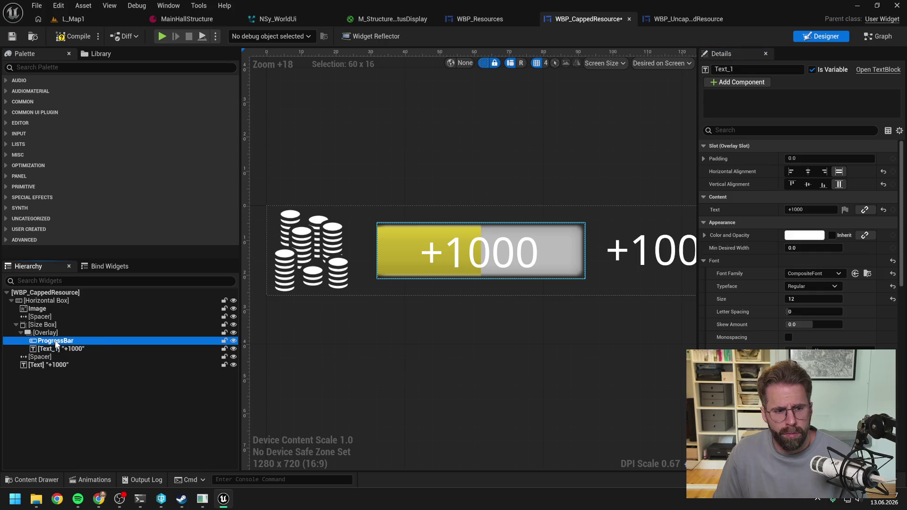
{"action": "left_click", "coordinate": [43, 325]}
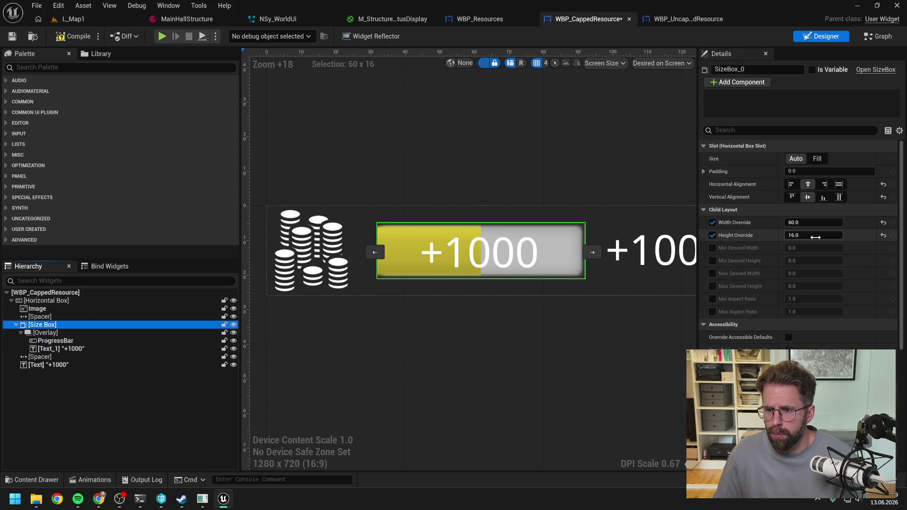
{"action": "left_click", "coordinate": [813, 235]}
{"action": "type", "text": "14"}
{"action": "key", "text": "Return"}
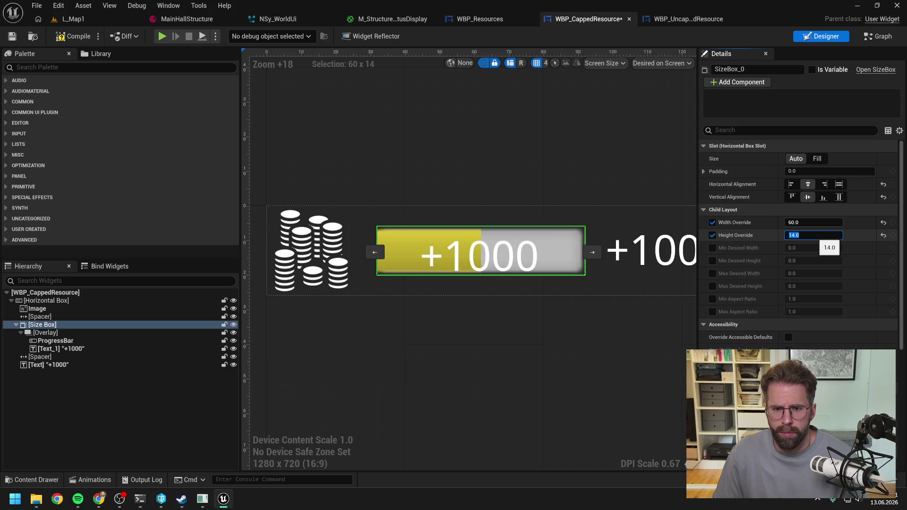
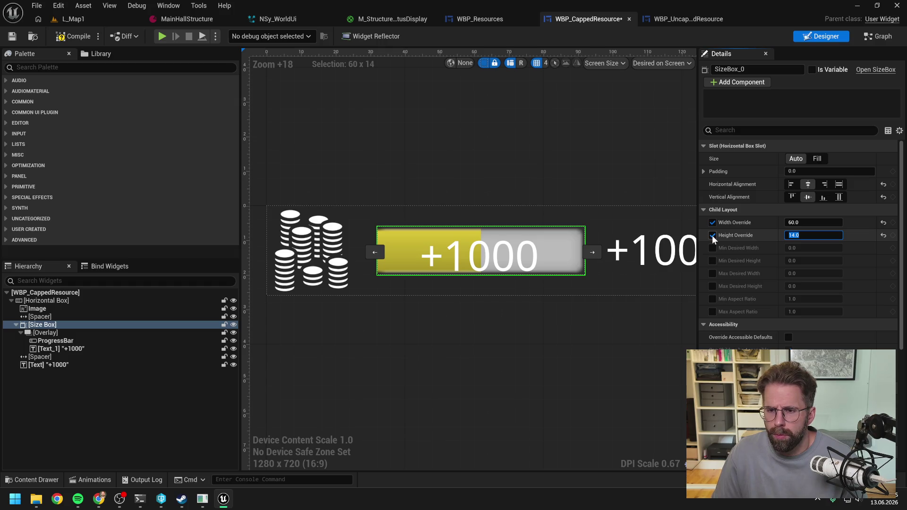
- Turn off the Size Box's Height Override and select the ProgressBar in the Hierarchy
{"action": "left_click", "coordinate": [713, 236]}
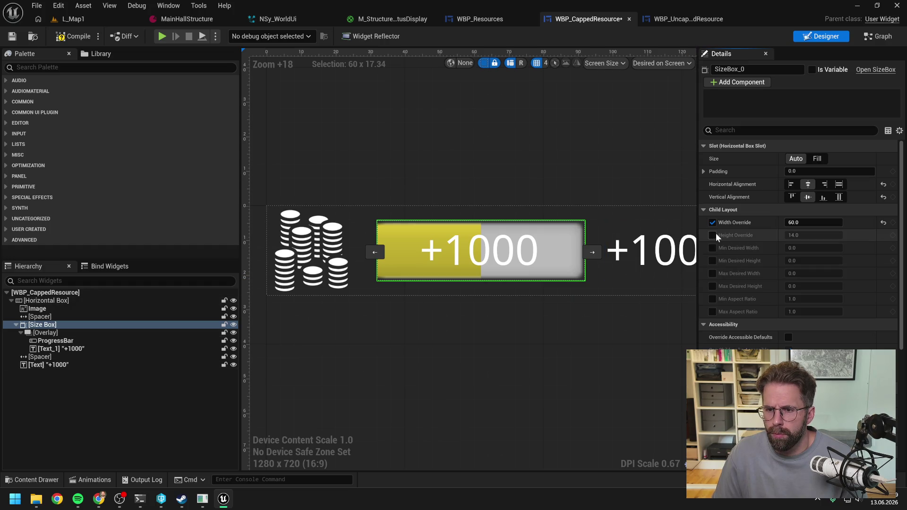
{"action": "left_click", "coordinate": [54, 341]}
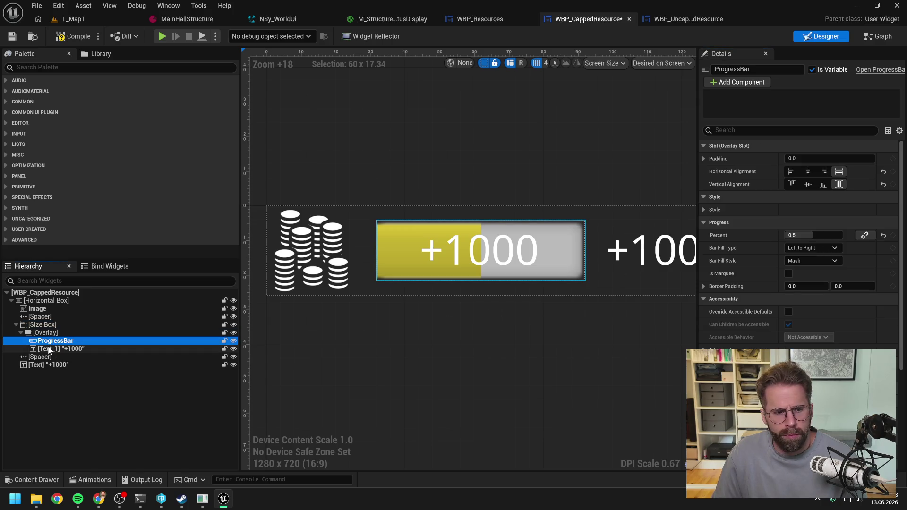
- Centre the +1000 label (Text_1) horizontally and vertically on the progress bar
{"action": "left_click", "coordinate": [50, 349]}
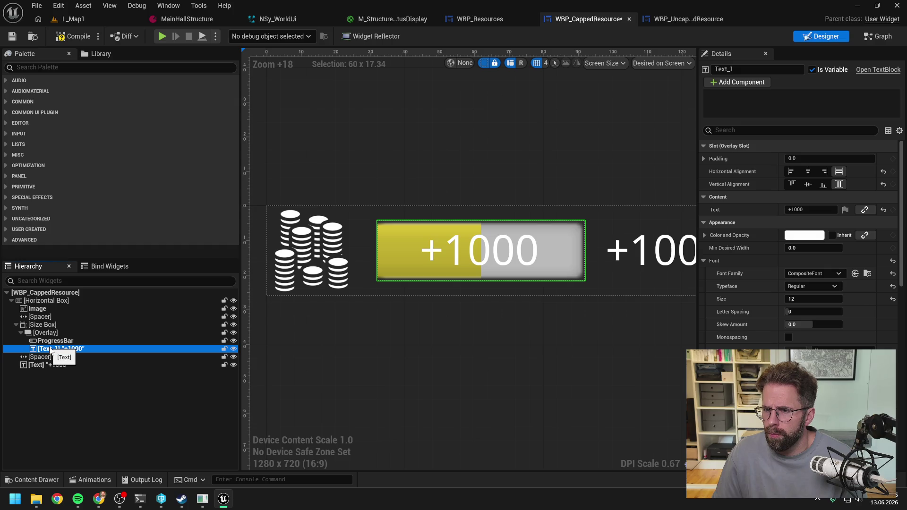
{"action": "left_click", "coordinate": [807, 185]}
{"action": "left_click", "coordinate": [808, 171]}
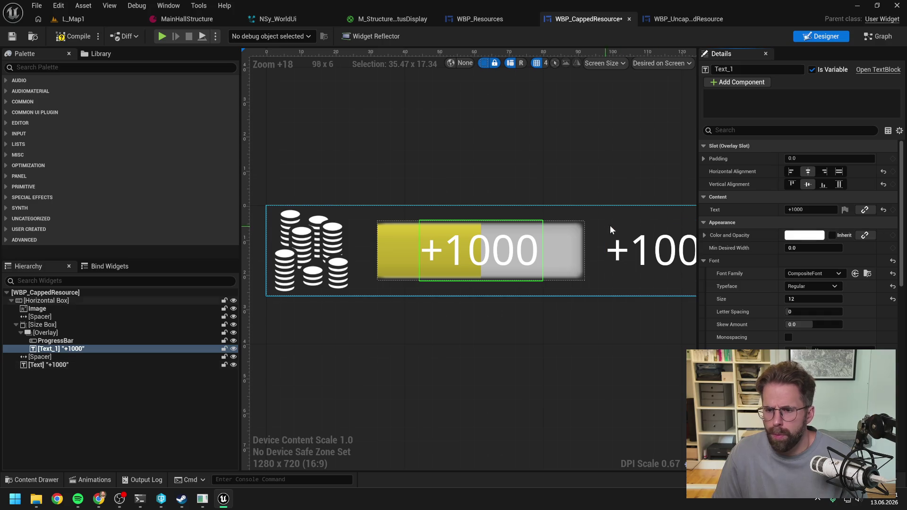
- Try font size 10 for the label, compare with the reference game, then settle on 12
{"action": "left_click", "coordinate": [805, 299]}
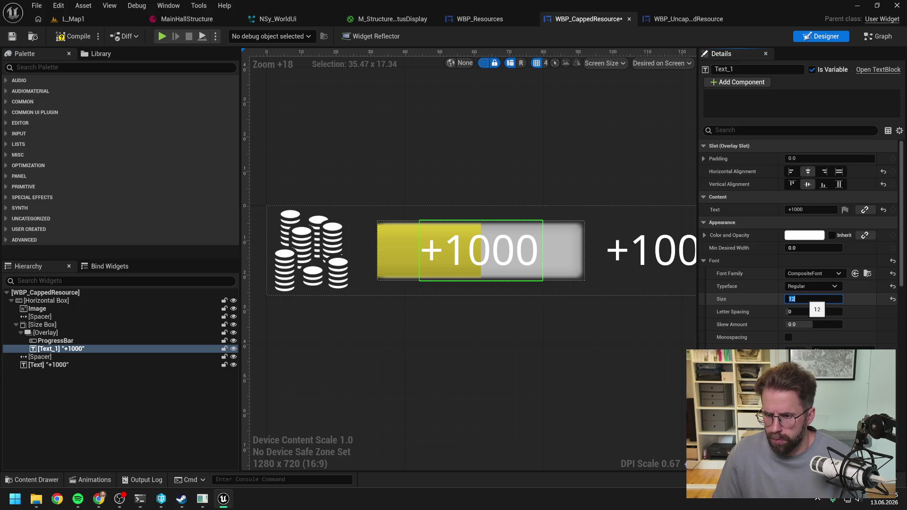
{"action": "type", "text": "10"}
{"action": "key", "text": "Return"}
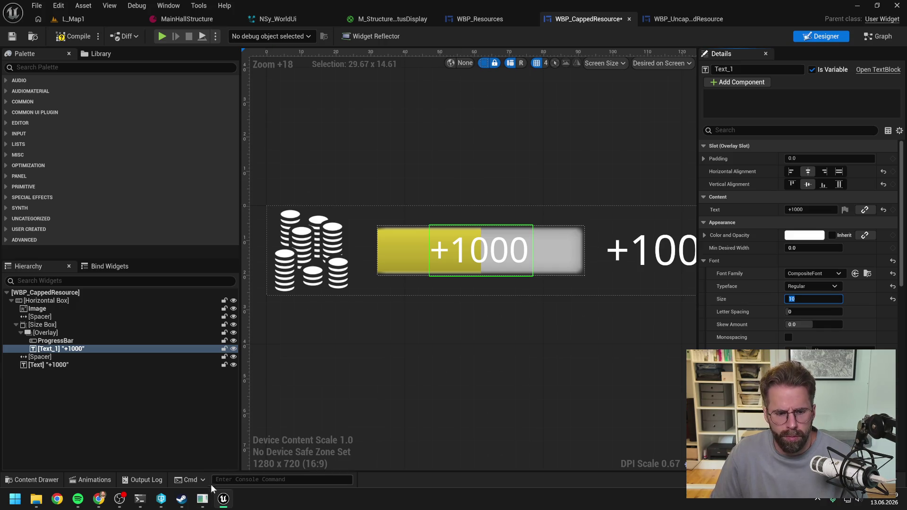
{"action": "left_click", "coordinate": [202, 498]}
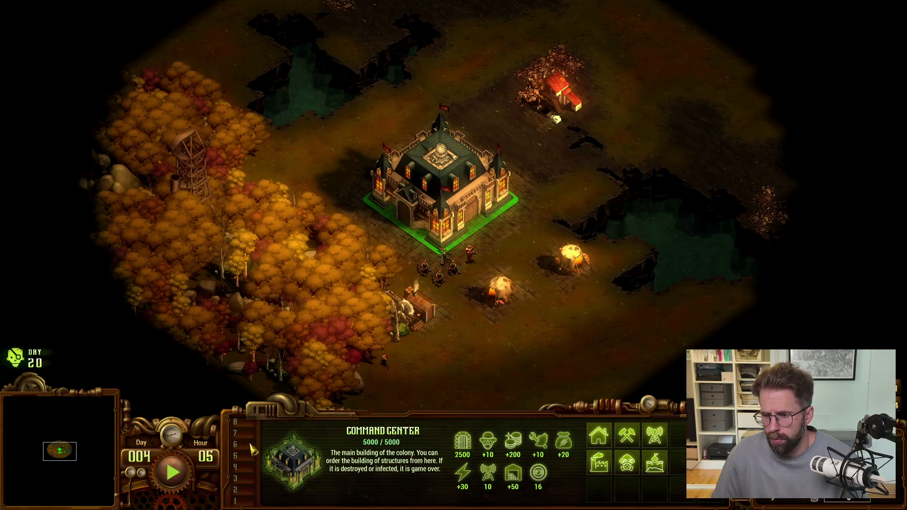
{"action": "key", "text": "alt+Tab"}
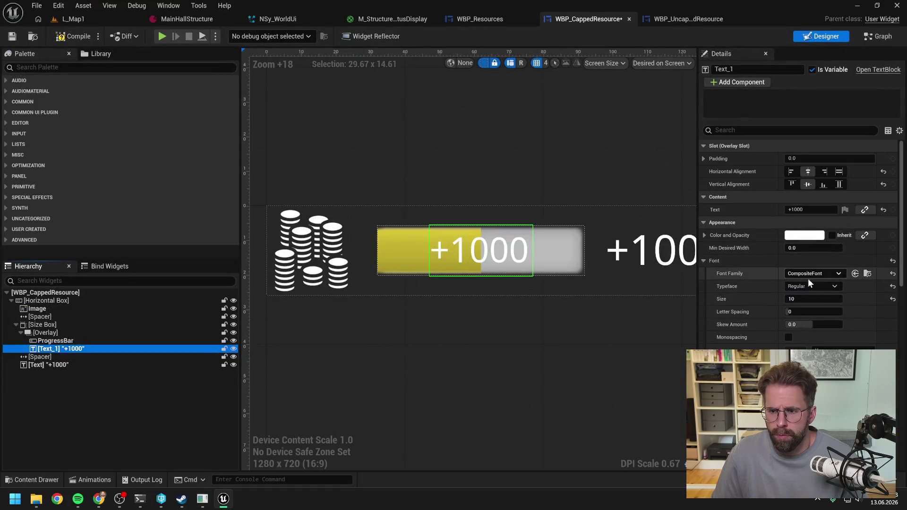
{"action": "left_click", "coordinate": [808, 299]}
{"action": "type", "text": "12"}
{"action": "key", "text": "Return"}
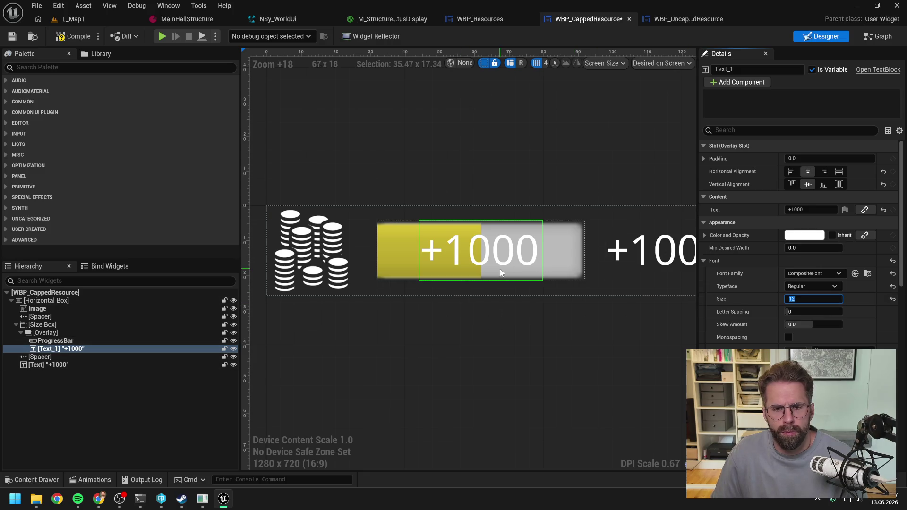
- Compile the widget and play the L_Map1 level in the editor
{"action": "left_click", "coordinate": [73, 36]}
{"action": "left_click", "coordinate": [74, 19]}
{"action": "left_click", "coordinate": [237, 36]}
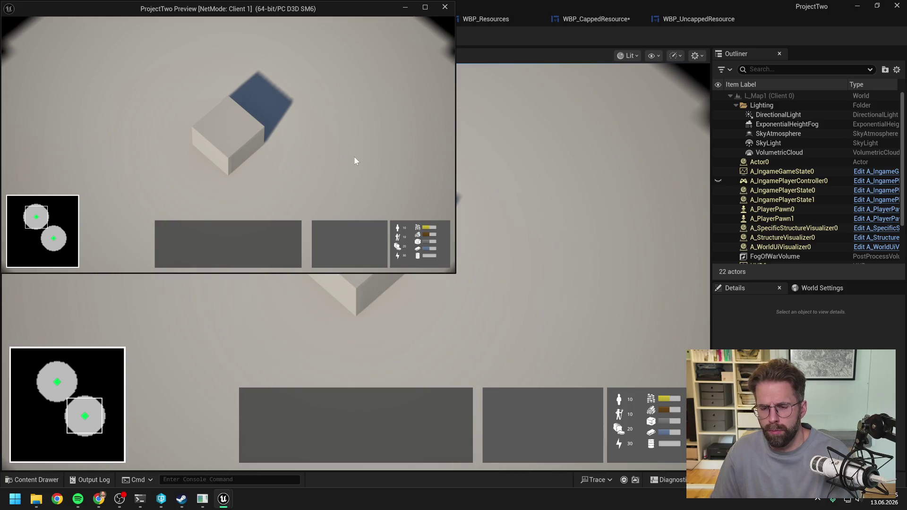
- Stop the play session and set the label's Visibility to Not Hit-Testable (Self Only)
{"action": "key", "text": "Escape"}
{"action": "left_click", "coordinate": [702, 21]}
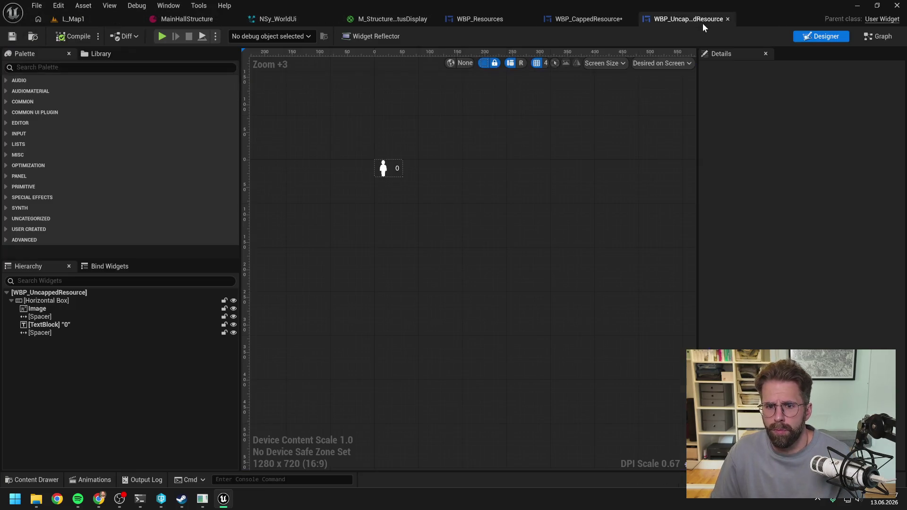
{"action": "left_click", "coordinate": [606, 21]}
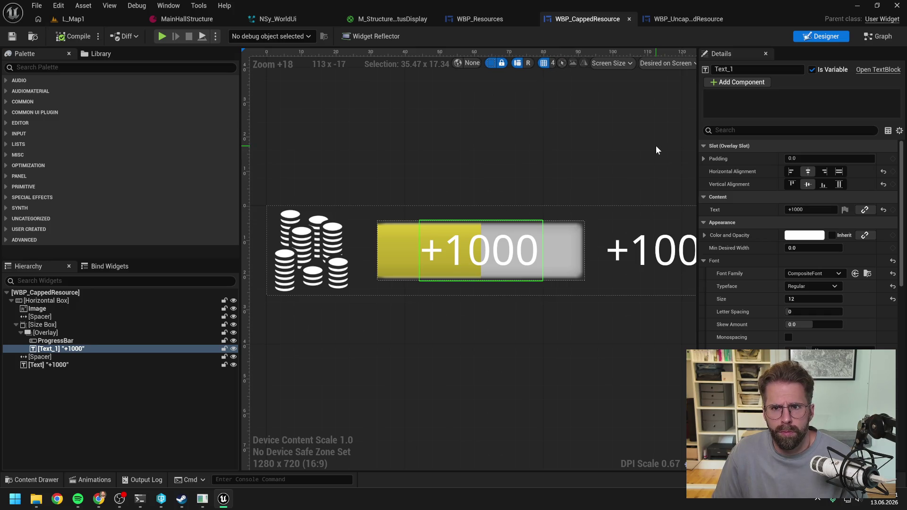
{"action": "left_click", "coordinate": [756, 130]}
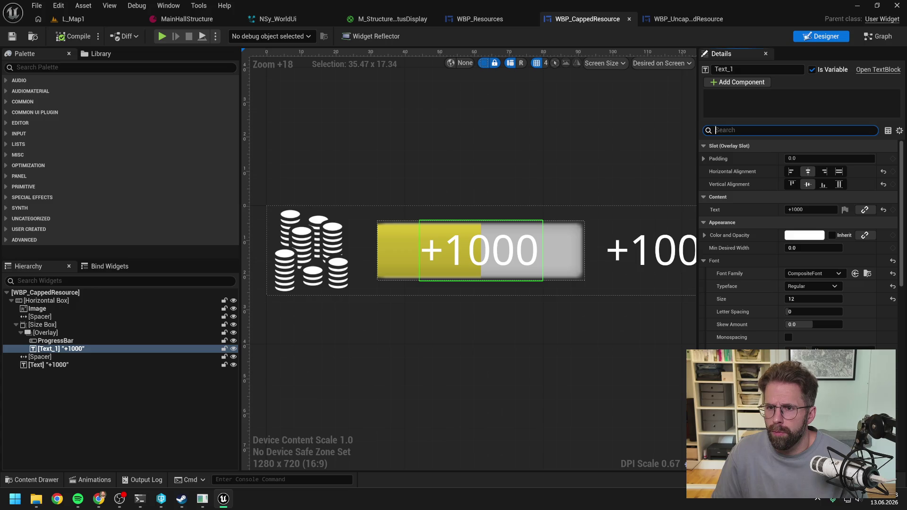
{"action": "type", "text": "vis"}
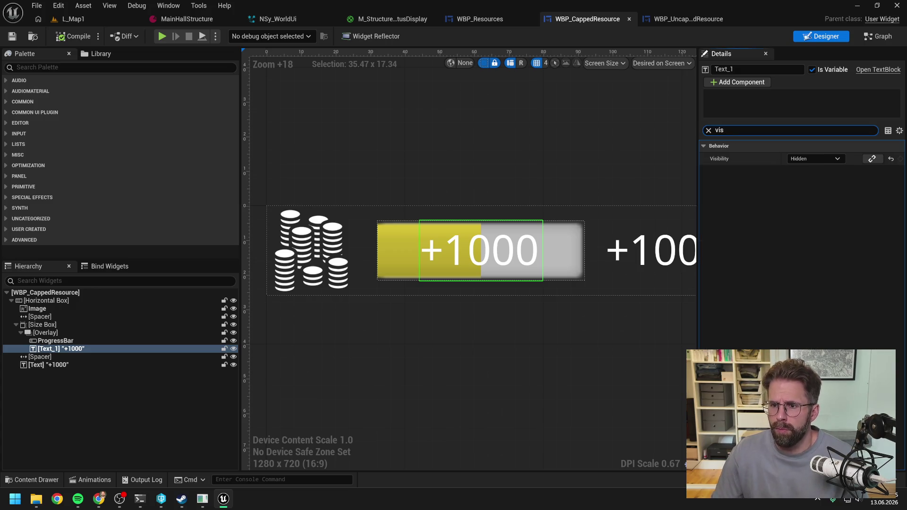
{"action": "left_click", "coordinate": [823, 159]}
{"action": "left_click", "coordinate": [821, 203]}
- Compile and save the widget, then play L_Map1 again to test the HUD
{"action": "left_click", "coordinate": [86, 33]}
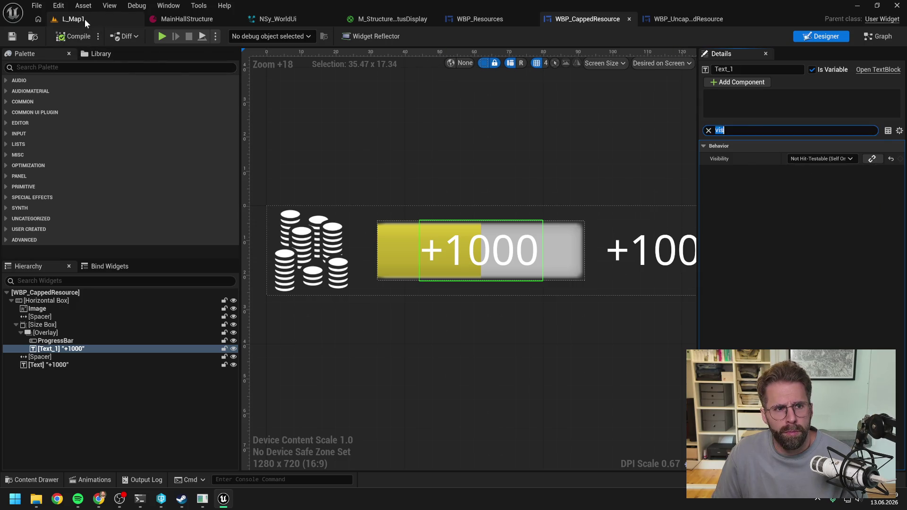
{"action": "left_click", "coordinate": [84, 19]}
{"action": "left_click", "coordinate": [243, 37]}
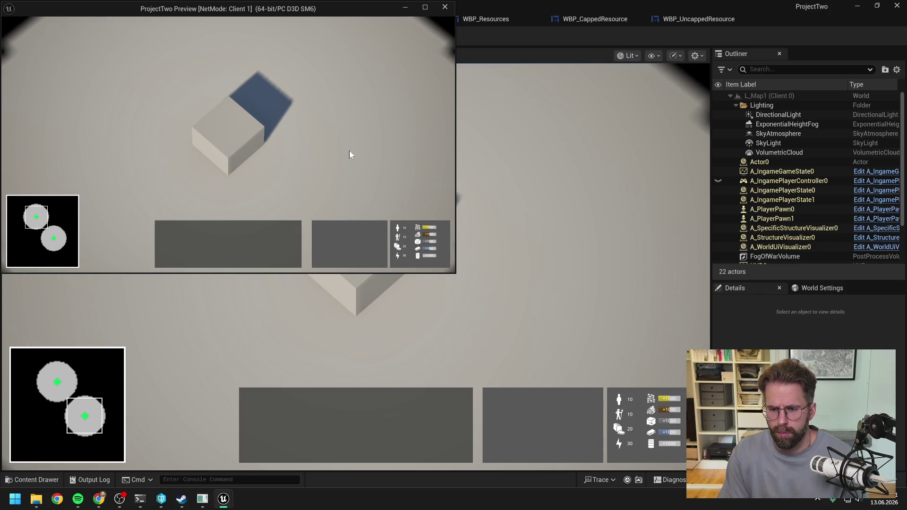
- Stop the play session, select Text_1 and clear the Details search
{"action": "key", "text": "Escape"}
{"action": "left_click", "coordinate": [699, 21]}
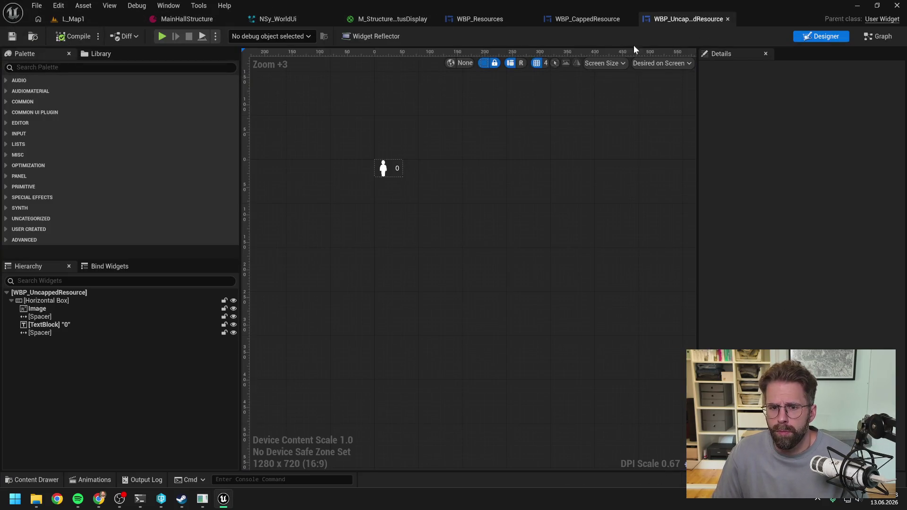
{"action": "left_click", "coordinate": [588, 21]}
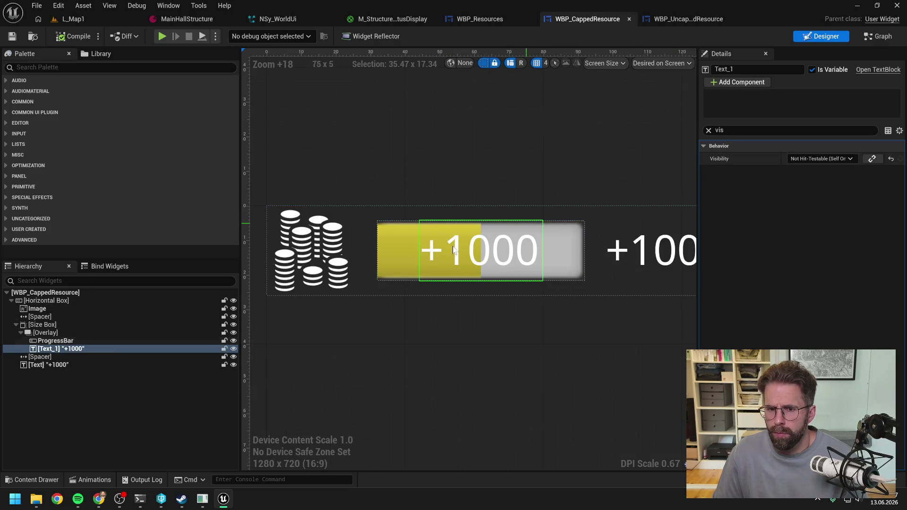
{"action": "left_click", "coordinate": [66, 349]}
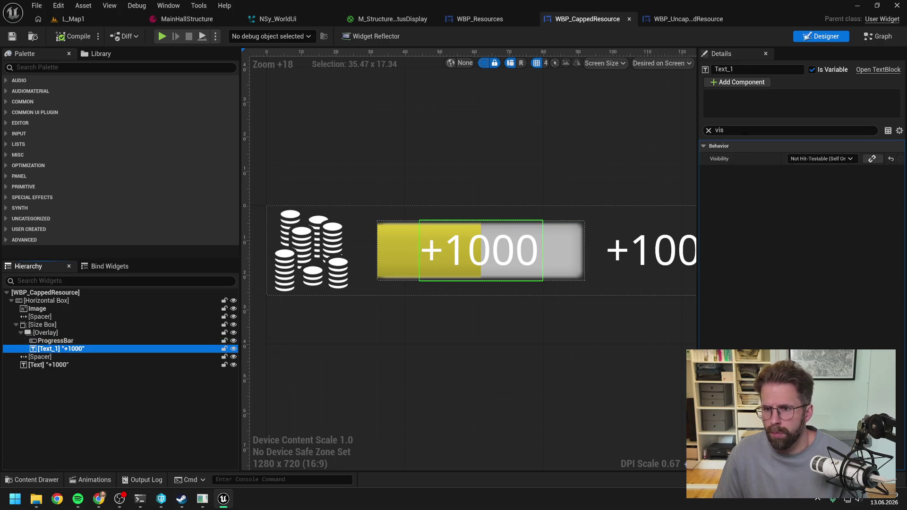
{"action": "double_click", "coordinate": [719, 130]}
{"action": "key", "text": "BackSpace"}
- Set the label text to 0, then compile and save the widget
{"action": "left_click", "coordinate": [811, 209]}
{"action": "type", "text": "0"}
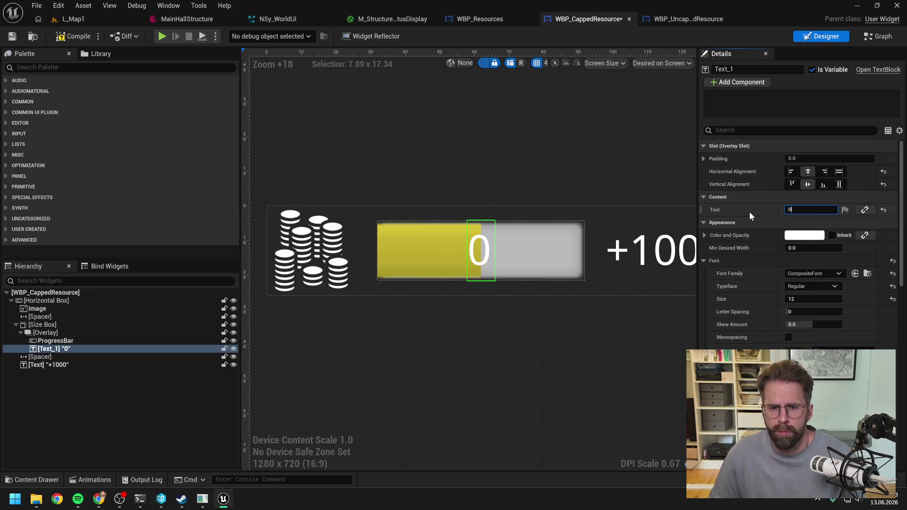
{"action": "left_click", "coordinate": [79, 37]}
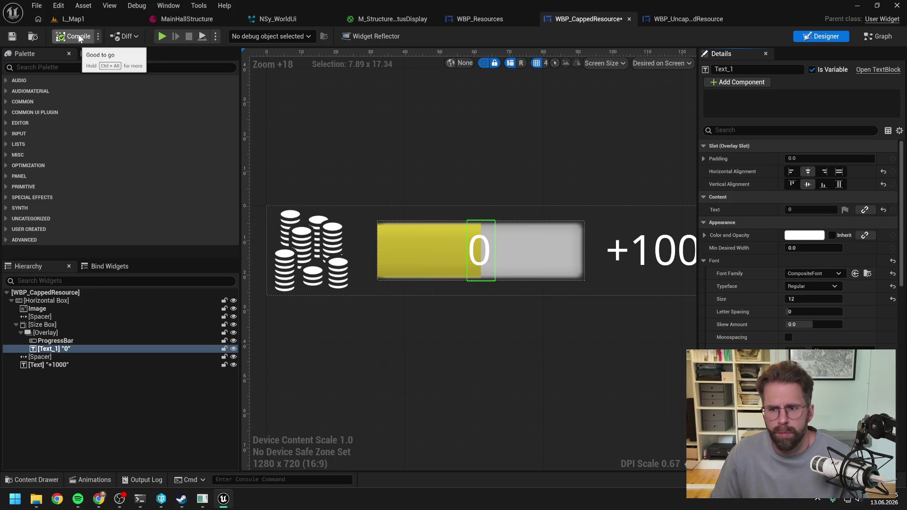
{"action": "key", "text": "ctrl+s"}
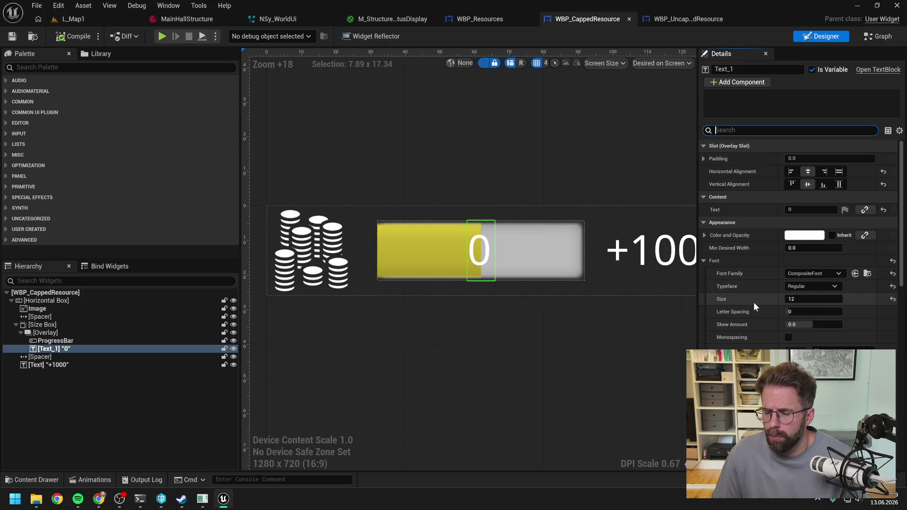
- Restore the black outline on the 0 and play L_Map1 to check it
{"action": "scroll", "coordinate": [742, 338], "scroll_direction": "down", "scroll_amount": 2}
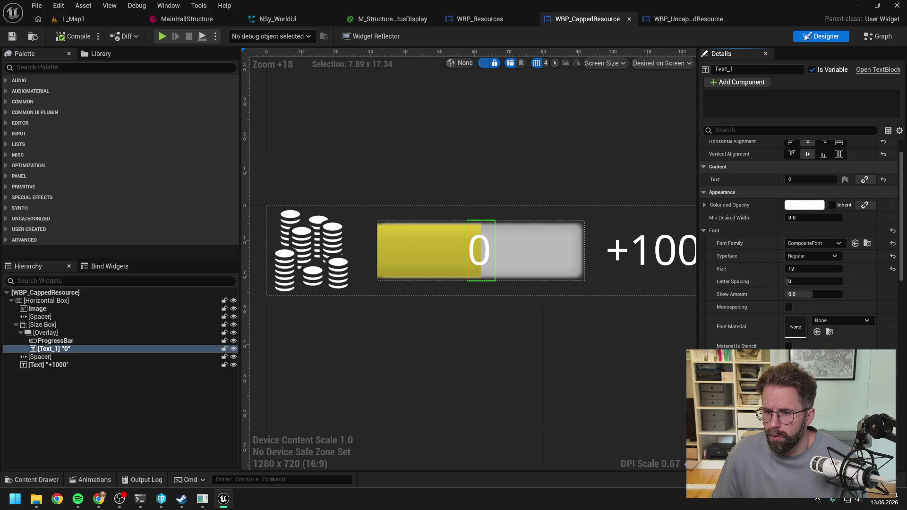
{"action": "key", "text": "Return"}
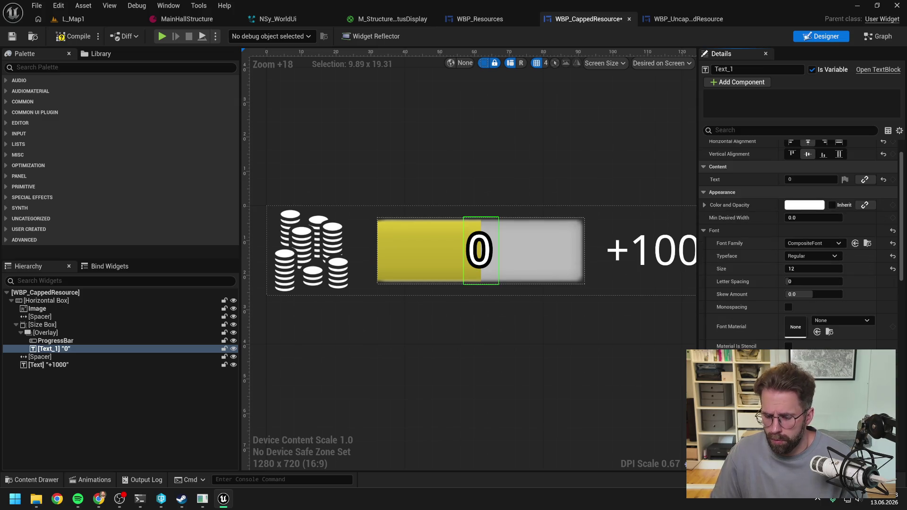
{"action": "key", "text": "ctrl+z"}
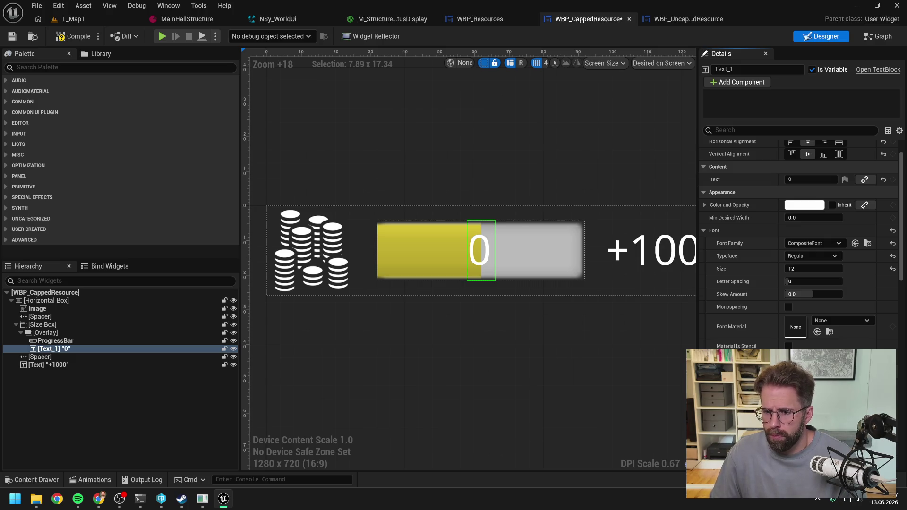
{"action": "key", "text": "ctrl+y"}
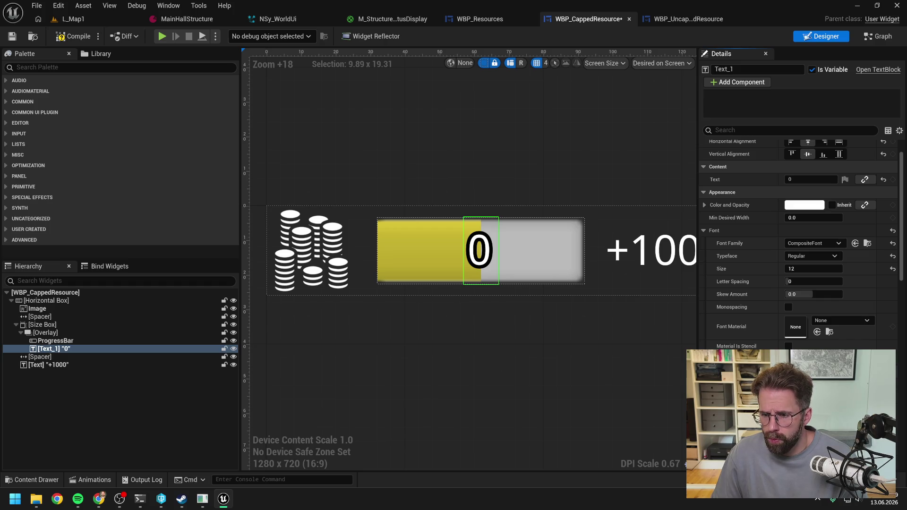
{"action": "left_click", "coordinate": [81, 18]}
{"action": "left_click", "coordinate": [237, 36]}
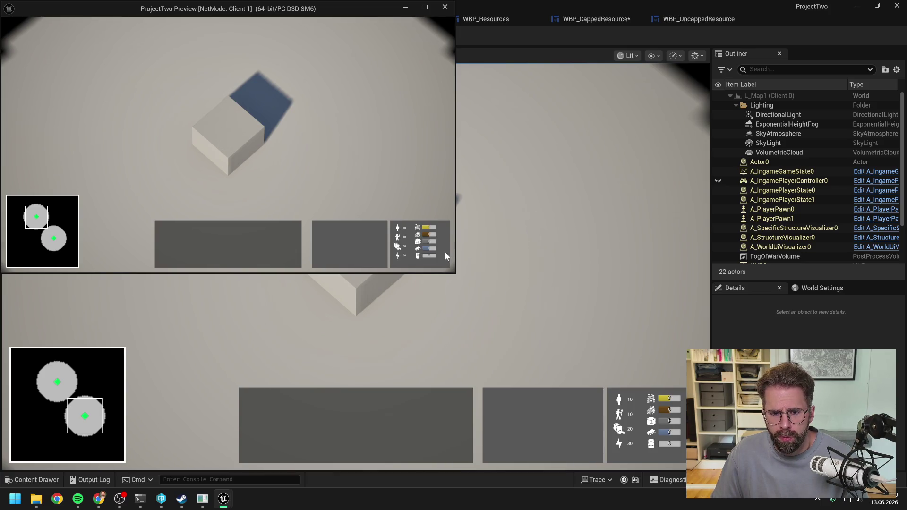
- Stop the play session, glance at They Are Billions, and return to WBP_CappedResource
{"action": "scroll", "coordinate": [441, 252], "scroll_direction": "up", "scroll_amount": 2}
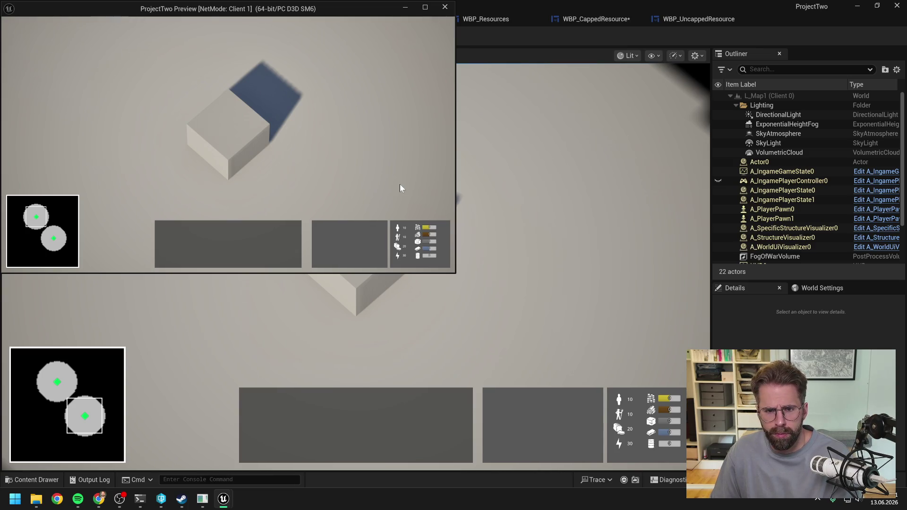
{"action": "key", "text": "Escape"}
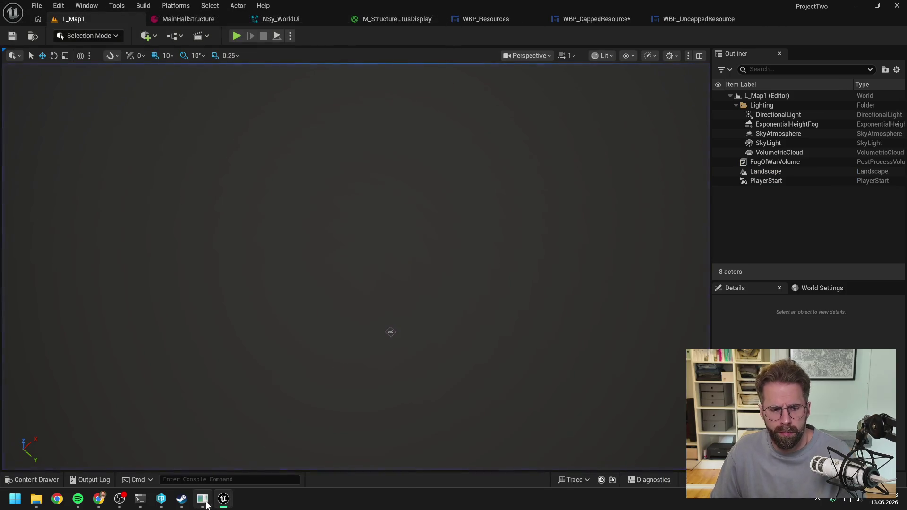
{"action": "left_click", "coordinate": [202, 499]}
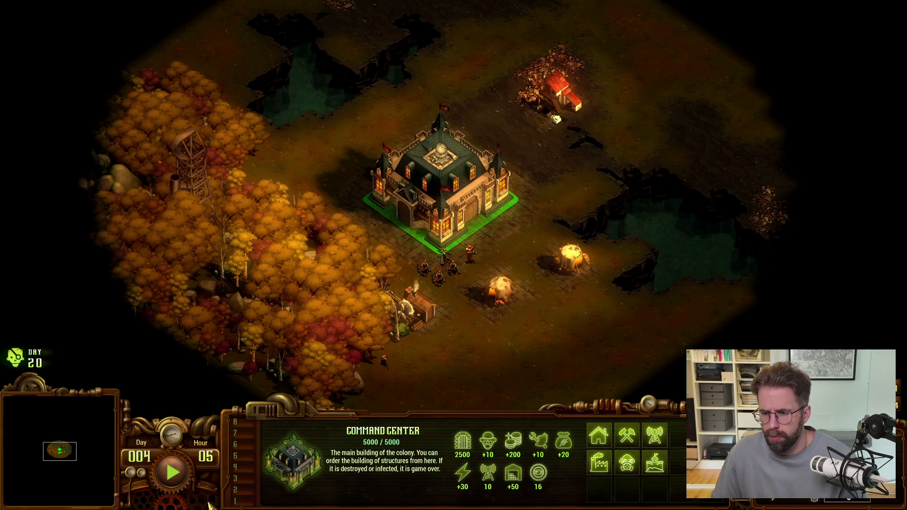
{"action": "key", "text": "alt+Tab"}
{"action": "left_click", "coordinate": [597, 17]}
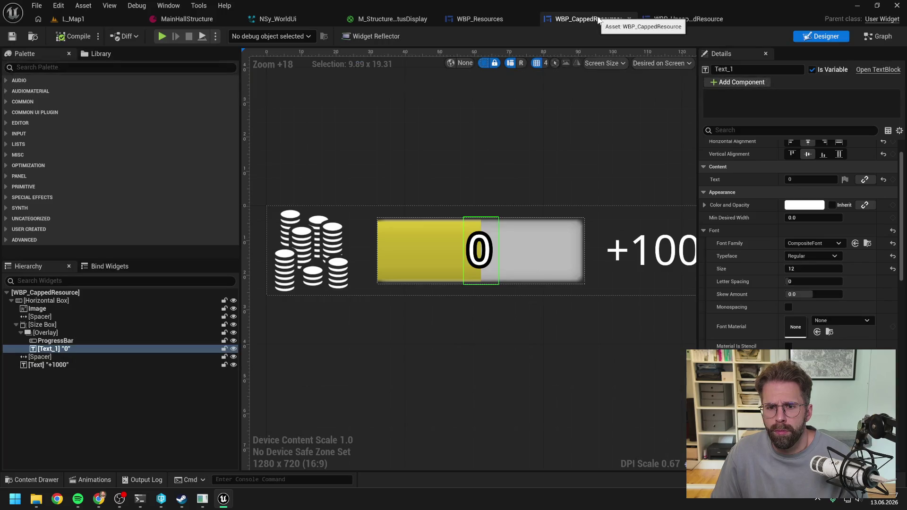
- Select the progress bar, check its Fill Color and Opacity, and expand its Style settings
{"action": "left_click", "coordinate": [549, 249]}
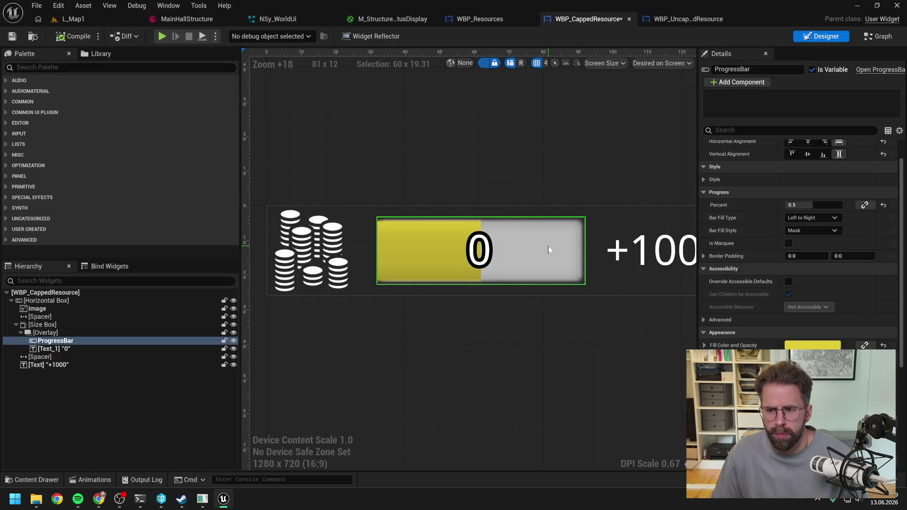
{"action": "scroll", "coordinate": [768, 285], "scroll_direction": "down", "scroll_amount": 2}
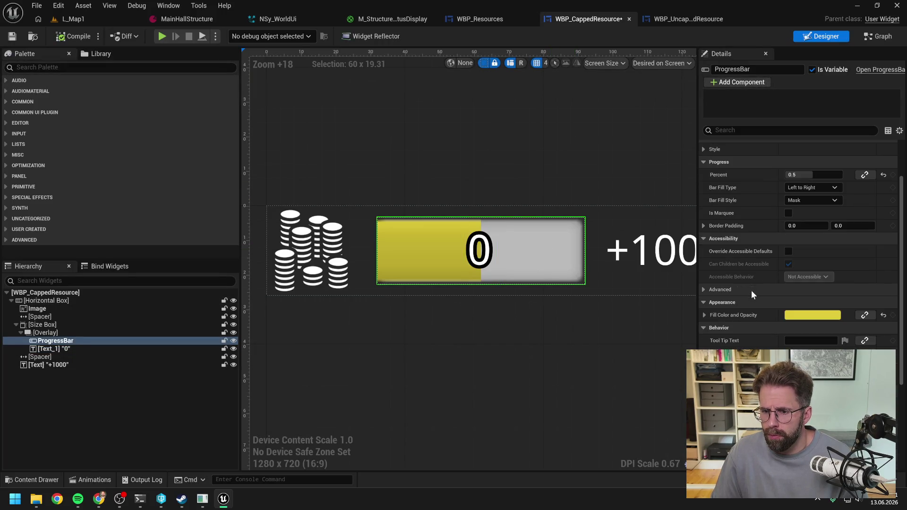
{"action": "left_click", "coordinate": [704, 315]}
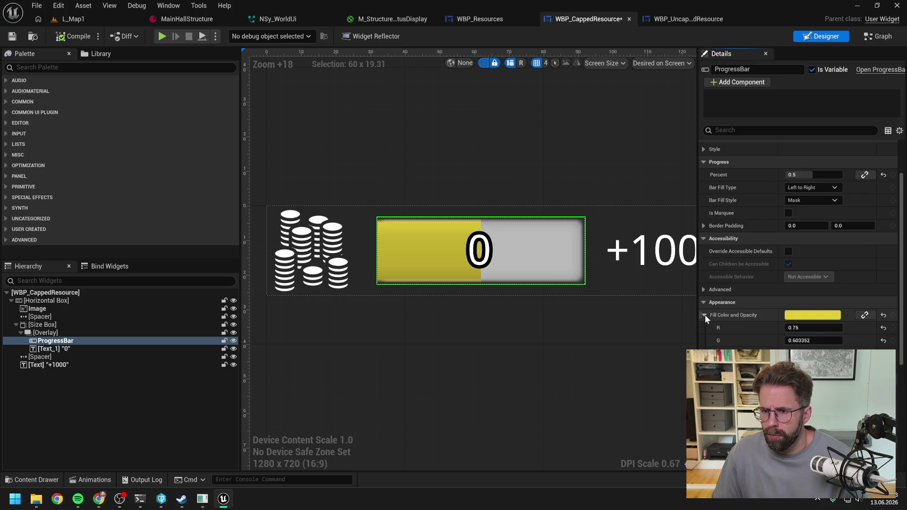
{"action": "left_click", "coordinate": [705, 315]}
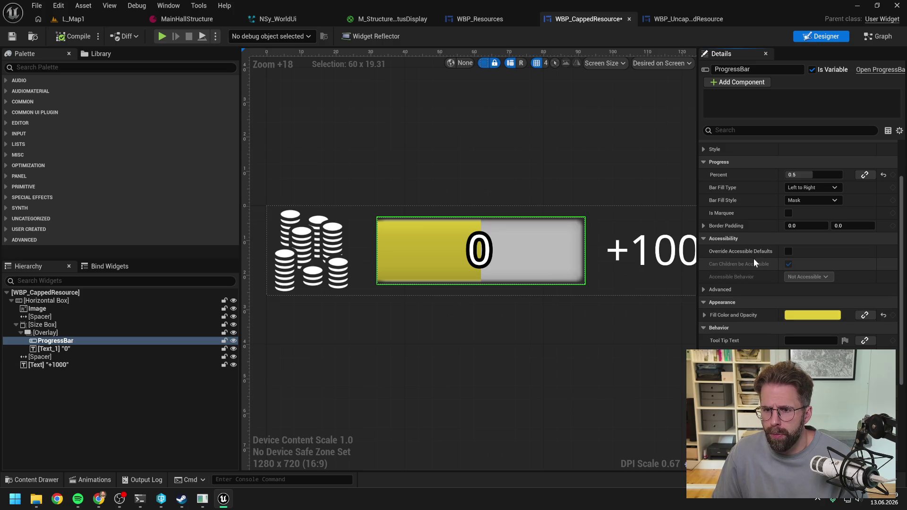
{"action": "scroll", "coordinate": [760, 266], "scroll_direction": "down", "scroll_amount": 2}
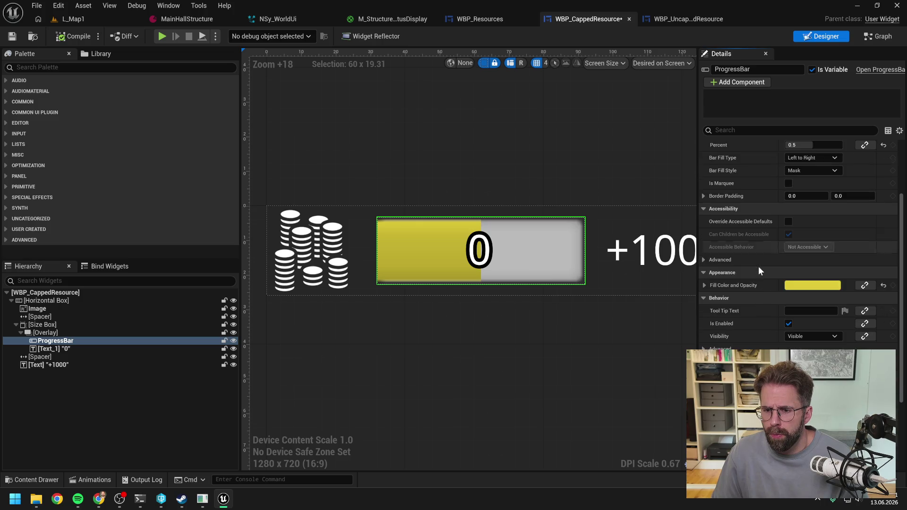
{"action": "scroll", "coordinate": [758, 268], "scroll_direction": "down", "scroll_amount": 3}
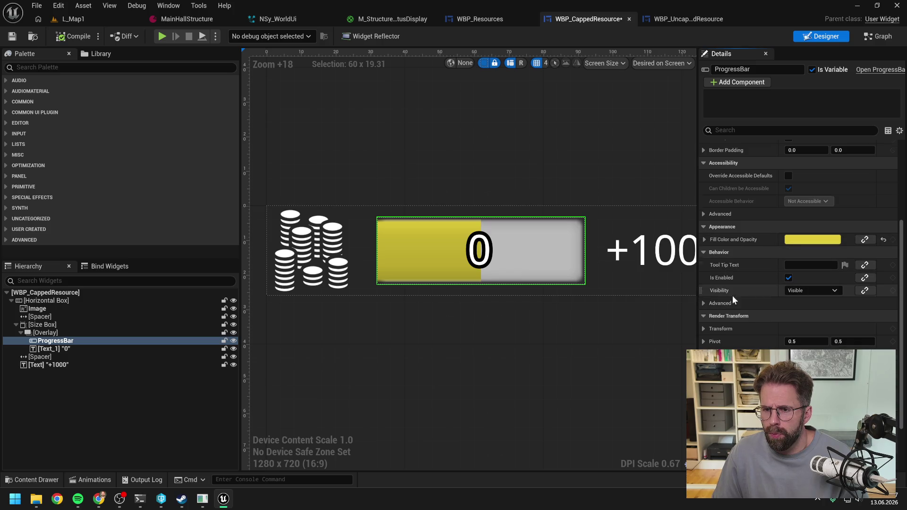
{"action": "scroll", "coordinate": [733, 293], "scroll_direction": "up", "scroll_amount": 6}
{"action": "scroll", "coordinate": [746, 284], "scroll_direction": "up", "scroll_amount": 3}
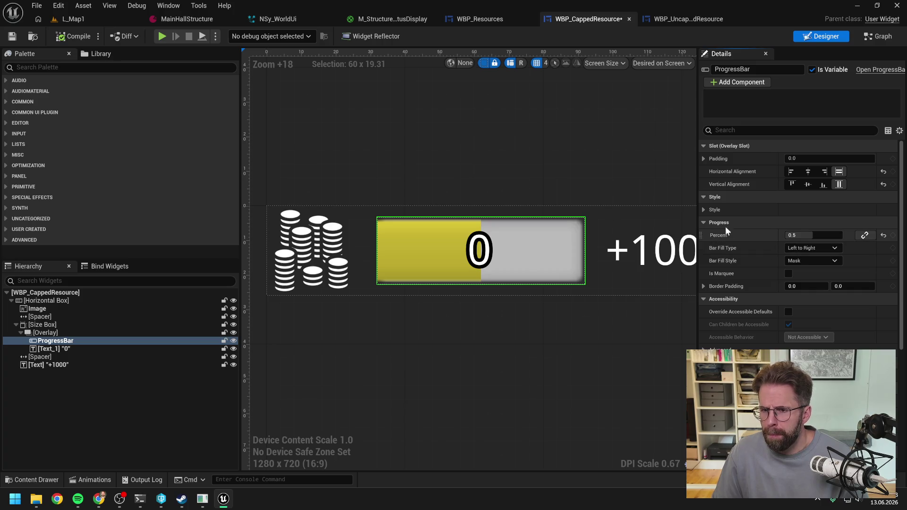
{"action": "left_click", "coordinate": [703, 210]}
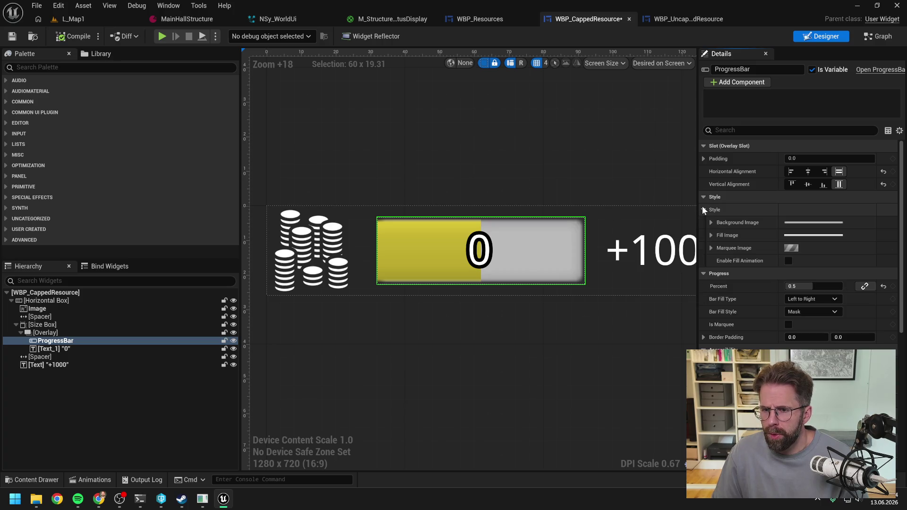
- Expand the Fill and Background Image settings and try a darker background tint, then cancel it
{"action": "left_click", "coordinate": [711, 235]}
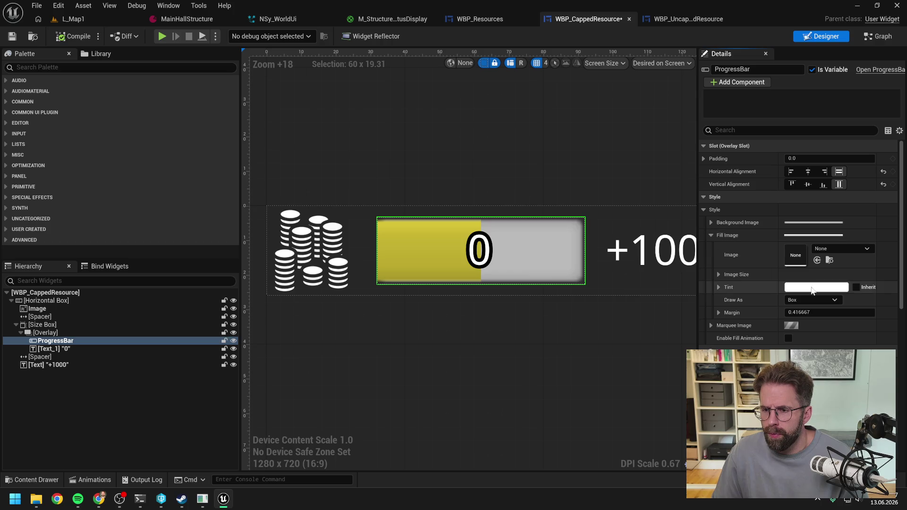
{"action": "left_click", "coordinate": [710, 222]}
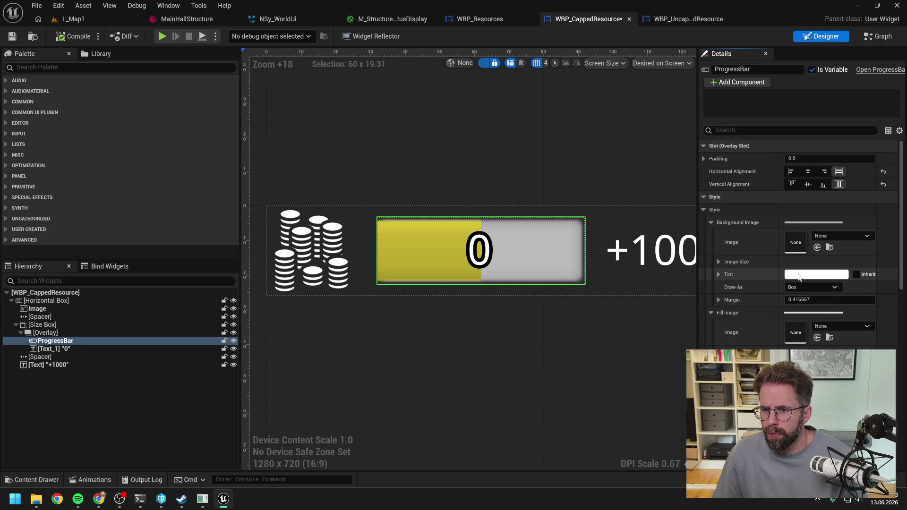
{"action": "left_click", "coordinate": [816, 274]}
{"action": "left_click_drag", "start_coordinate": [722, 265], "coordinate": [713, 332]}
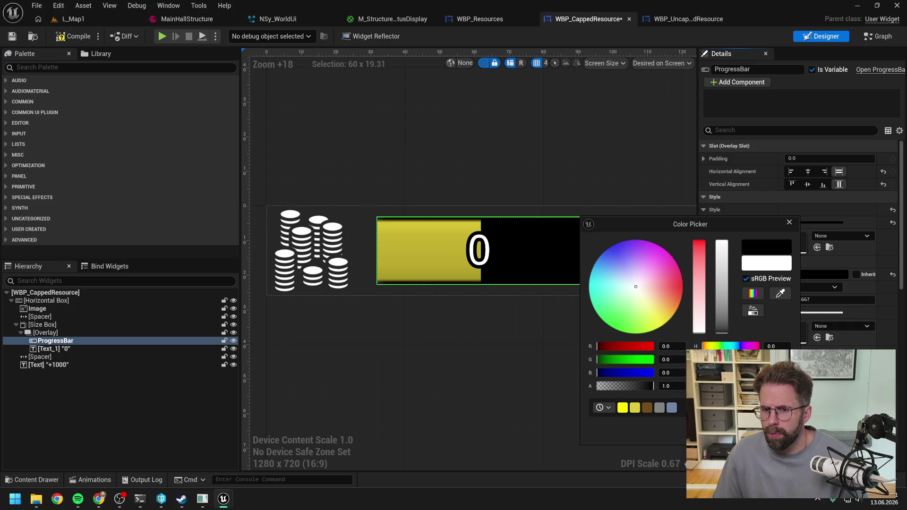
{"action": "key", "text": "Escape"}
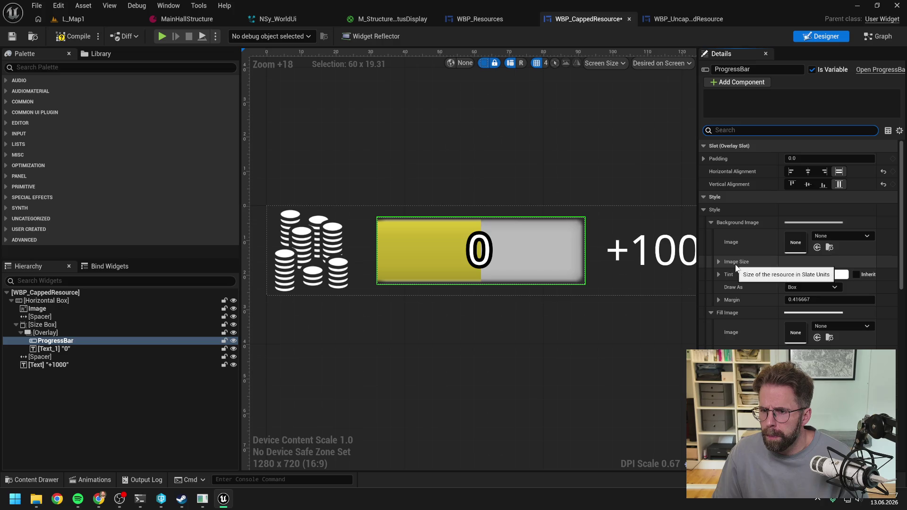
- Set the Background Image Draw As to None and go back to L_Map1
{"action": "left_click", "coordinate": [797, 287]}
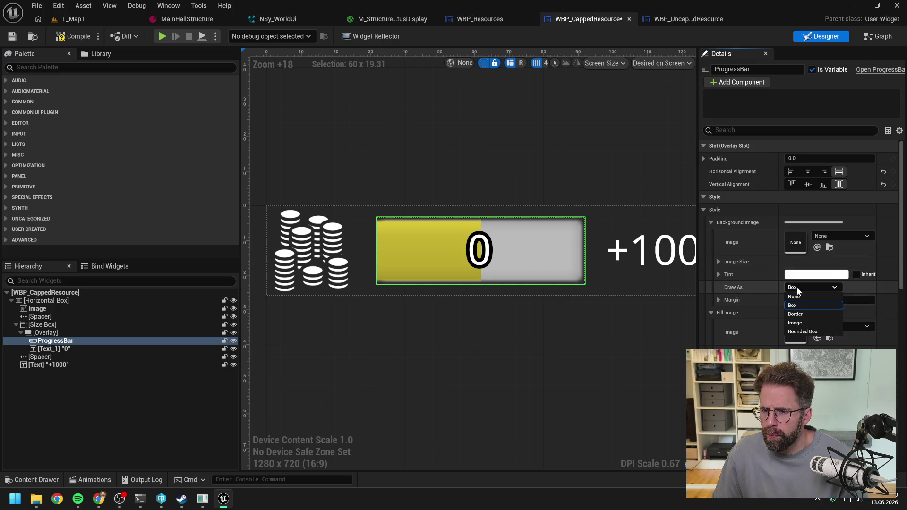
{"action": "left_click", "coordinate": [801, 297]}
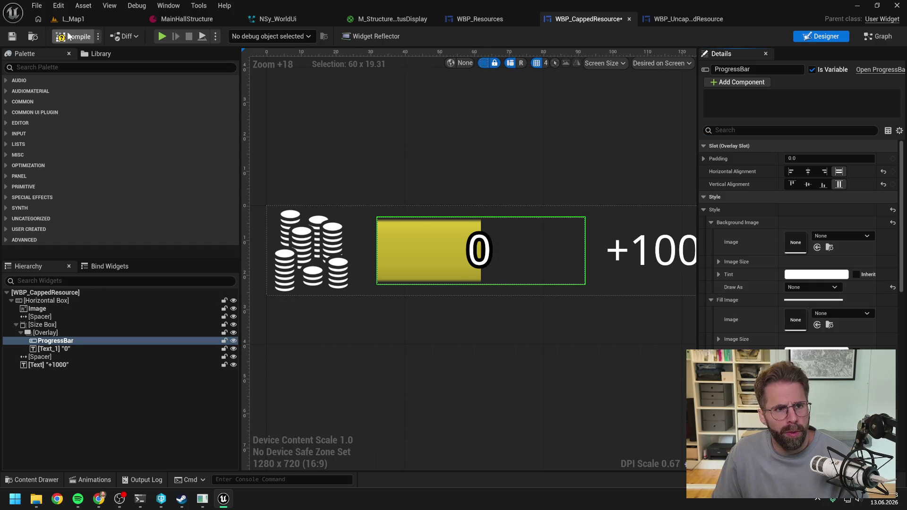
{"action": "left_click", "coordinate": [75, 18]}
- Play L_Map1 to test the resource bar UI, then stop the session
{"action": "left_click", "coordinate": [236, 36]}
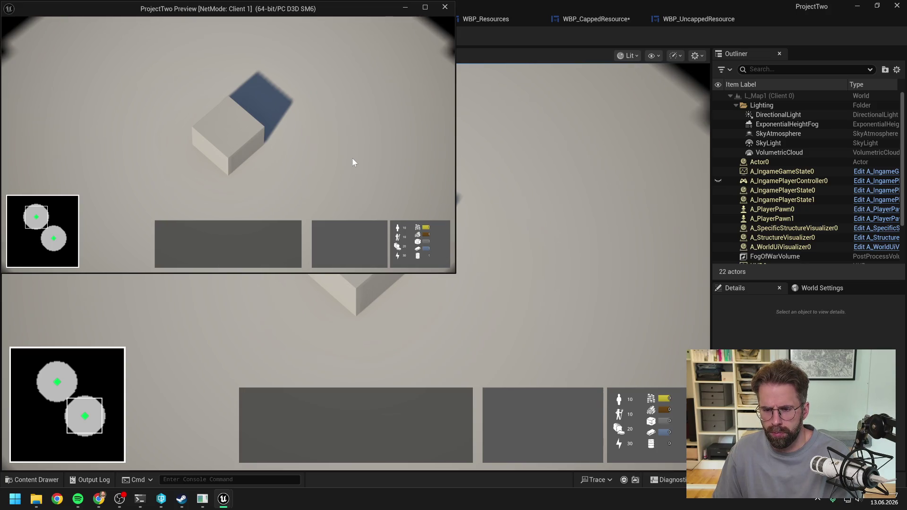
{"action": "key", "text": "Escape"}
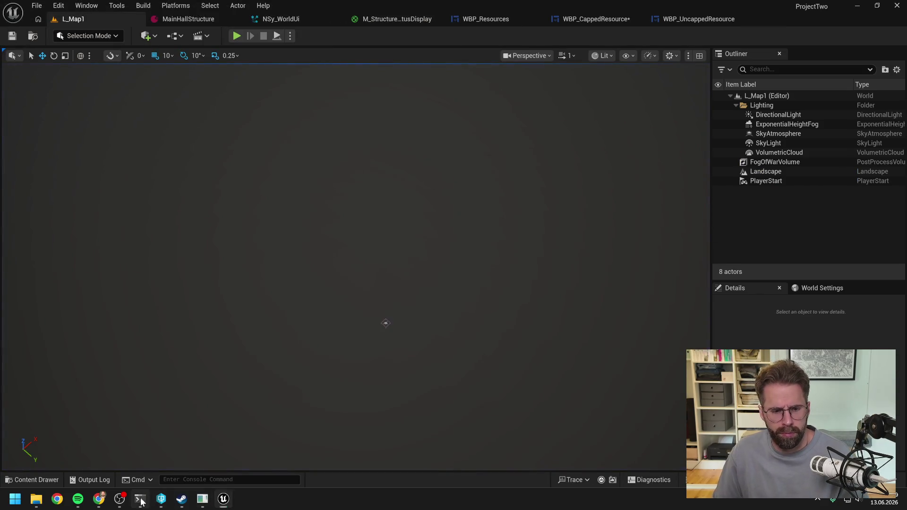
- Bring up the Claude Code Resource System session and read through the revised Teil A / Teil B plan
{"action": "left_click", "coordinate": [141, 500]}
{"action": "scroll", "coordinate": [389, 316], "scroll_direction": "up", "scroll_amount": 5}
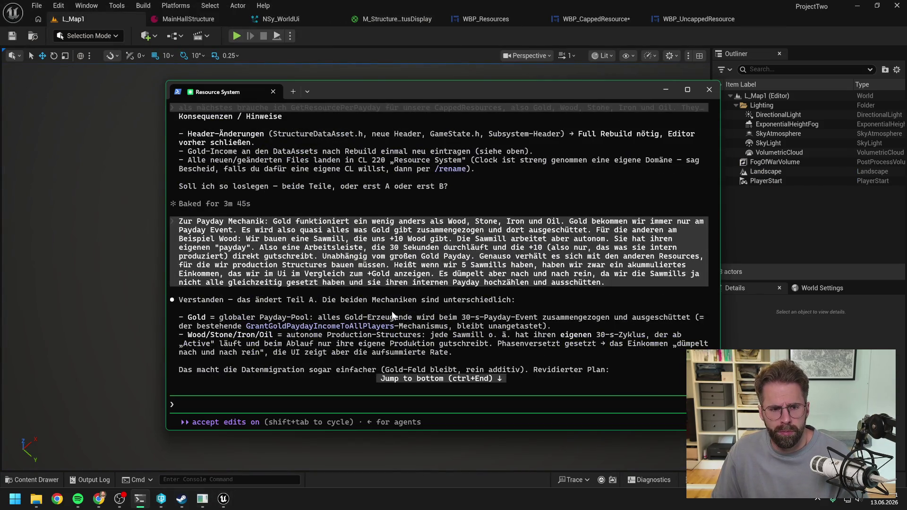
{"action": "scroll", "coordinate": [392, 315], "scroll_direction": "down", "scroll_amount": 7}
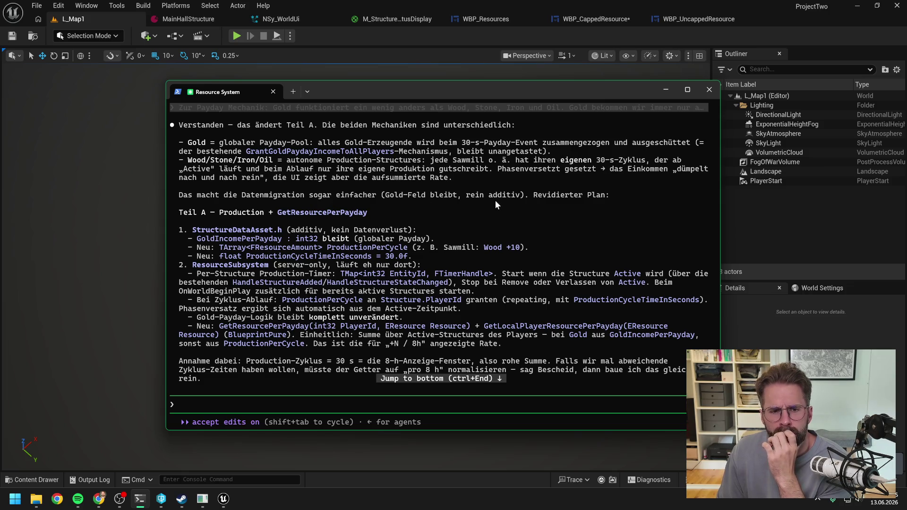
{"action": "scroll", "coordinate": [361, 200], "scroll_direction": "down", "scroll_amount": 1}
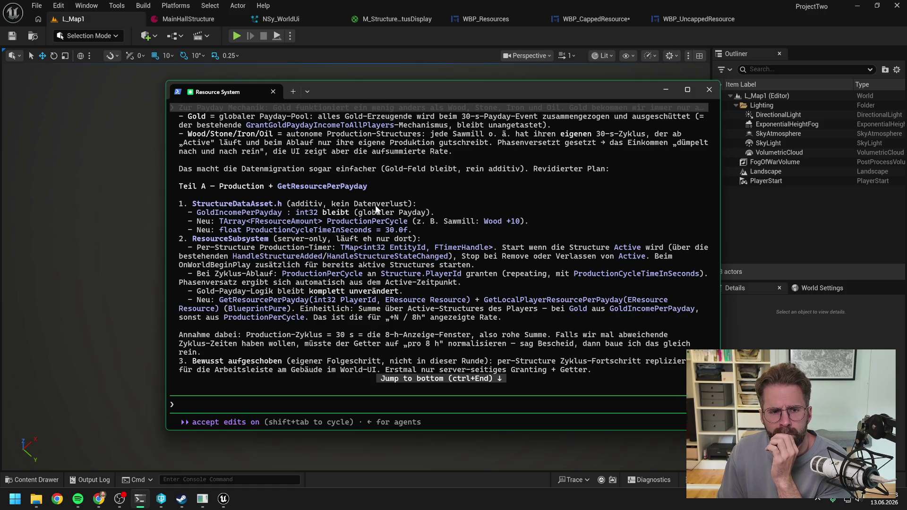
{"action": "scroll", "coordinate": [376, 208], "scroll_direction": "down", "scroll_amount": 1}
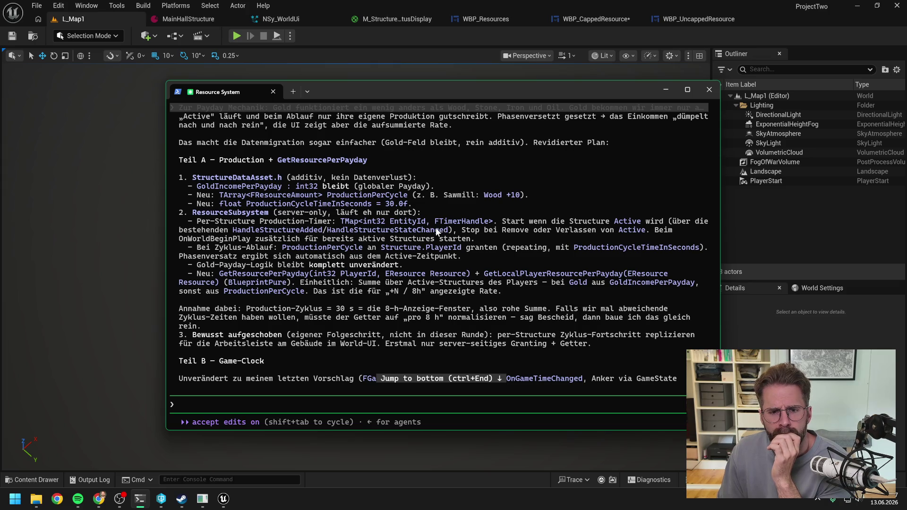
{"action": "scroll", "coordinate": [301, 234], "scroll_direction": "down", "scroll_amount": 1}
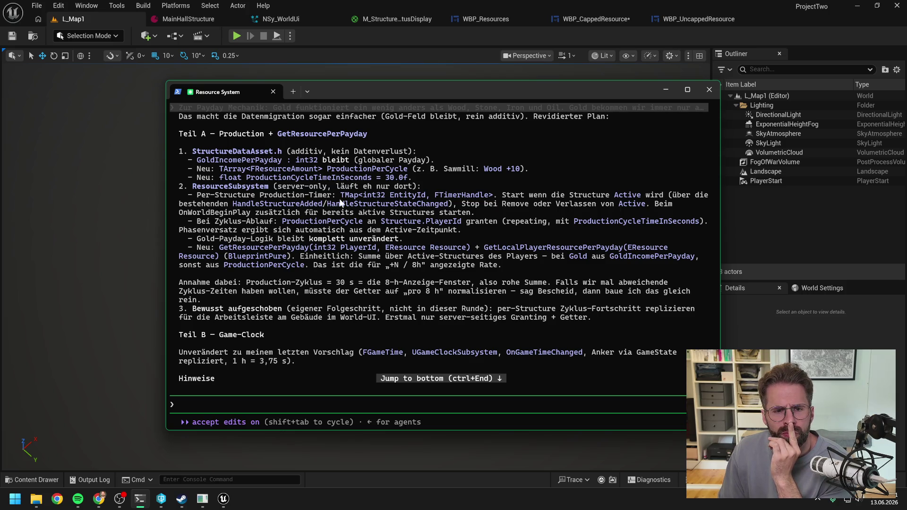
{"action": "scroll", "coordinate": [308, 261], "scroll_direction": "down", "scroll_amount": 1}
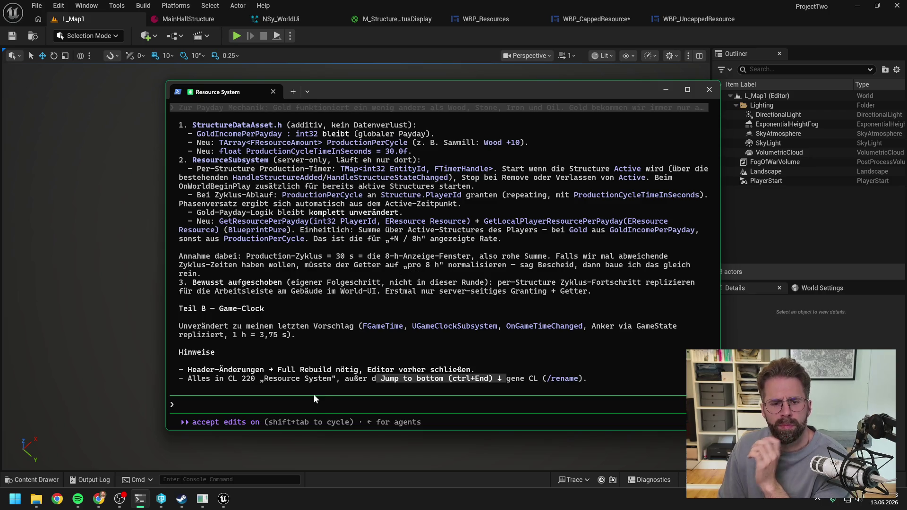
- Write that all cycles are 30 seconds, pulled from a central EightIngameHoursInRealTimeSeconds value
{"action": "type", "text": "erstmal"}
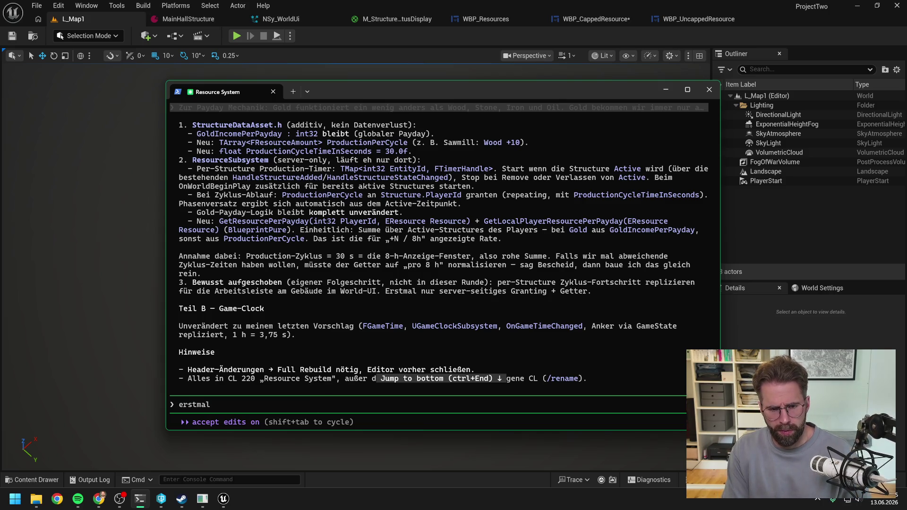
{"action": "type", "text": " rechnen wir mi"}
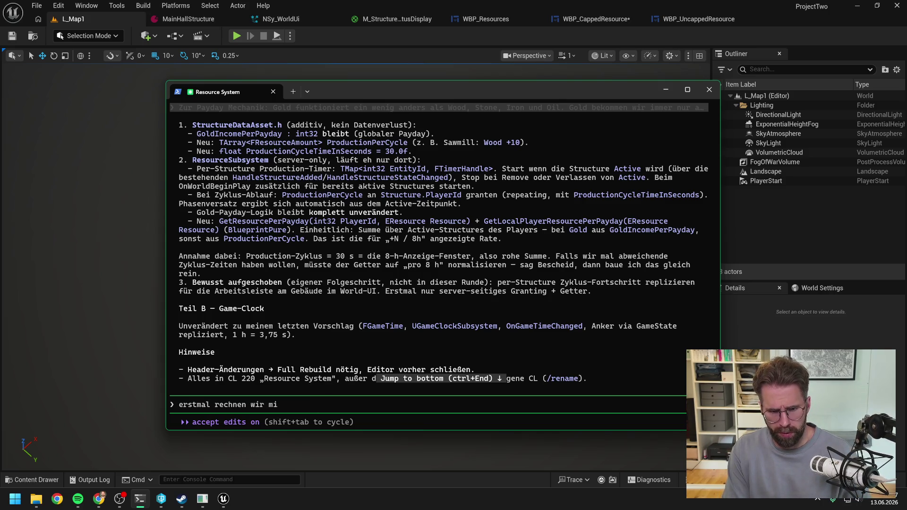
{"action": "type", "text": "t allen cy"}
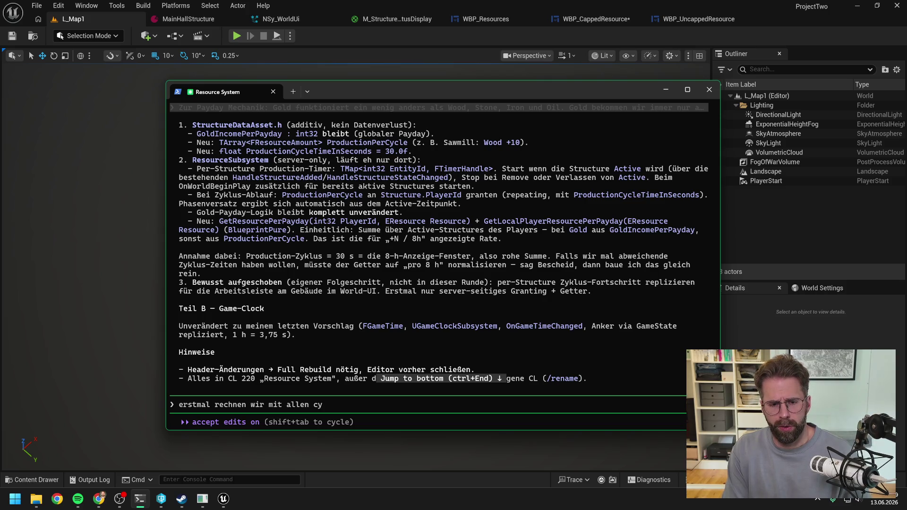
{"action": "type", "text": "cles = 30 s"}
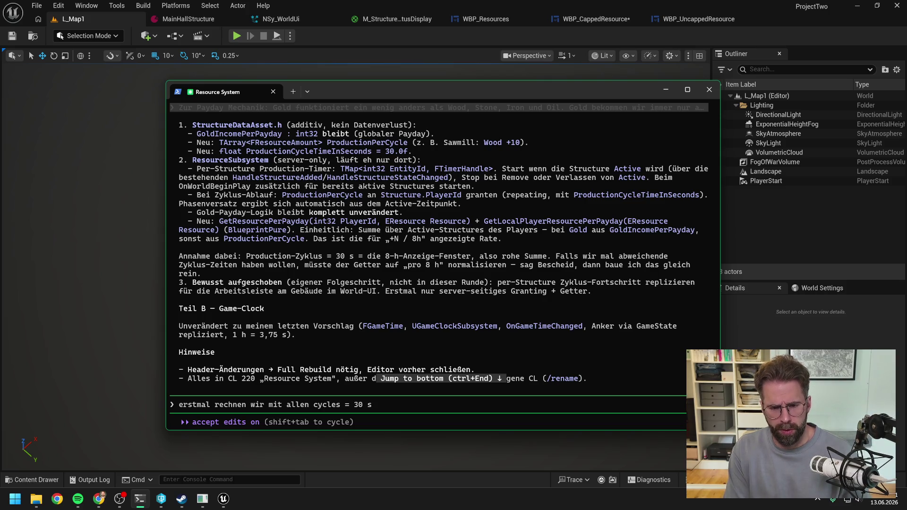
{"action": "type", "text": "ekunden. Wä"}
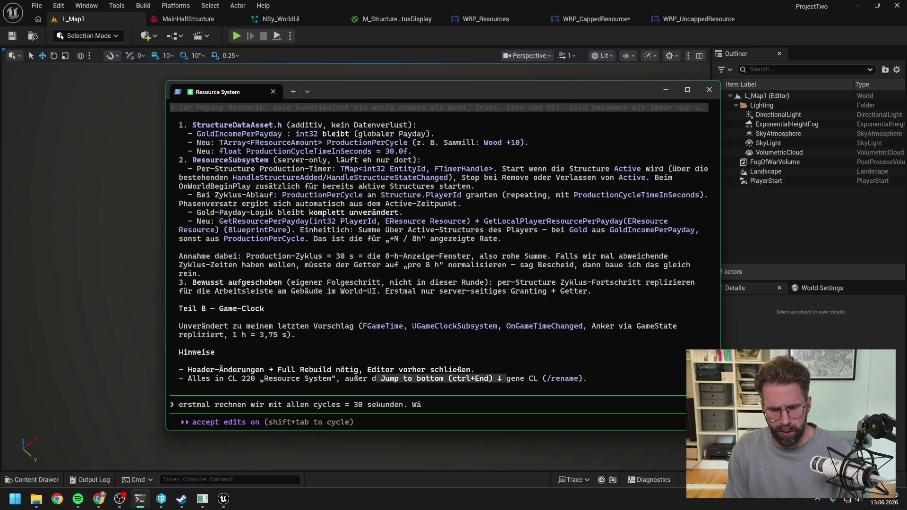
{"action": "type", "text": "re gut wenn wir den"}
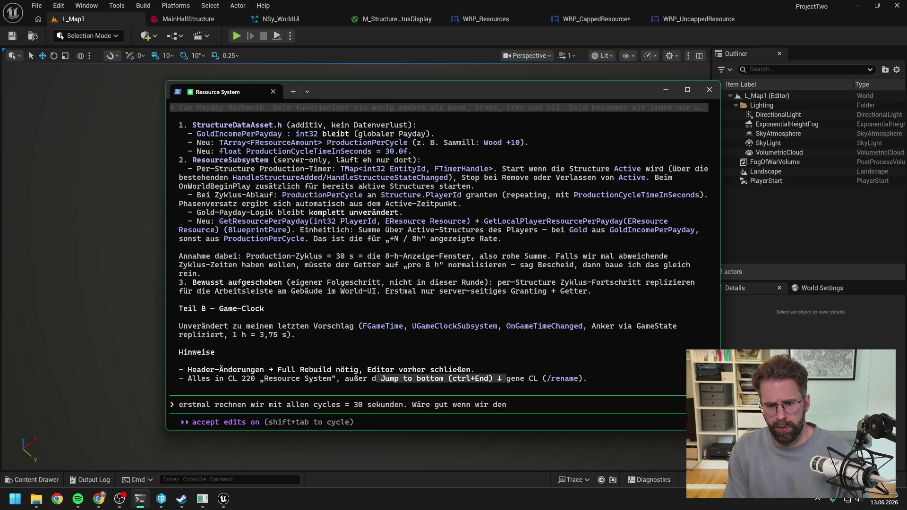
{"action": "type", "text": " Wert irgendwo zentral setzen."}
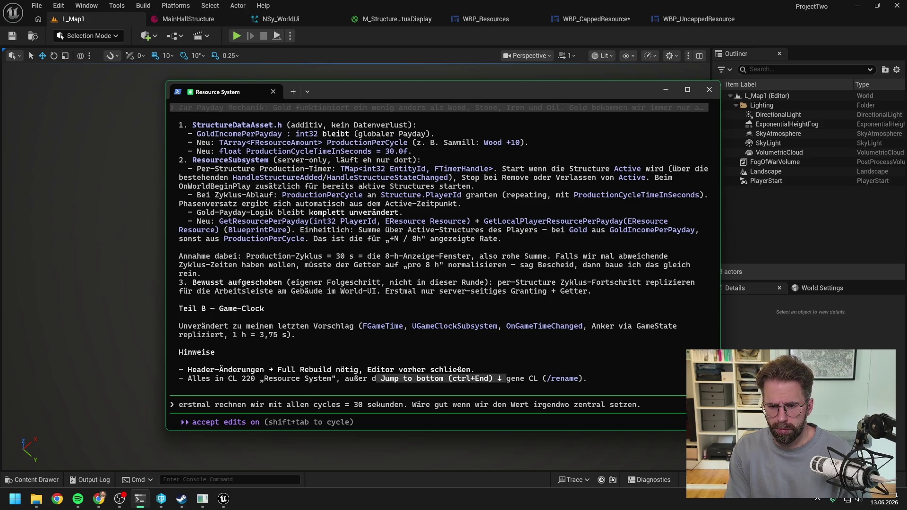
{"action": "type", "text": " Ei"}
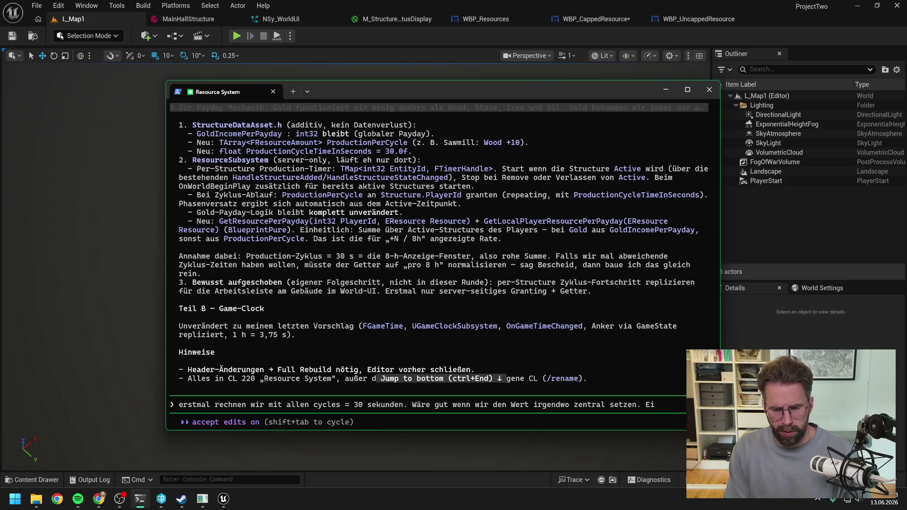
{"action": "type", "text": "ghtIngameHoursin"}
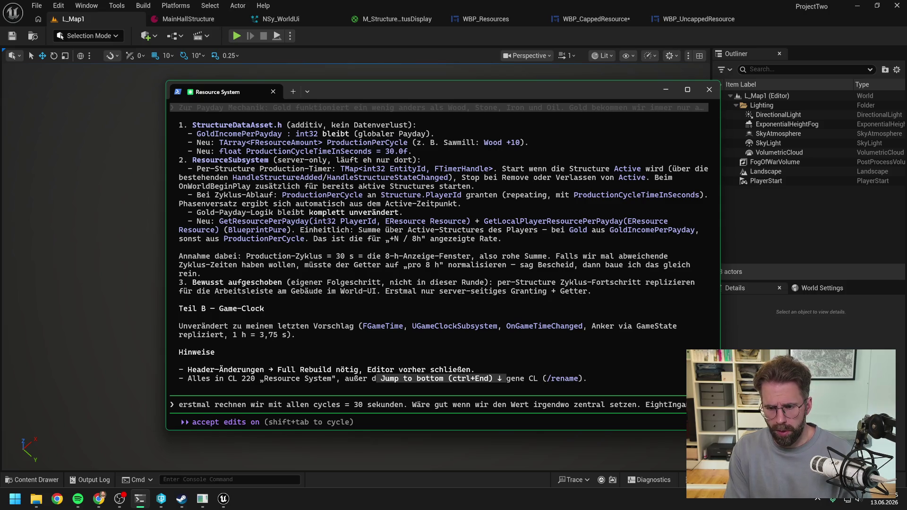
{"action": "key", "text": "BackSpace"}
{"action": "key", "text": "BackSpace"}
{"action": "type", "text": "InRealTimeSeconds."}
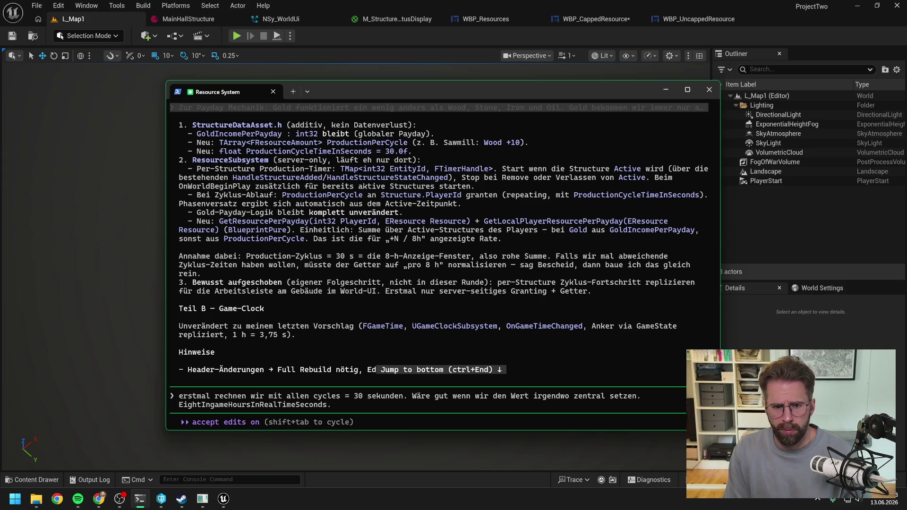
{"action": "key", "text": "BackSpace"}
{"action": "type", "text": " und den dann überall pullen"}
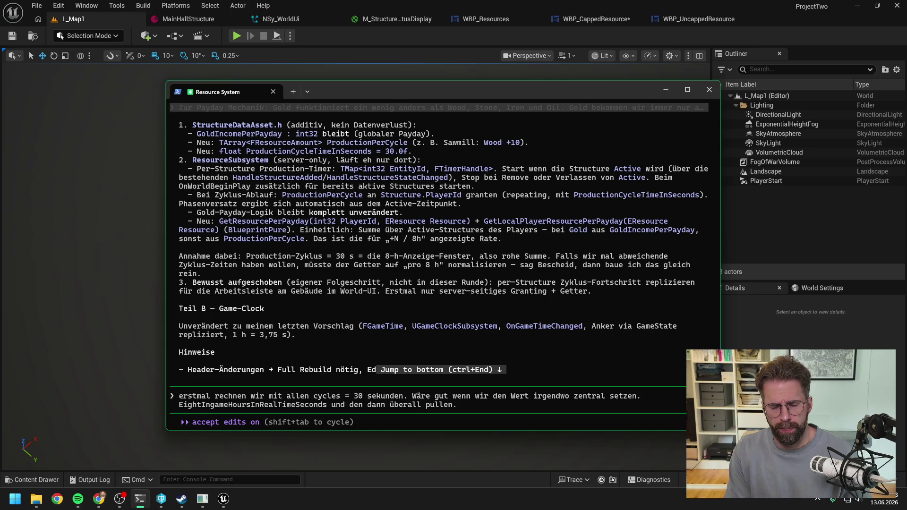
- Add that normalisation should happen right away, approve GameClockSubsystem, and send the reply
{"action": "type", "text": "lls"}
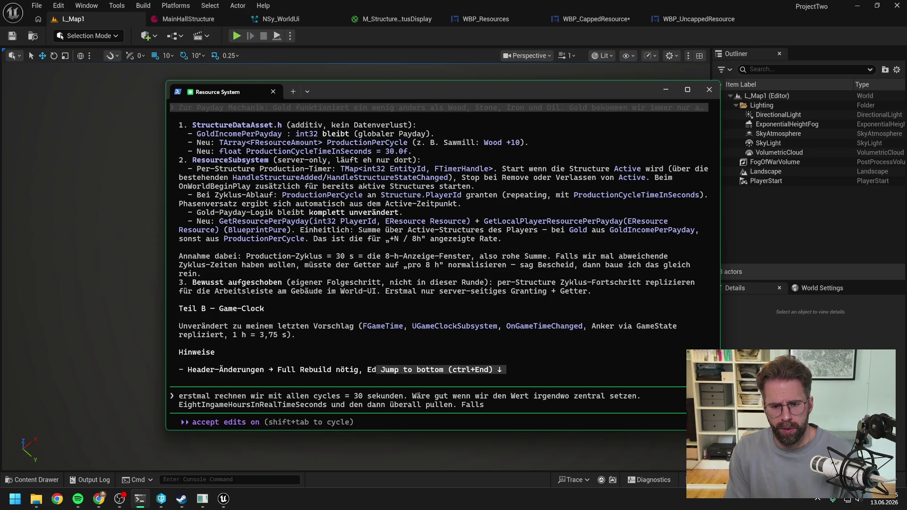
{"action": "type", "text": " wir das mal ä"}
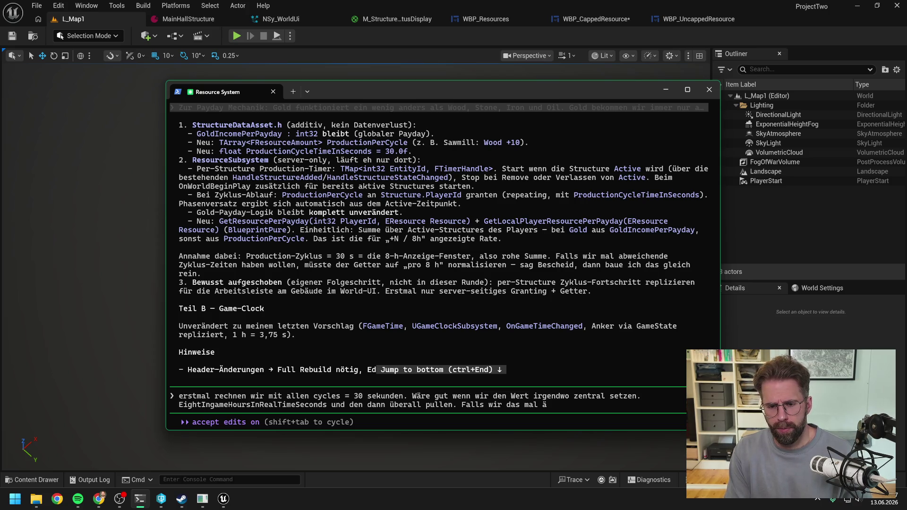
{"action": "type", "text": "ndern müssten wi"}
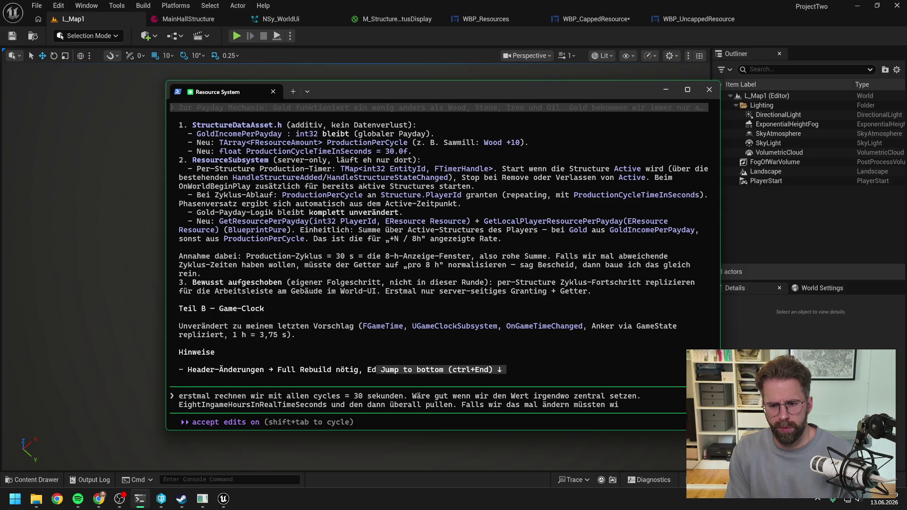
{"action": "type", "text": "r jha aber eigentlich di"}
{"action": "type", "text": "rek"}
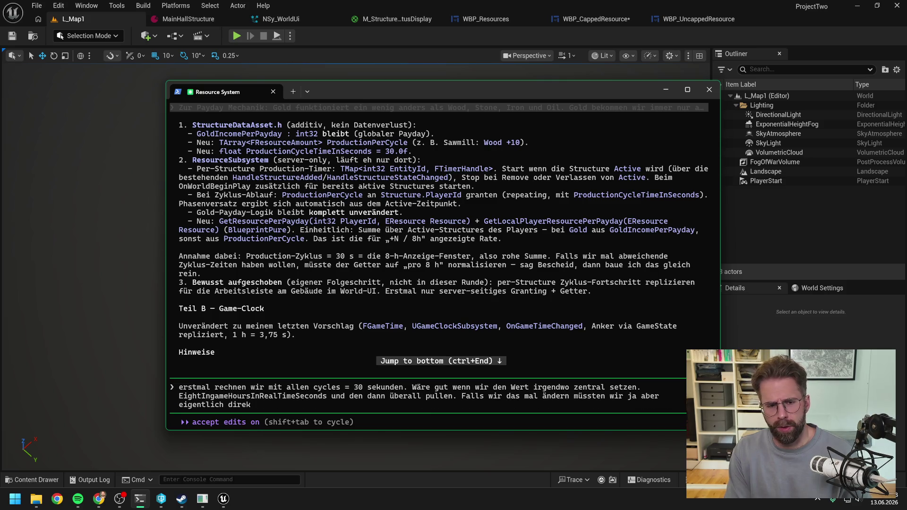
{"action": "type", "text": "t normalisieren,"}
{"action": "type", "text": ". Kost"}
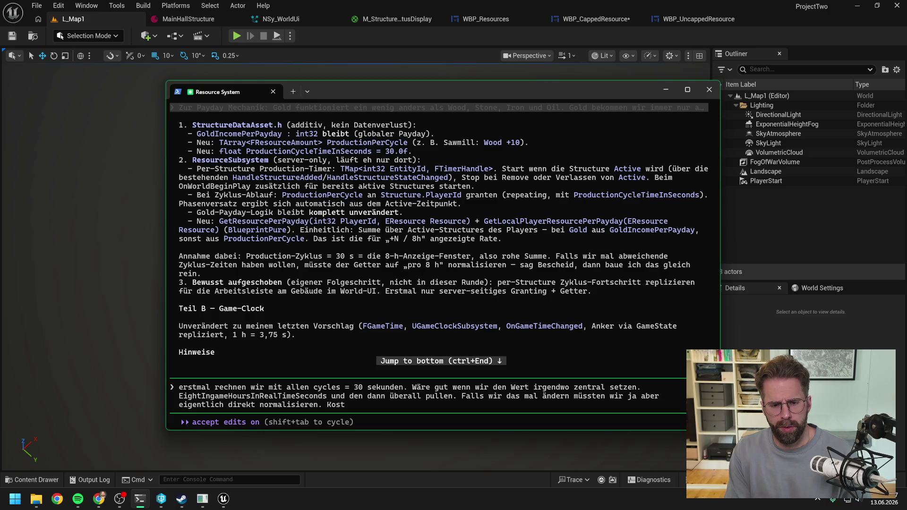
{"action": "type", "text": "et ja nicht viel, lass dirket ma"}
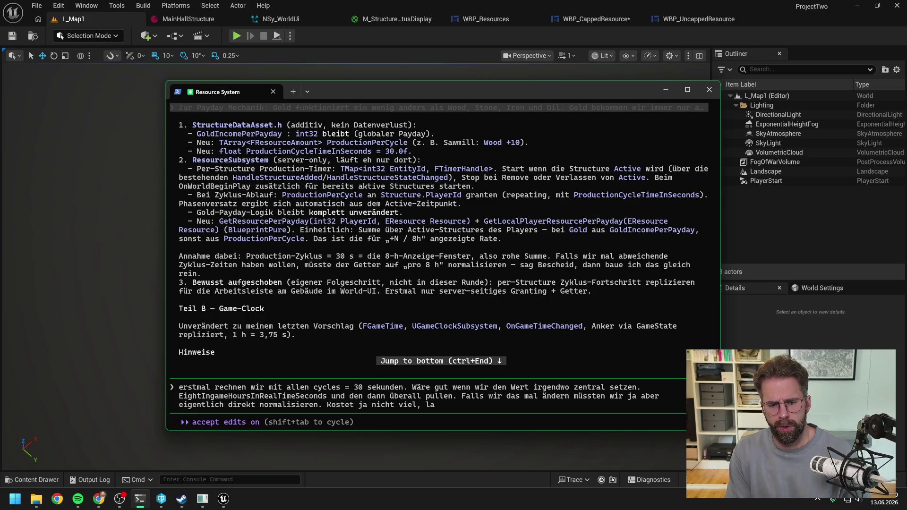
{"action": "key", "text": "BackSpace"}
{"action": "key", "text": "BackSpace"}
{"action": "key", "text": "BackSpace"}
{"action": "type", "text": "->"}
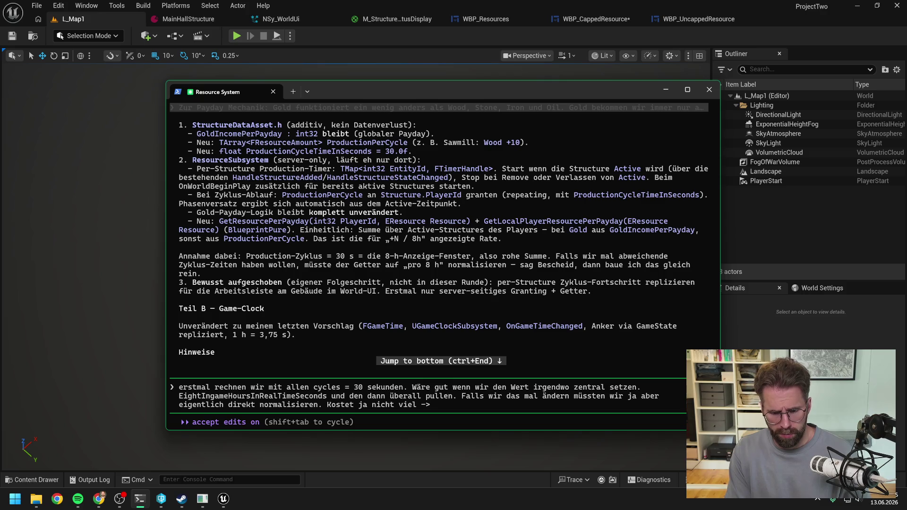
{"action": "type", "text": "la"}
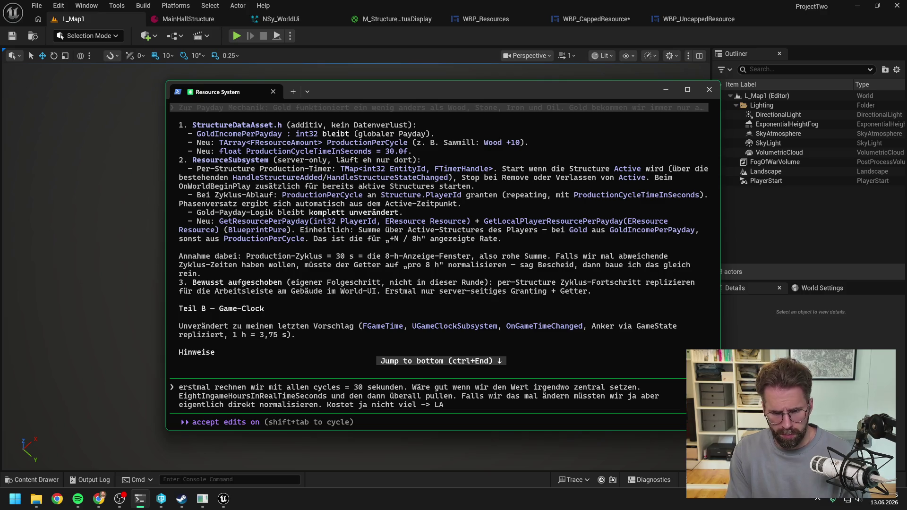
{"action": "type", "text": "ss direkt machen."}
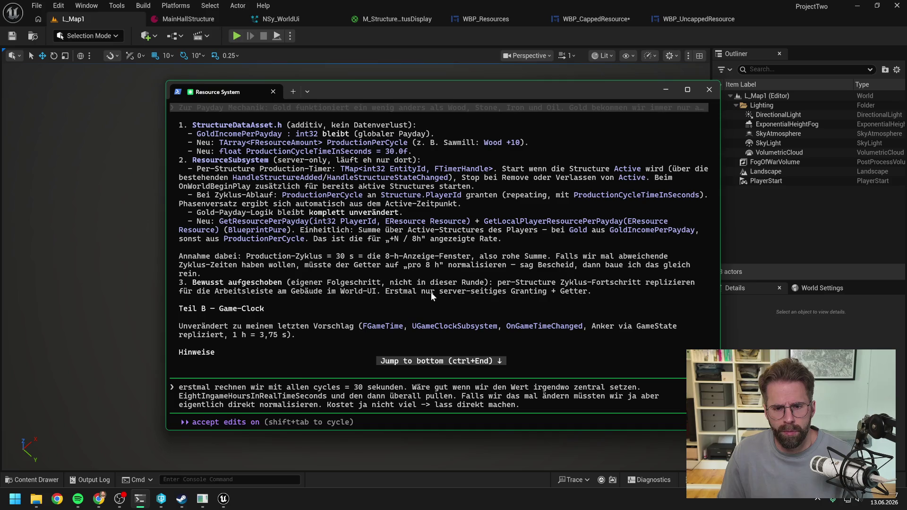
{"action": "scroll", "coordinate": [445, 262], "scroll_direction": "down", "scroll_amount": 1}
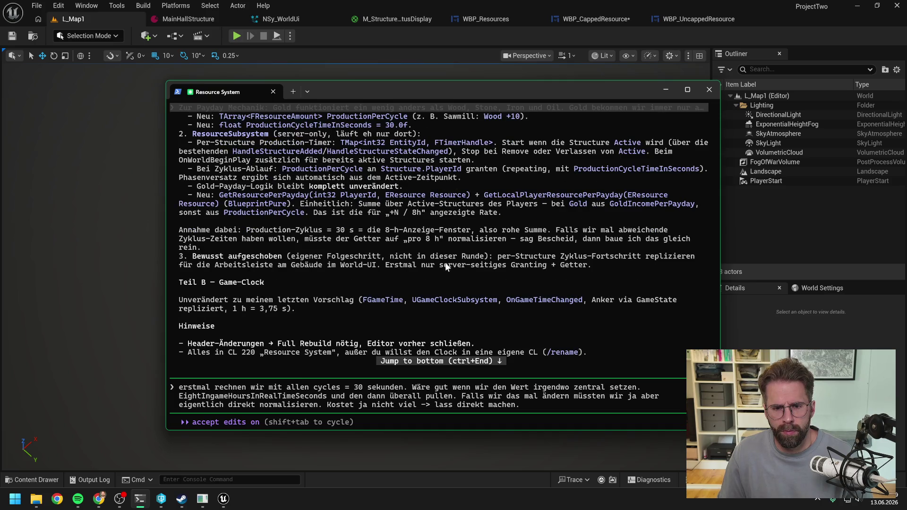
{"action": "scroll", "coordinate": [407, 259], "scroll_direction": "down", "scroll_amount": 1}
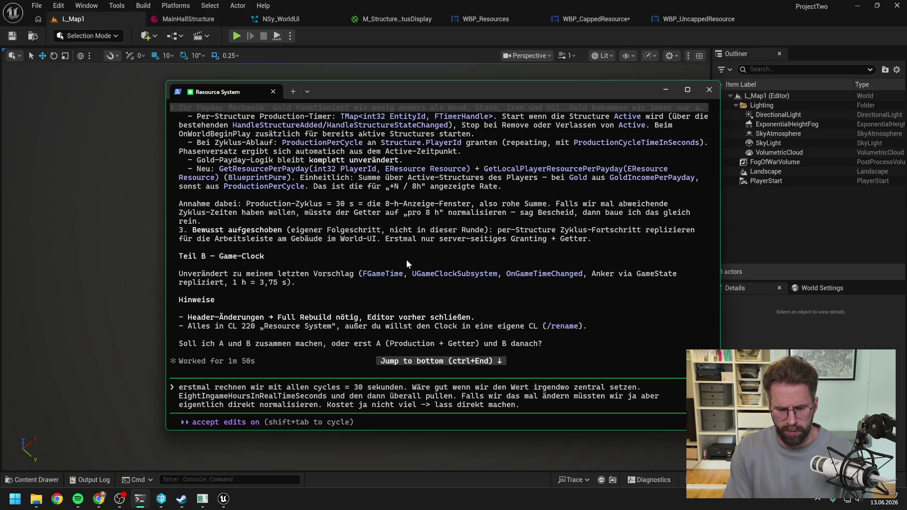
{"action": "type", "text": "G"}
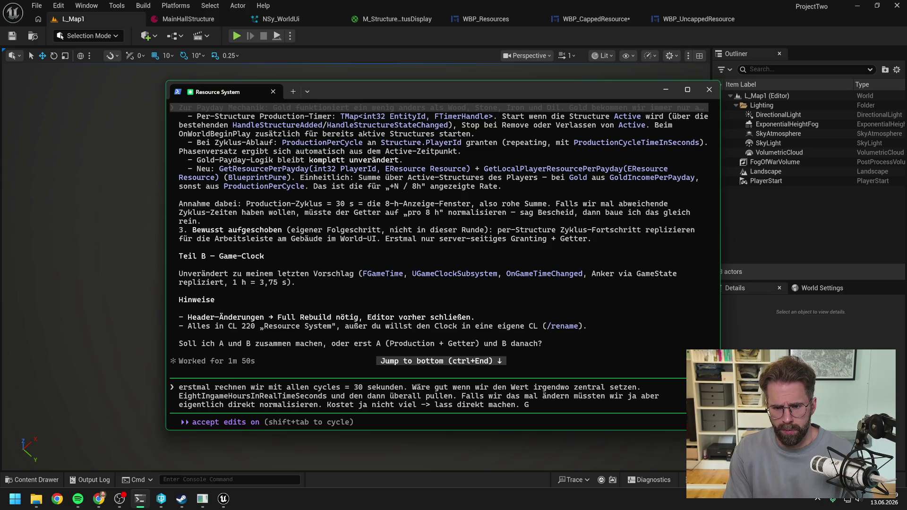
{"action": "type", "text": "ameClockS"}
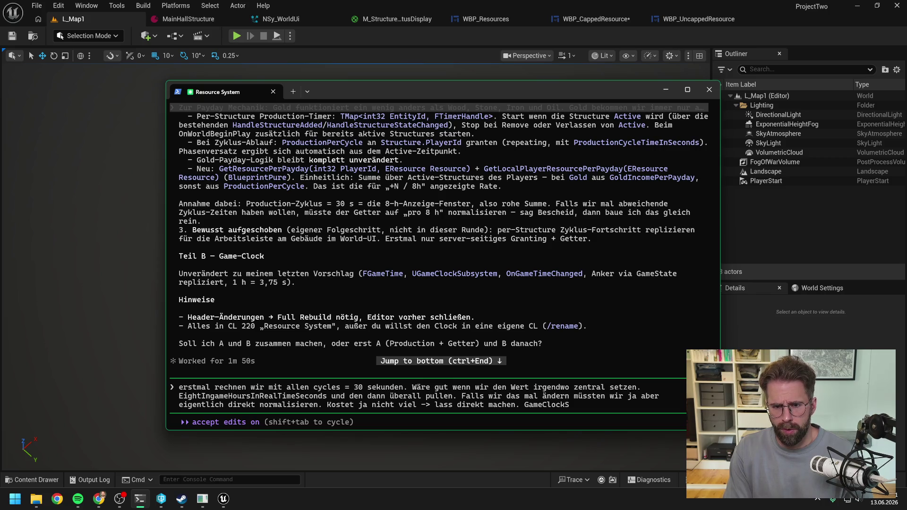
{"action": "type", "text": "ubsystem klingt gut."}
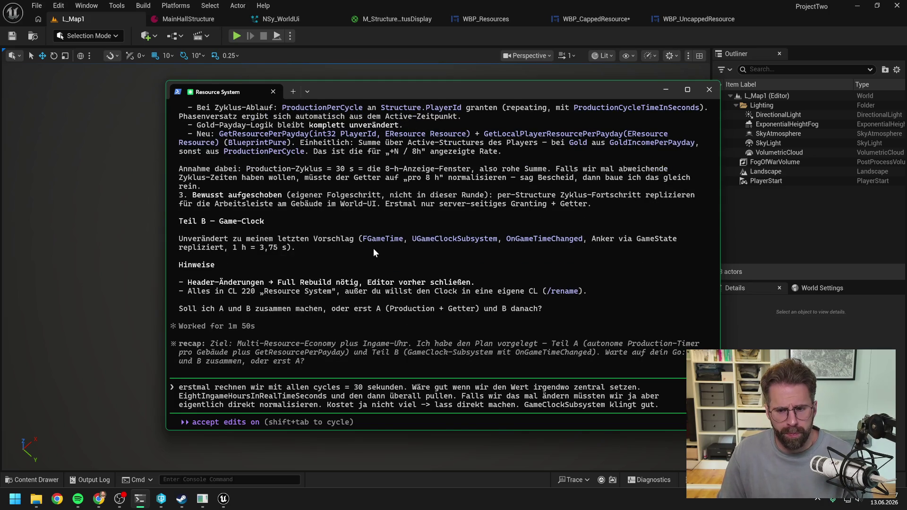
{"action": "key", "text": "Return"}
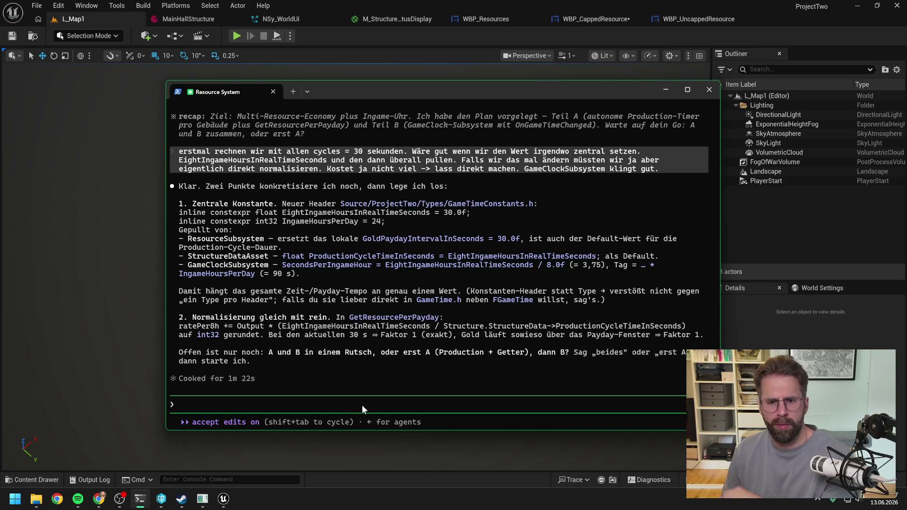
- Draft a reply saying GameTimeConstants.h and IngameHoursPerDay are needless, then open Unreal's Content Drawer
{"action": "type", "text": "G"}
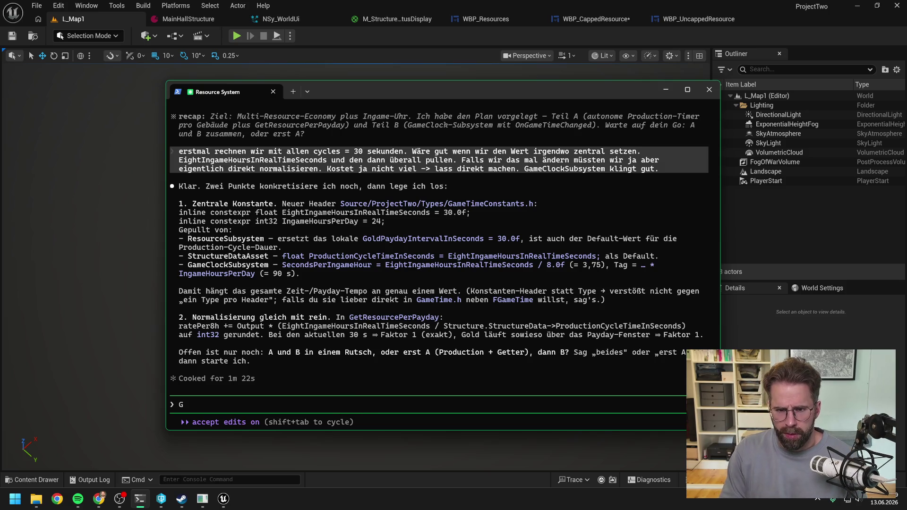
{"action": "type", "text": "ameTimeConst"}
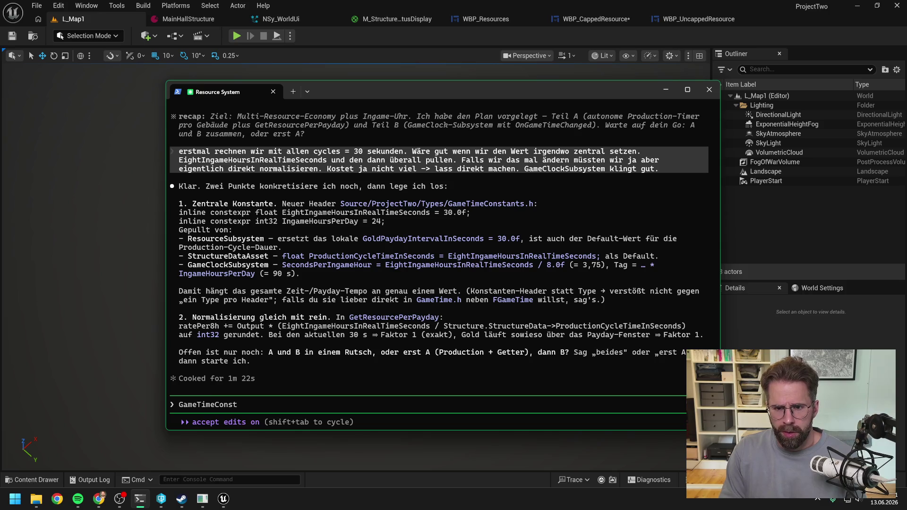
{"action": "type", "text": "ants.h klingt sinnlos."}
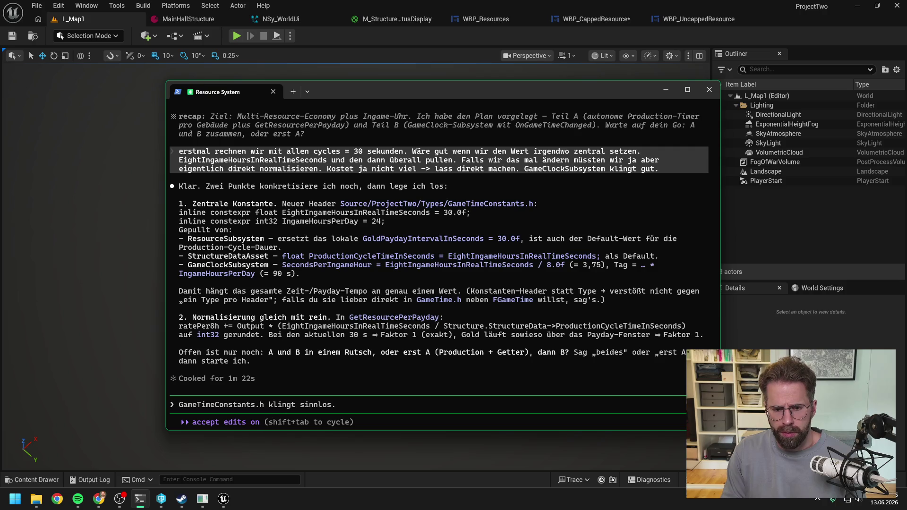
{"action": "type", "text": " In"}
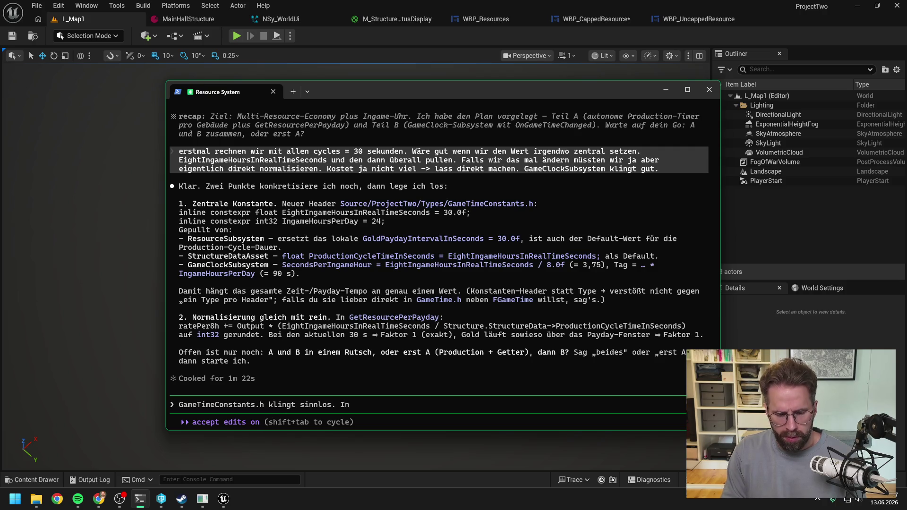
{"action": "type", "text": "gameHoursPerDay auch."}
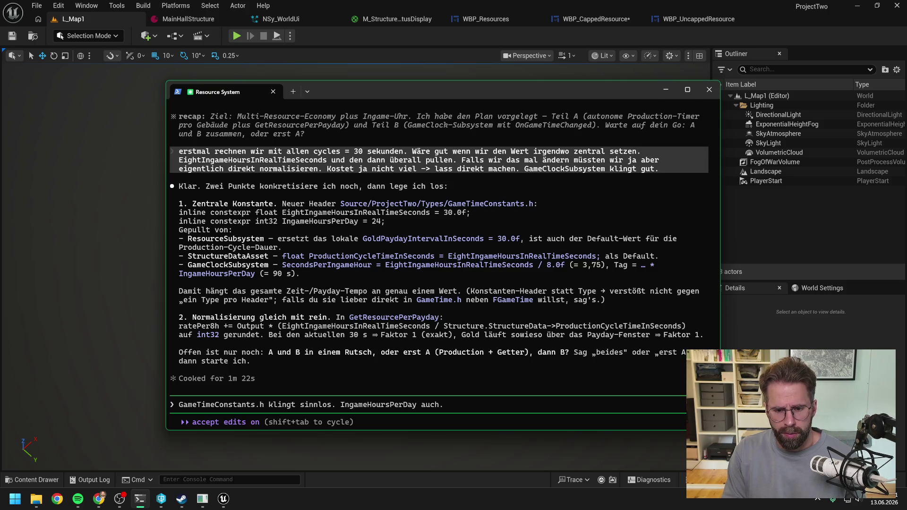
{"action": "type", "text": " E"}
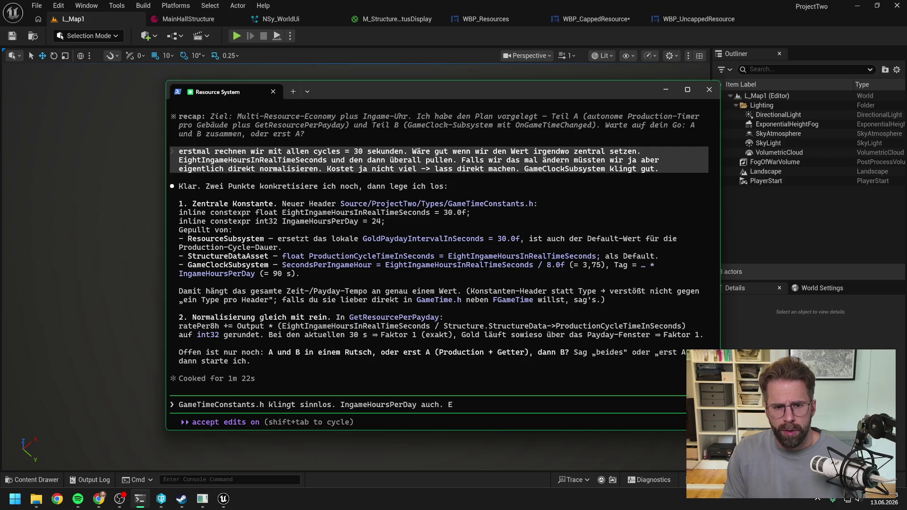
{"action": "key", "text": "BackSpace"}
{"action": "type", "text": "Ist immer 24"}
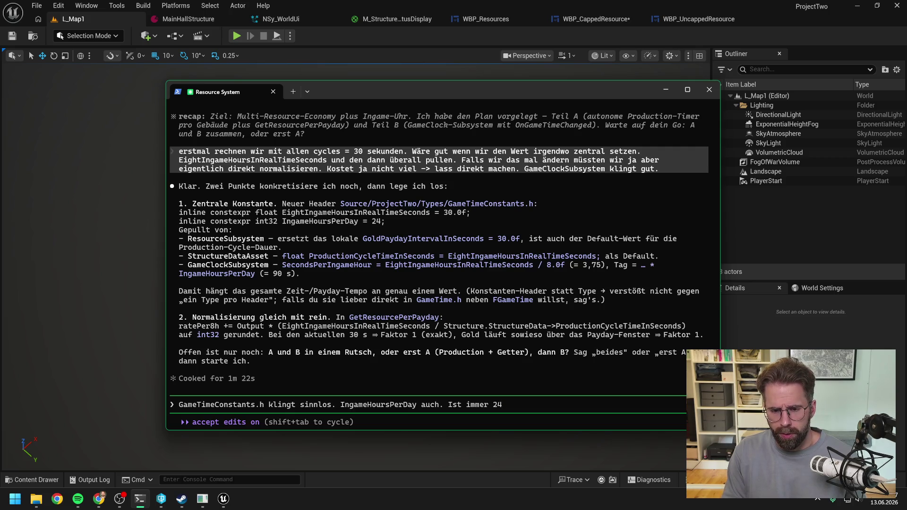
{"action": "type", "text": ", da müsse"}
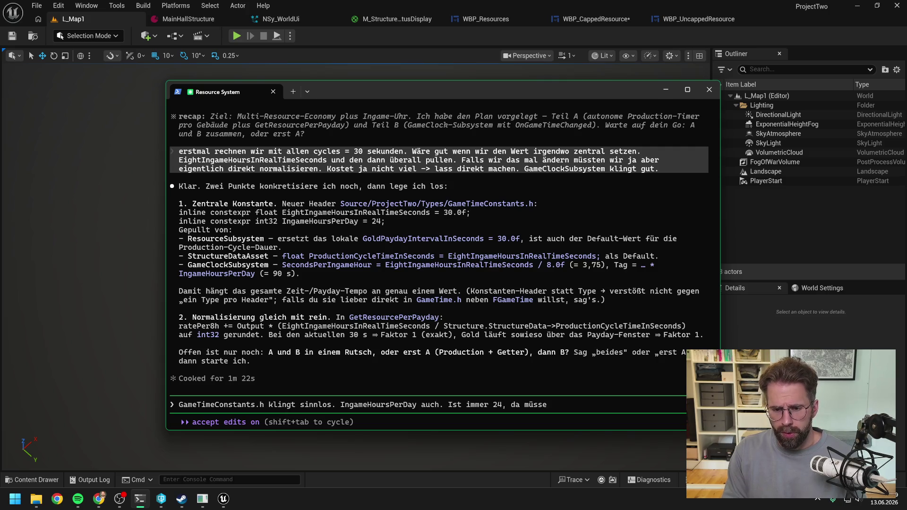
{"action": "type", "text": "n wir nichts tunen."}
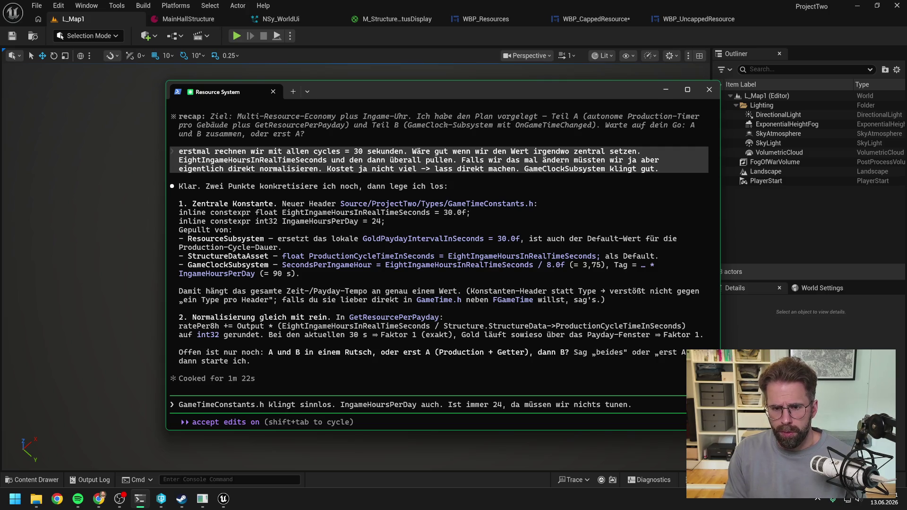
{"action": "type", "text": " Eig"}
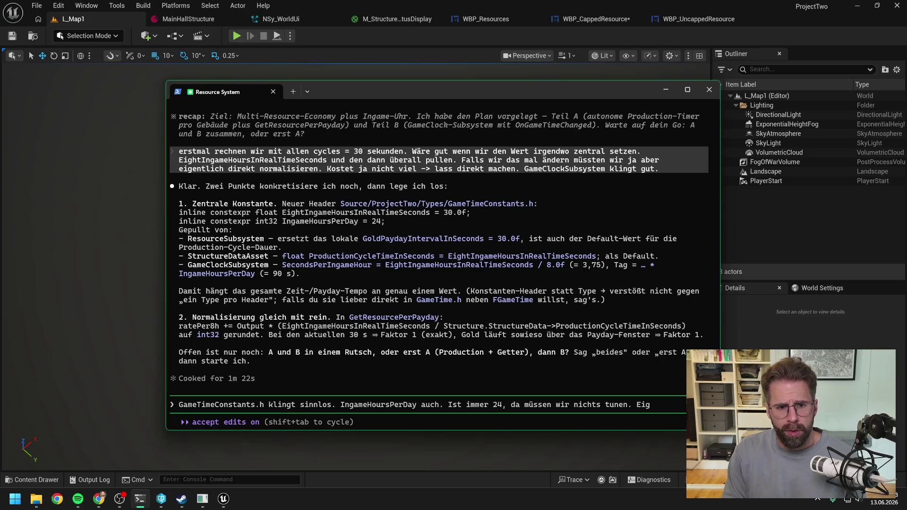
{"action": "type", "text": "htIngame"}
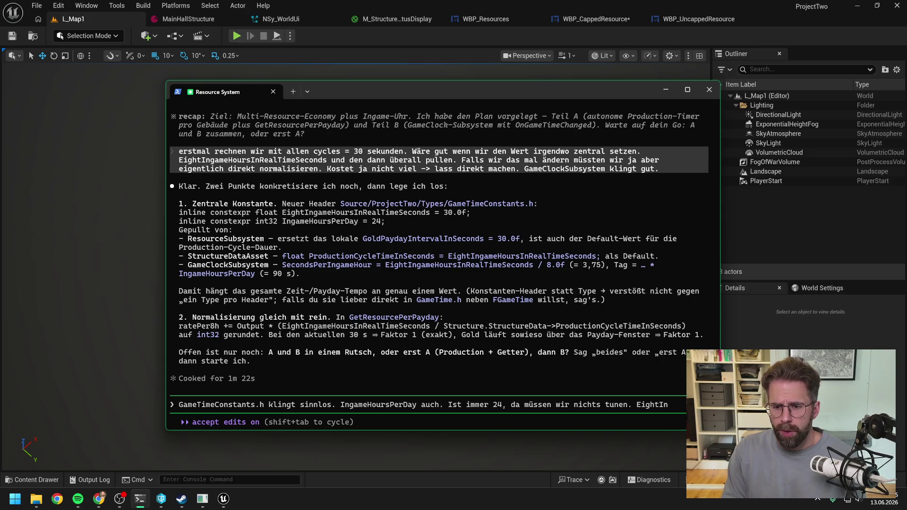
{"action": "type", "text": "HoursInReal"}
{"action": "key", "text": "BackSpace"}
{"action": "type", "text": "Time"}
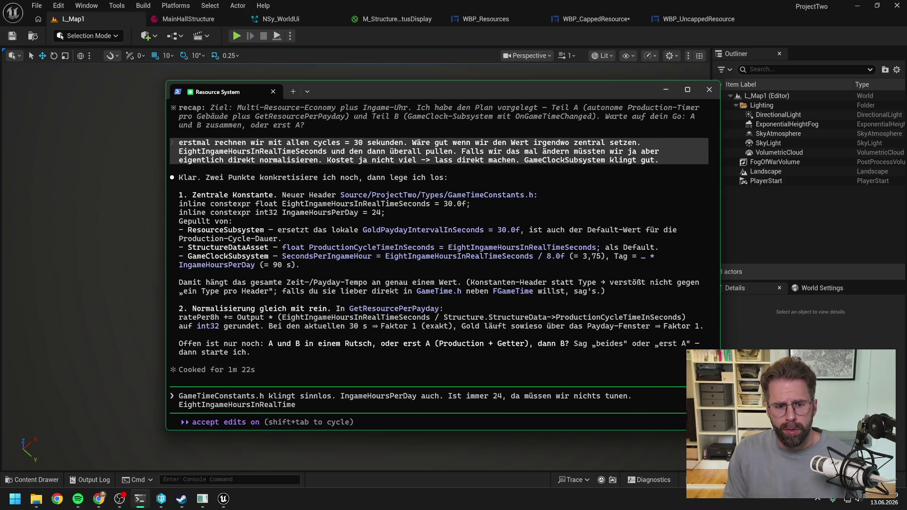
{"action": "type", "text": "Seconds würde imo in"}
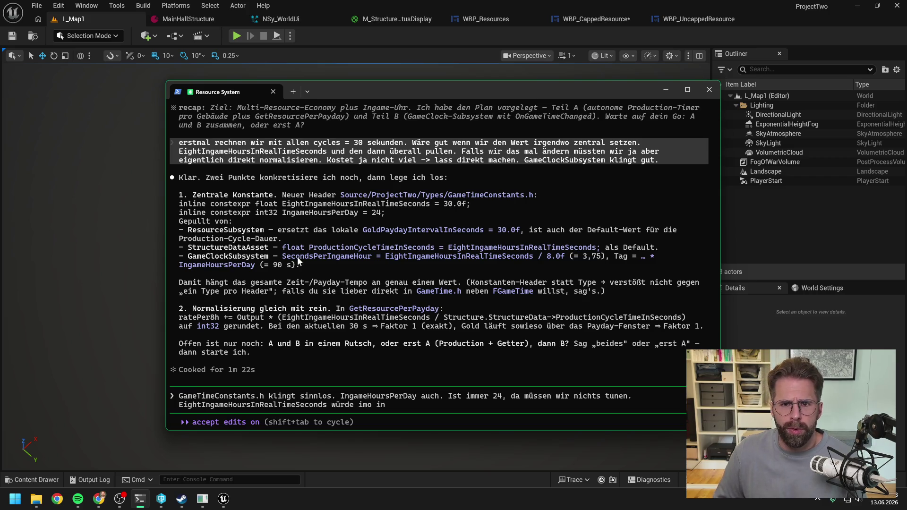
{"action": "left_click", "coordinate": [379, 38]}
{"action": "key", "text": "ctrl+space"}
- Search 'ingame game mode', open the A_IngameGameMode Blueprint, then return to Claude Code
{"action": "type", "text": "ingame gam"}
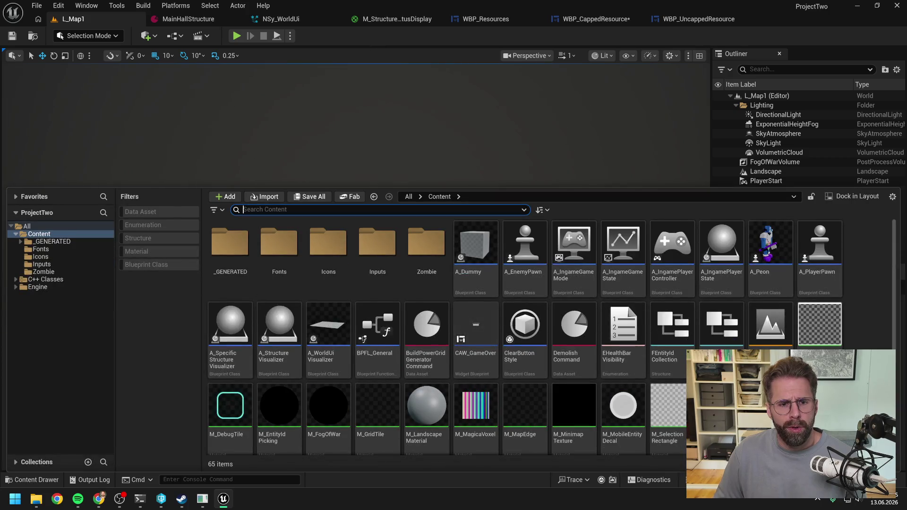
{"action": "type", "text": "e mode"}
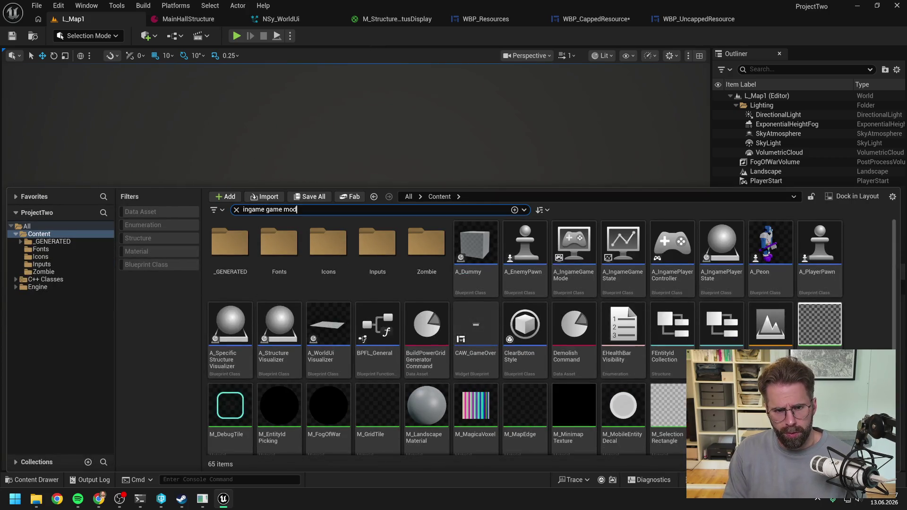
{"action": "left_click", "coordinate": [248, 257]}
{"action": "double_click", "coordinate": [247, 257]}
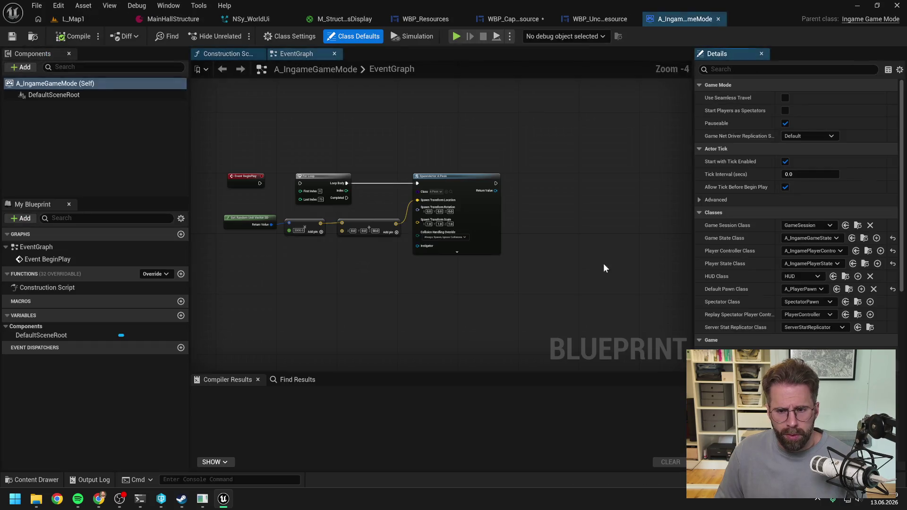
{"action": "scroll", "coordinate": [812, 243], "scroll_direction": "down", "scroll_amount": 10}
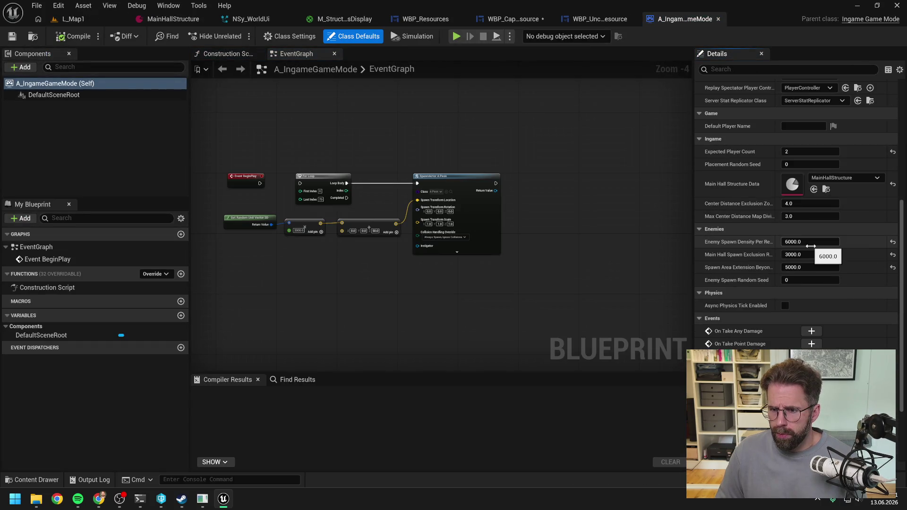
{"action": "scroll", "coordinate": [733, 223], "scroll_direction": "up", "scroll_amount": 2}
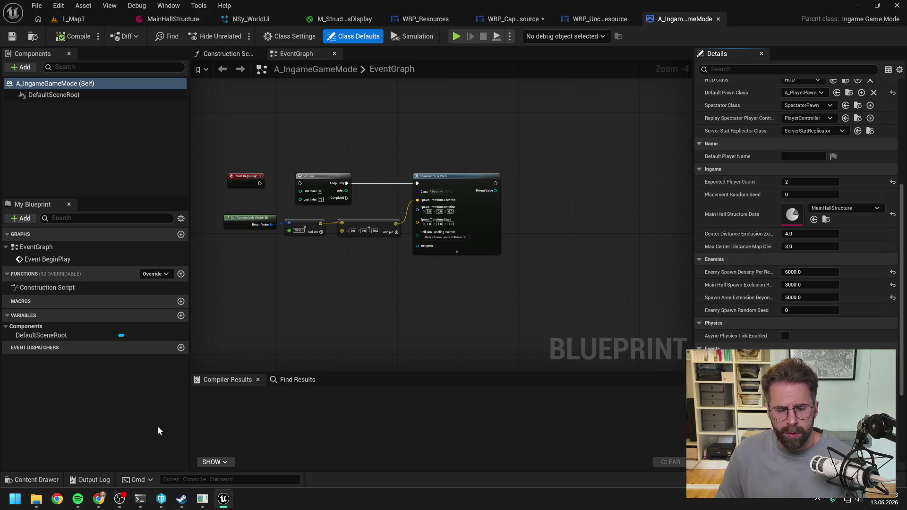
{"action": "mouse_move", "coordinate": [202, 506]}
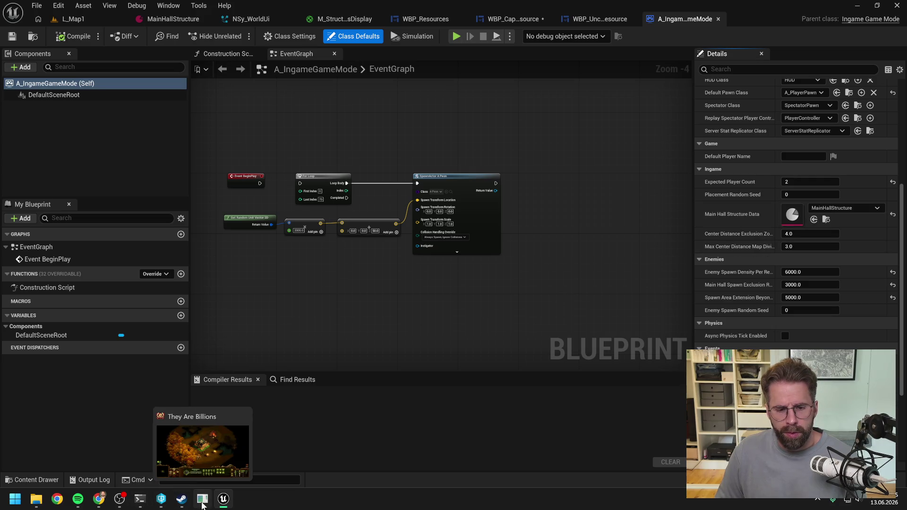
{"action": "left_click", "coordinate": [140, 499]}
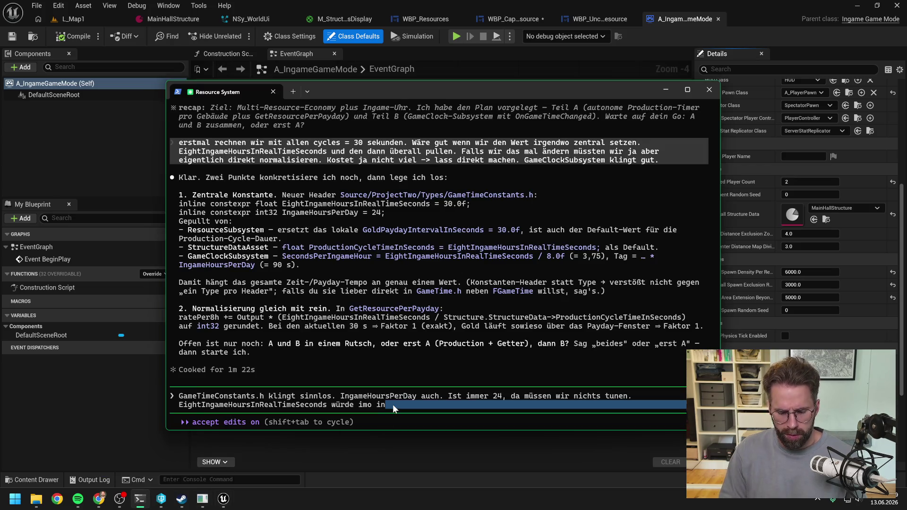
- Send the reply placing EightIngameHoursInRealTimeSeconds in IngameGameMode under GameClock
{"action": "type", "text": "  Ing"}
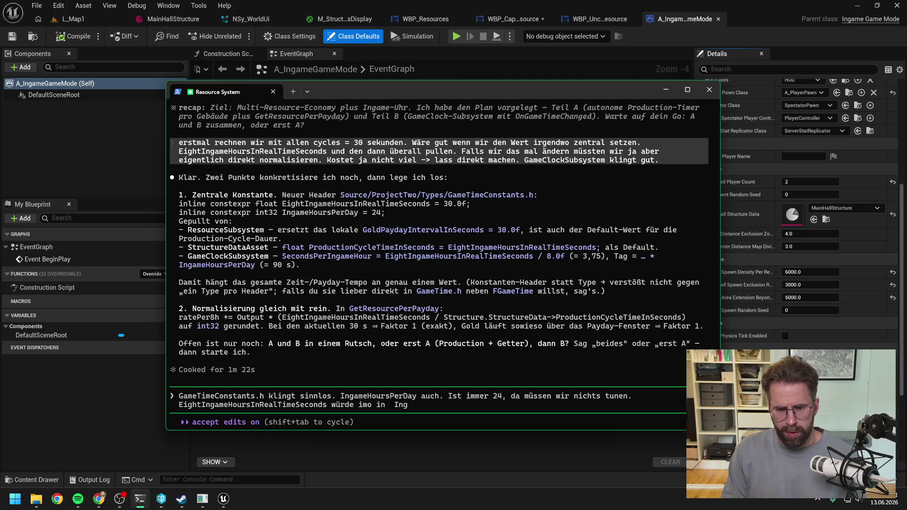
{"action": "type", "text": "ameGameMode un"}
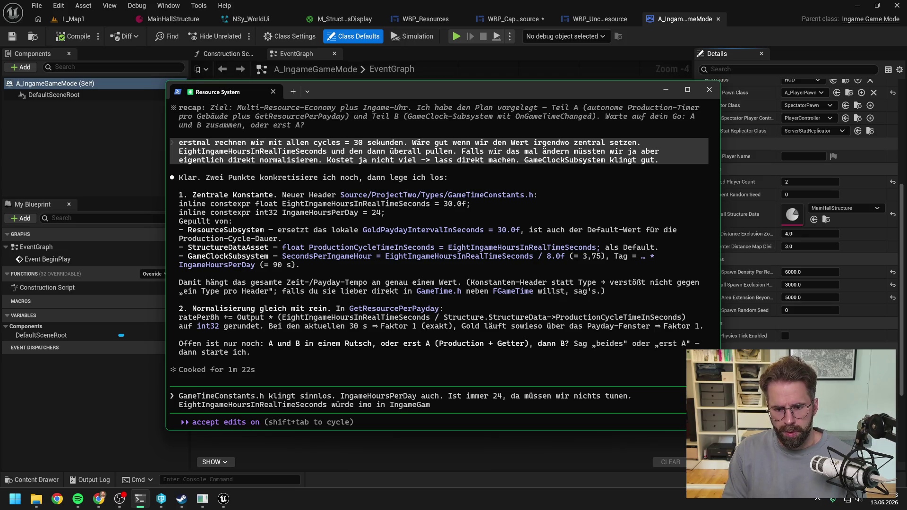
{"action": "type", "text": "ter"}
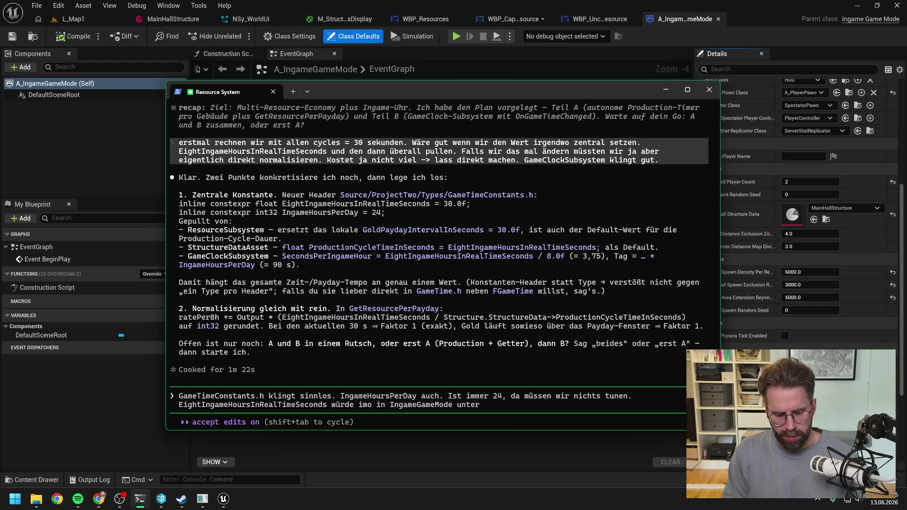
{"action": "type", "text": " GameCl"}
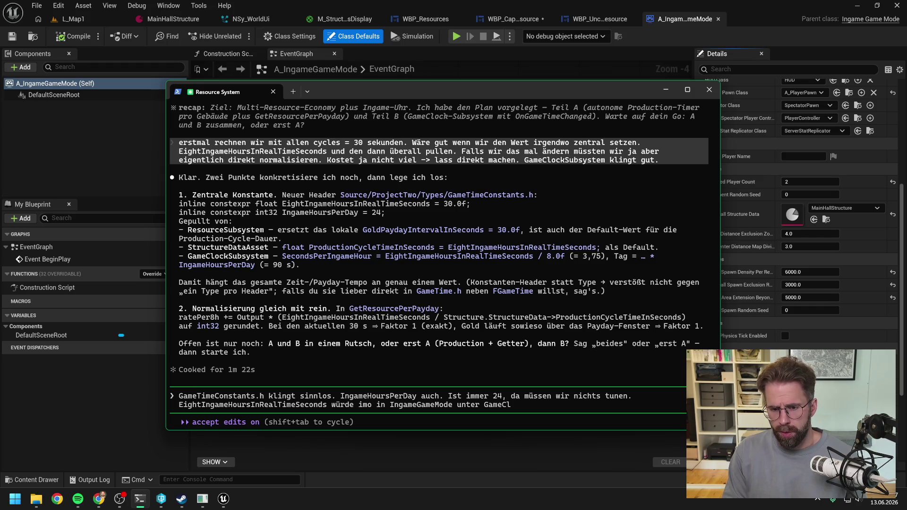
{"action": "type", "text": "ock passen"}
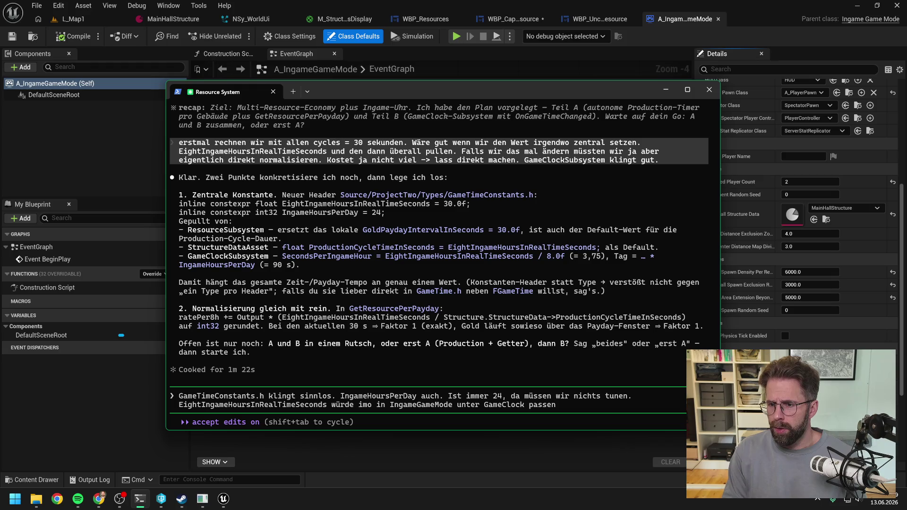
{"action": "key", "text": "Return"}
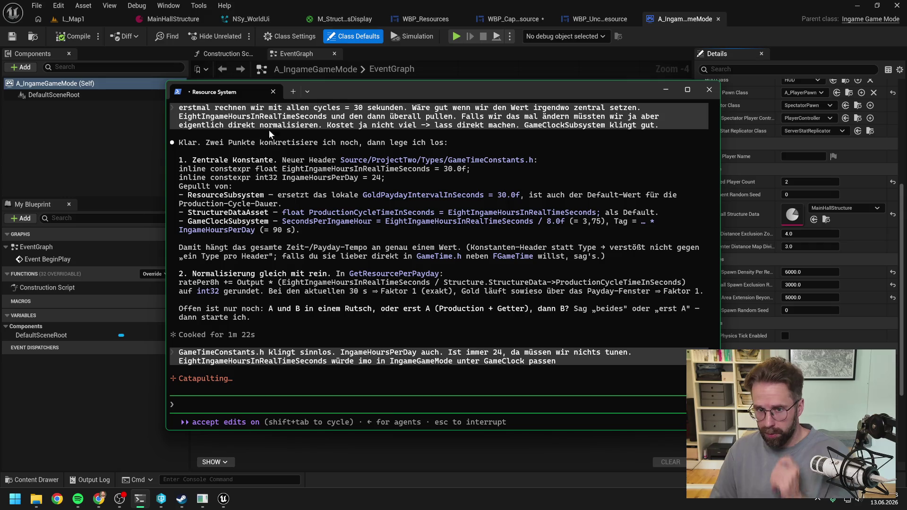
{"action": "left_click", "coordinate": [92, 15]}
- Briefly play-test L_Map1, stop it with Esc, and switch to the WBP_CappedResource widget
{"action": "left_click", "coordinate": [92, 18]}
{"action": "left_click", "coordinate": [236, 36]}
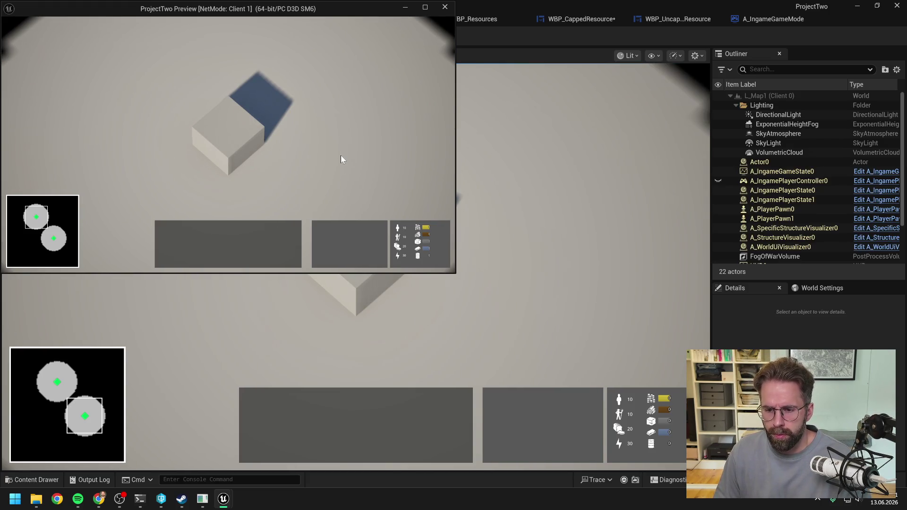
{"action": "key", "text": "Escape"}
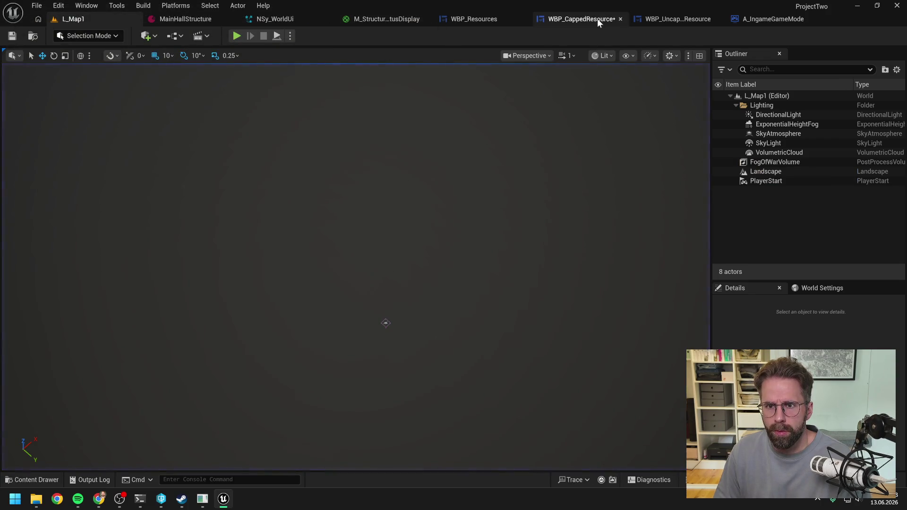
{"action": "left_click", "coordinate": [597, 18]}
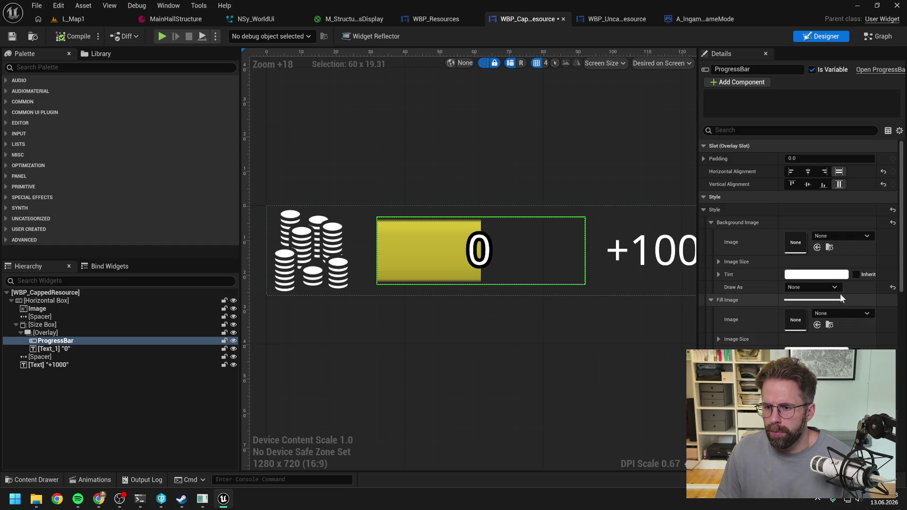
- Try the progress bar background's Draw As modes and settle on Box
{"action": "scroll", "coordinate": [840, 293], "scroll_direction": "down", "scroll_amount": 1}
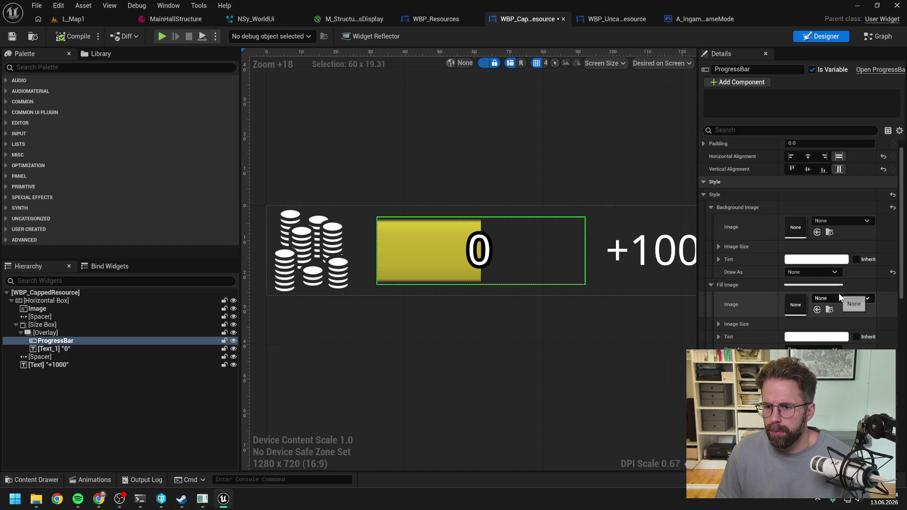
{"action": "left_click", "coordinate": [815, 273]}
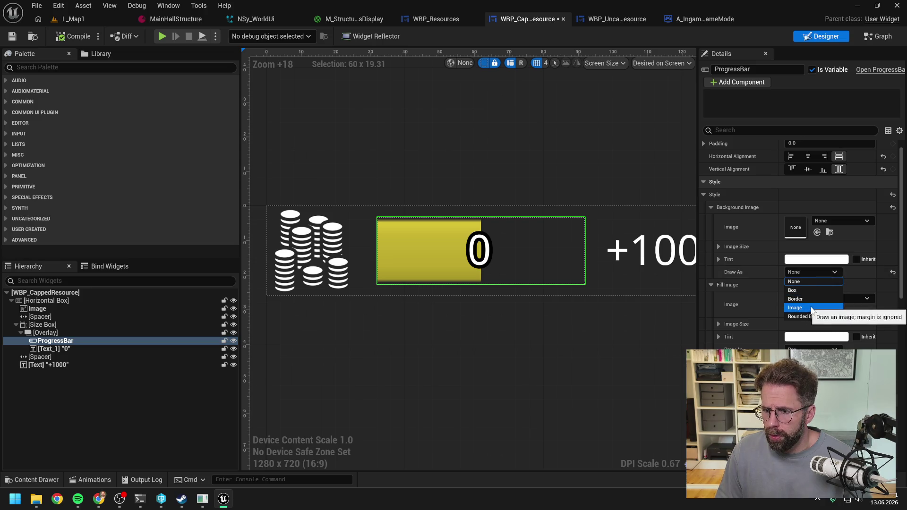
{"action": "left_click", "coordinate": [808, 299]}
{"action": "left_click", "coordinate": [803, 274]}
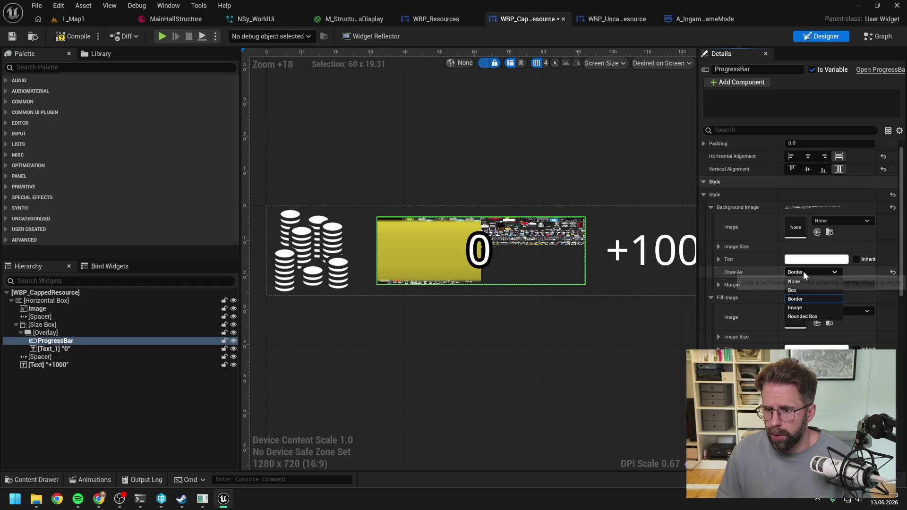
{"action": "left_click", "coordinate": [794, 290]}
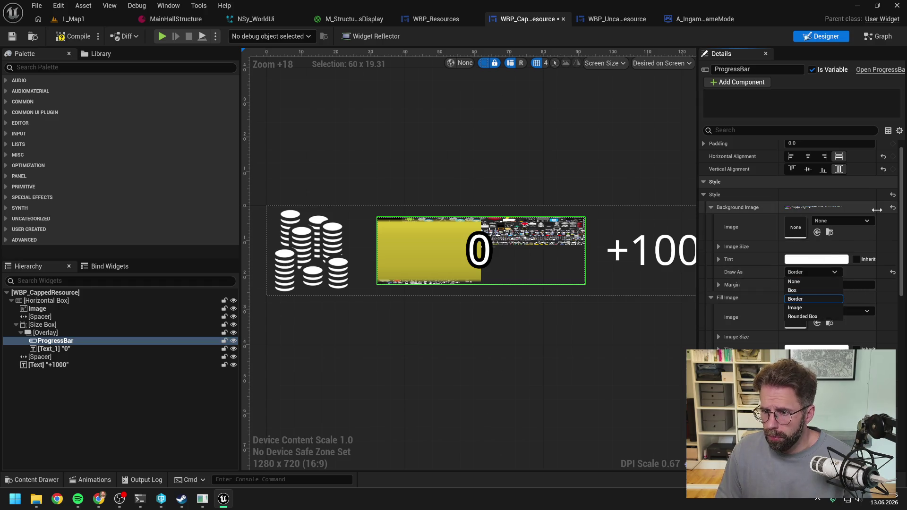
{"action": "left_click", "coordinate": [824, 272]}
{"action": "left_click", "coordinate": [809, 299]}
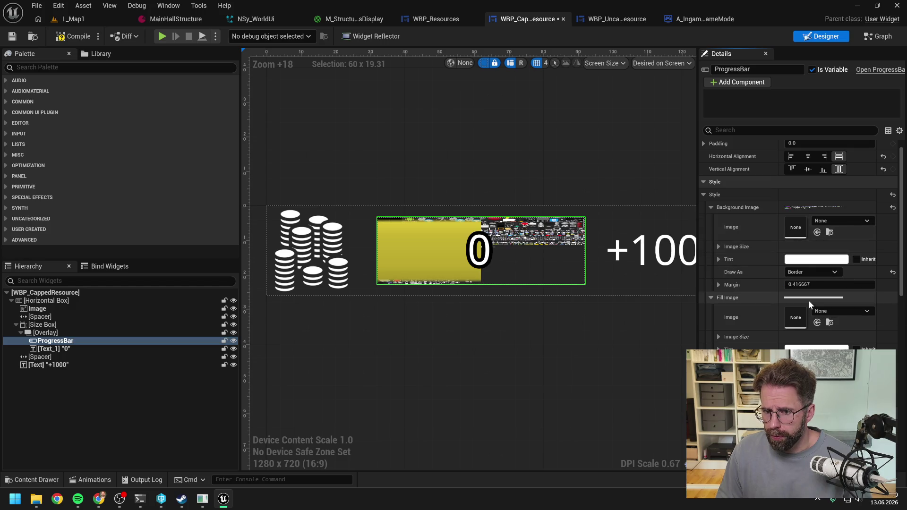
{"action": "left_click", "coordinate": [894, 208]}
{"action": "left_click", "coordinate": [822, 273]}
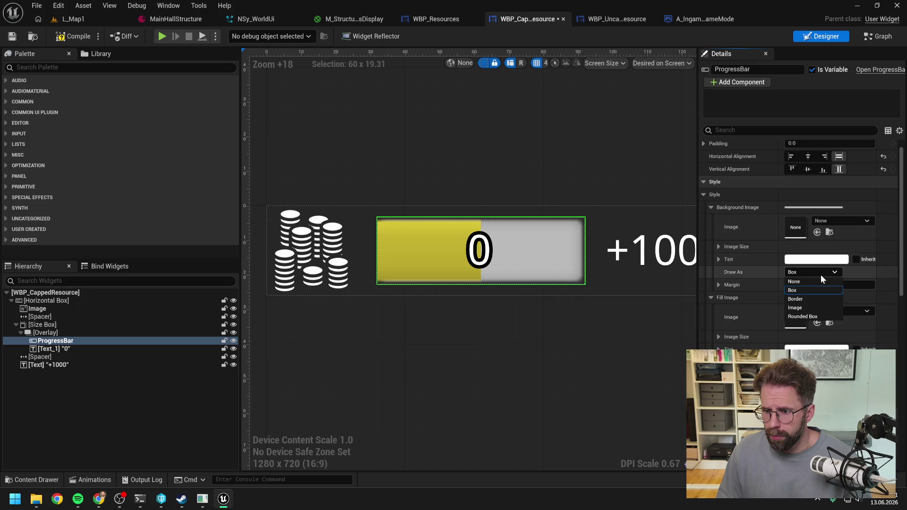
{"action": "left_click", "coordinate": [818, 307]}
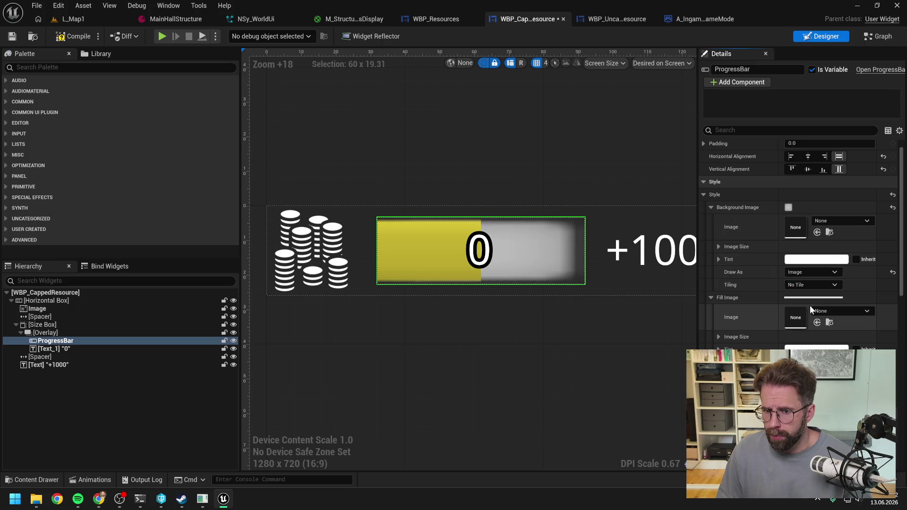
{"action": "left_click", "coordinate": [813, 272]}
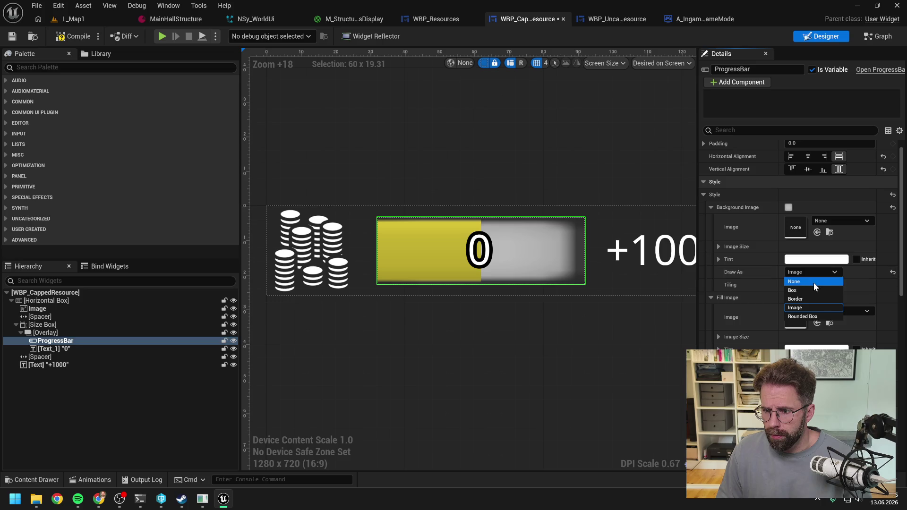
{"action": "left_click", "coordinate": [809, 317]}
{"action": "left_click", "coordinate": [813, 272]}
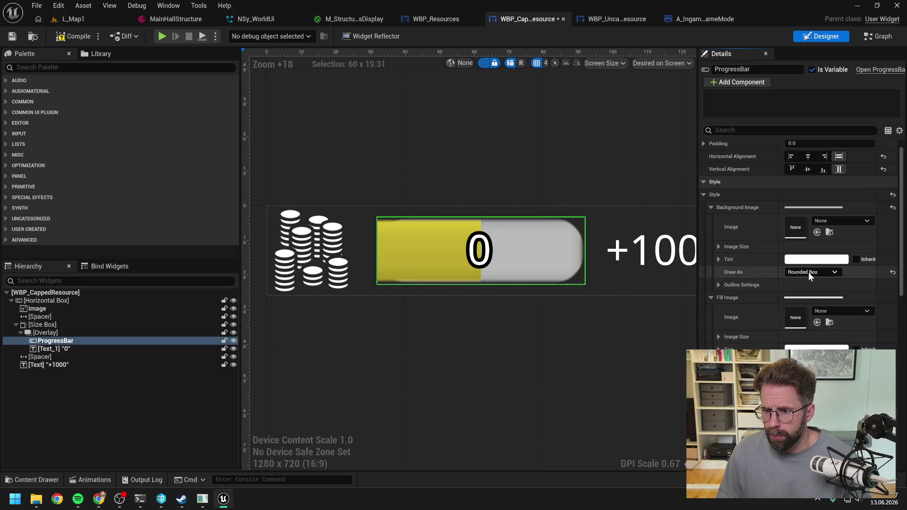
{"action": "left_click", "coordinate": [811, 293]}
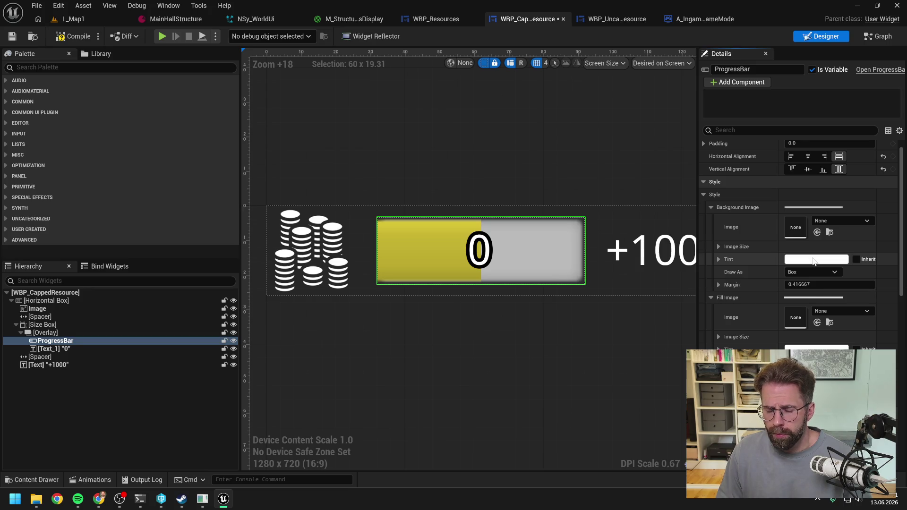
- Darken the background Tint to near black and compile the widget
{"action": "left_click", "coordinate": [814, 261]}
{"action": "left_click_drag", "start_coordinate": [739, 323], "coordinate": [738, 330]}
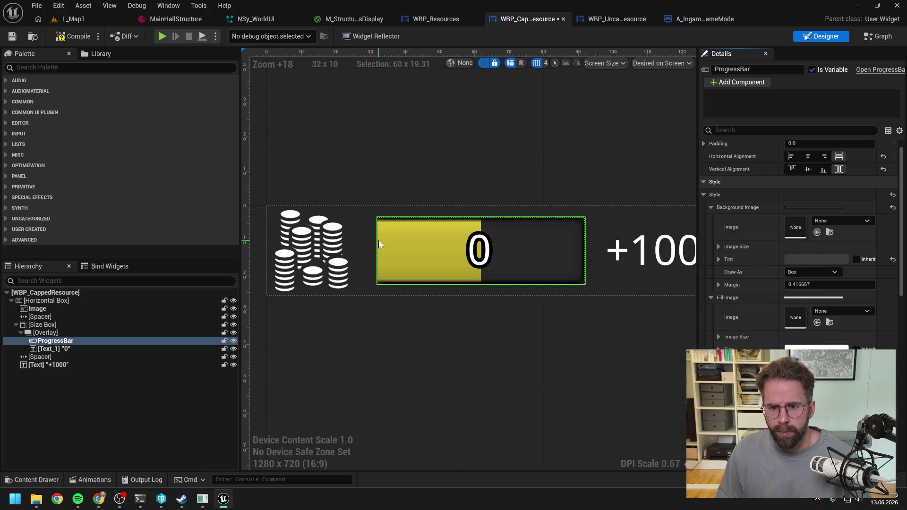
{"action": "left_click", "coordinate": [66, 38]}
{"action": "left_click", "coordinate": [75, 20]}
- Start a play session, select the Main Hall, and pan the camera left
{"action": "left_click", "coordinate": [236, 36]}
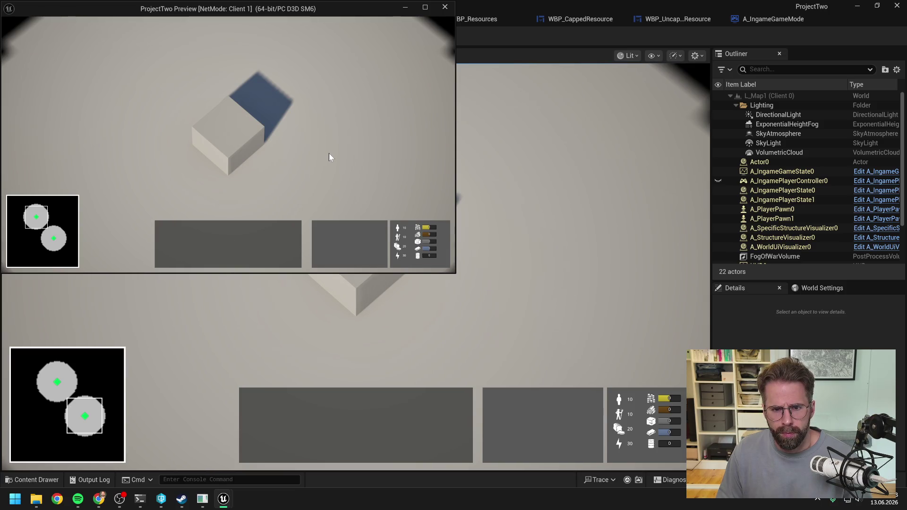
{"action": "key", "text": "alt+Tab"}
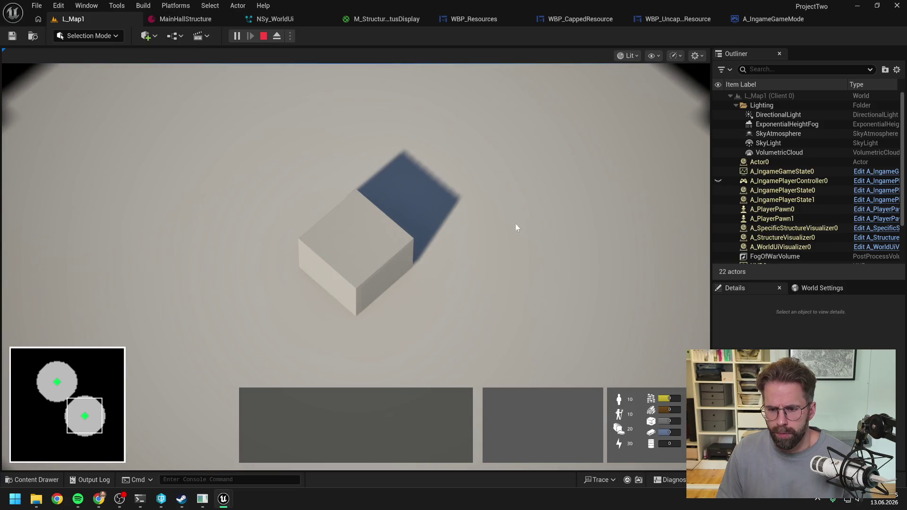
{"action": "left_click", "coordinate": [370, 260]}
{"action": "left_click", "coordinate": [370, 257]}
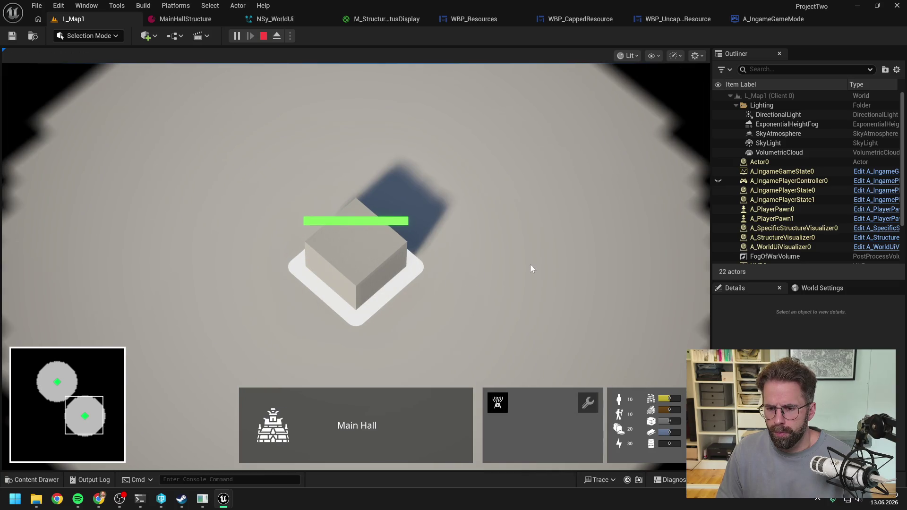
{"action": "key", "text": "a"}
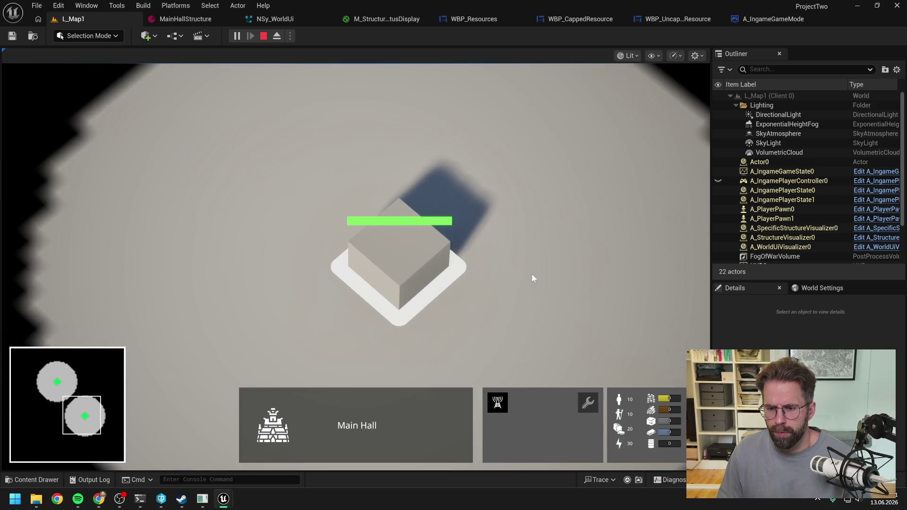
- Compare against They Are Billions with its health bars shown, then return to Unreal
{"action": "key", "text": "alt+Tab"}
{"action": "key", "text": "alt+Tab"}
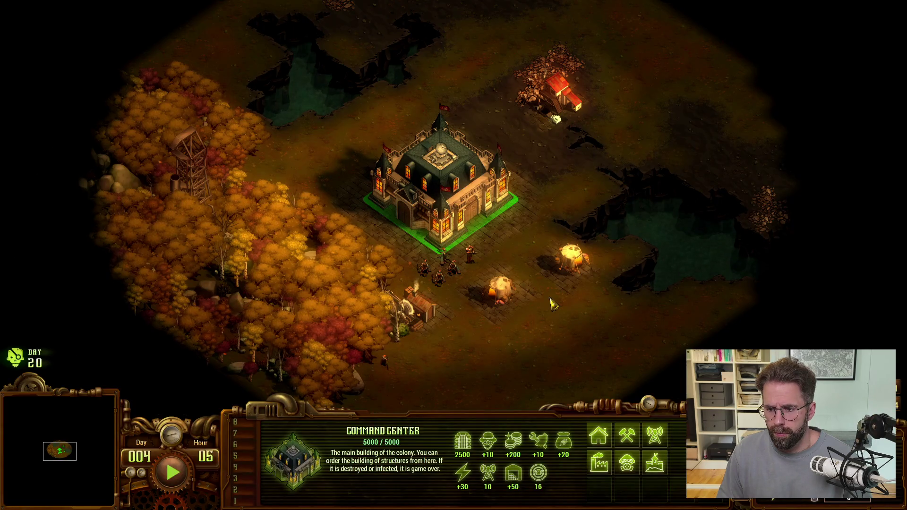
{"action": "key", "text": "alt"}
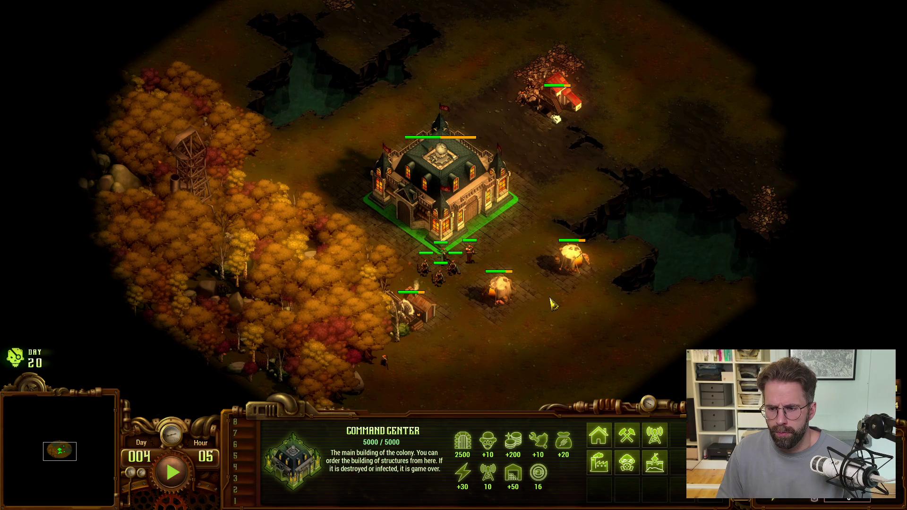
{"action": "key", "text": "alt+Tab"}
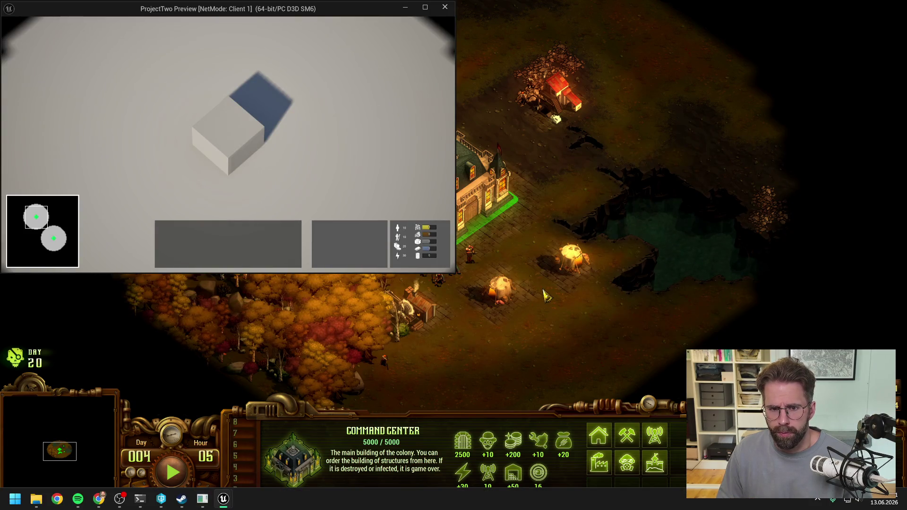
{"action": "key", "text": "alt+Tab"}
{"action": "key", "text": "alt+Tab"}
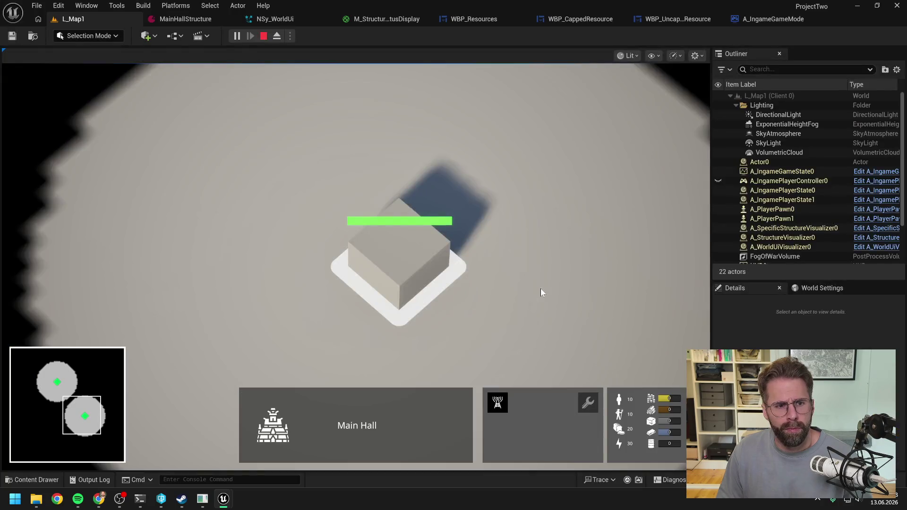
- Select the Main Hall and start building a Power Grid Generator
{"action": "left_click", "coordinate": [588, 310]}
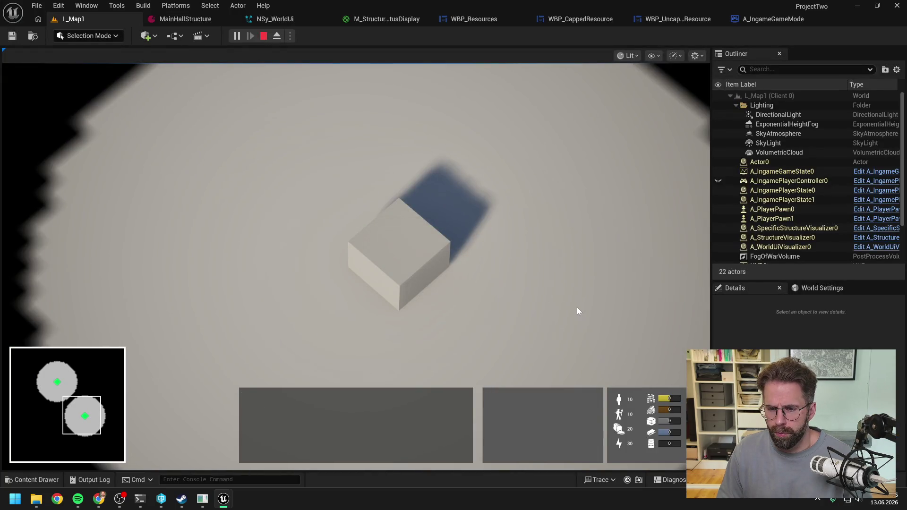
{"action": "left_click", "coordinate": [419, 266]}
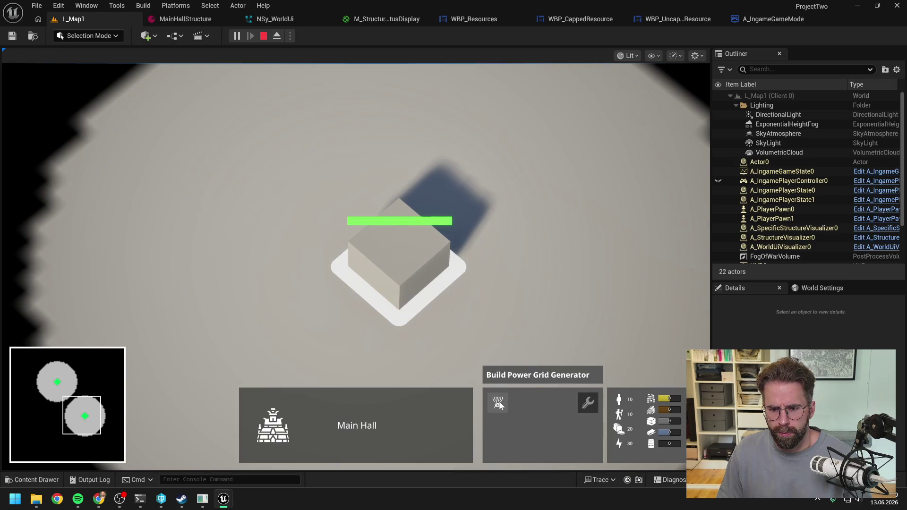
{"action": "left_click", "coordinate": [501, 403]}
{"action": "left_click", "coordinate": [540, 296]}
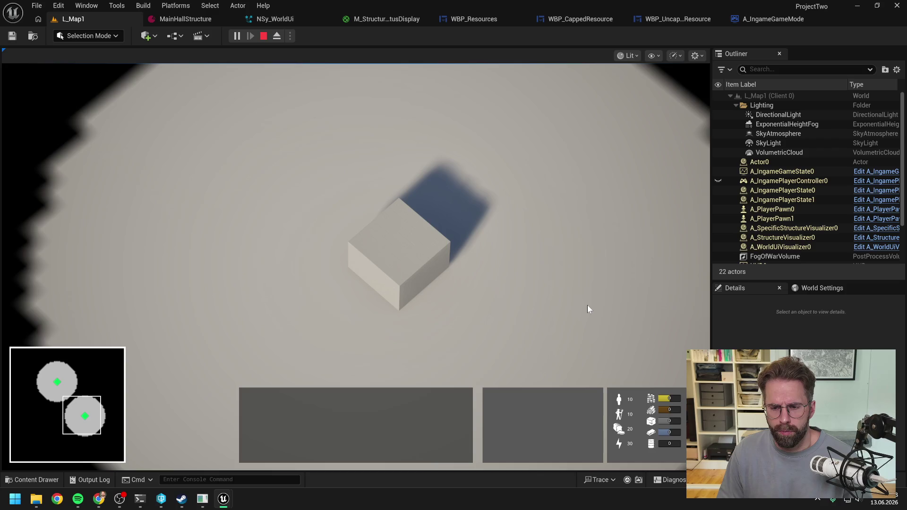
- Place three Power Grid Generators around the Main Hall, then end the play session
{"action": "left_click", "coordinate": [402, 272]}
{"action": "scroll", "coordinate": [550, 293], "scroll_direction": "down", "scroll_amount": 1}
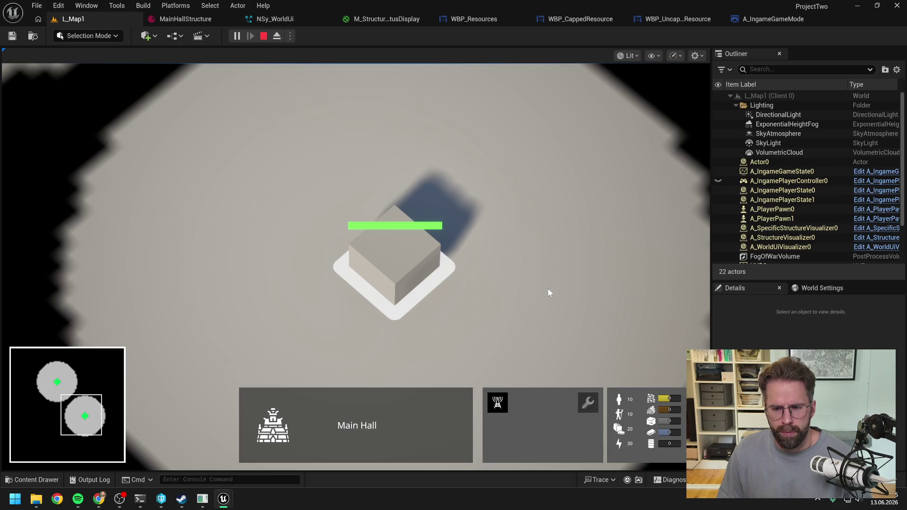
{"action": "scroll", "coordinate": [549, 292], "scroll_direction": "down", "scroll_amount": 1}
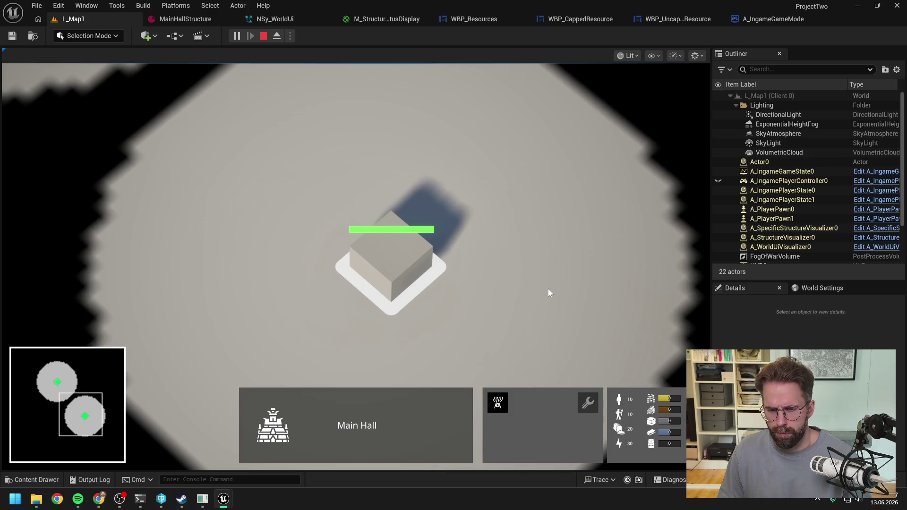
{"action": "key", "text": "b"}
{"action": "left_click", "coordinate": [569, 299]}
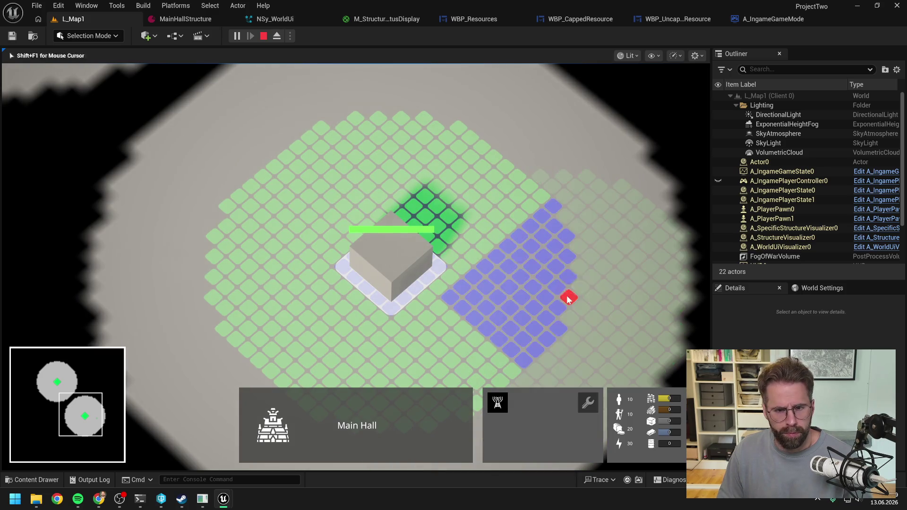
{"action": "left_click", "coordinate": [535, 187]}
{"action": "left_click", "coordinate": [466, 133]}
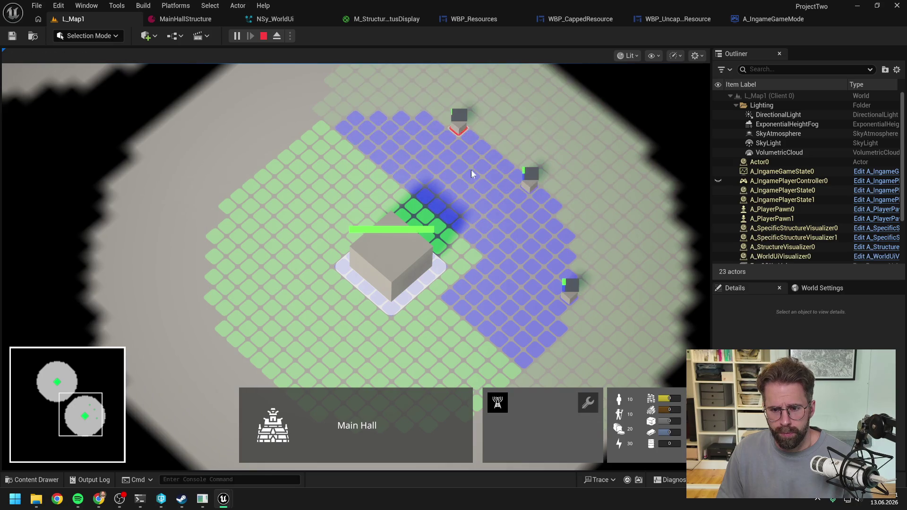
{"action": "scroll", "coordinate": [478, 236], "scroll_direction": "down", "scroll_amount": 1}
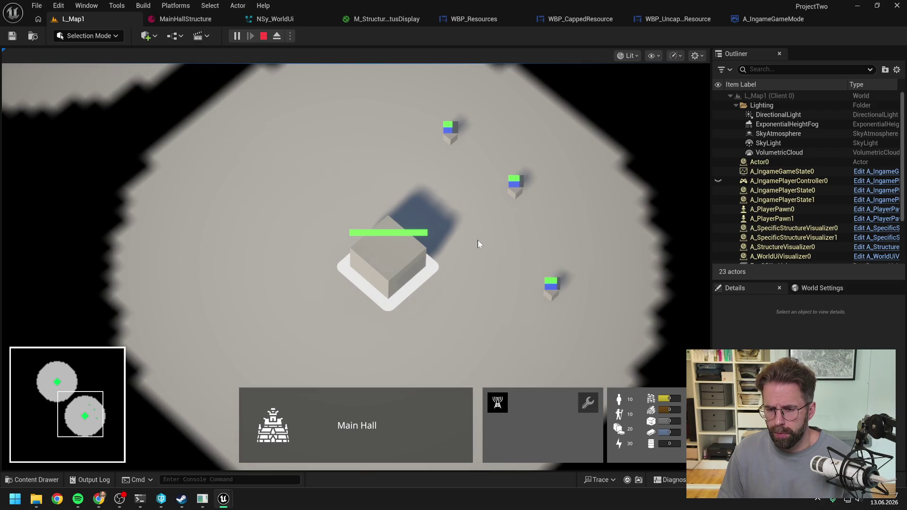
{"action": "key", "text": "Escape"}
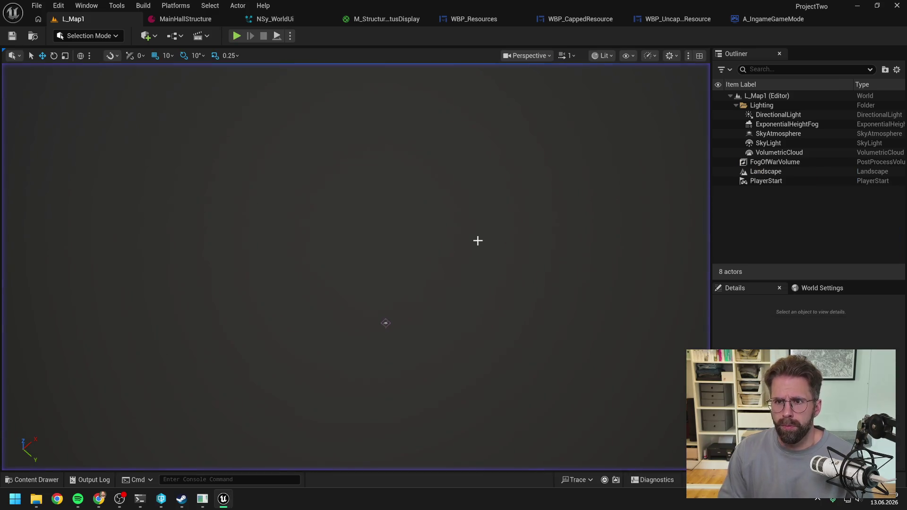
- In WBP_CappedResource, undo the progress bar's yellow fill, then return to L_Map1
{"action": "left_click", "coordinate": [570, 21]}
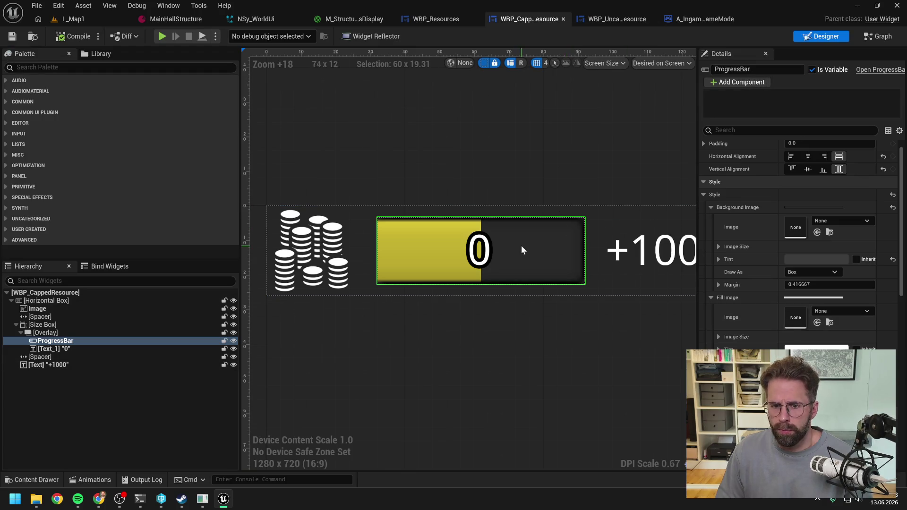
{"action": "scroll", "coordinate": [757, 290], "scroll_direction": "down", "scroll_amount": 2}
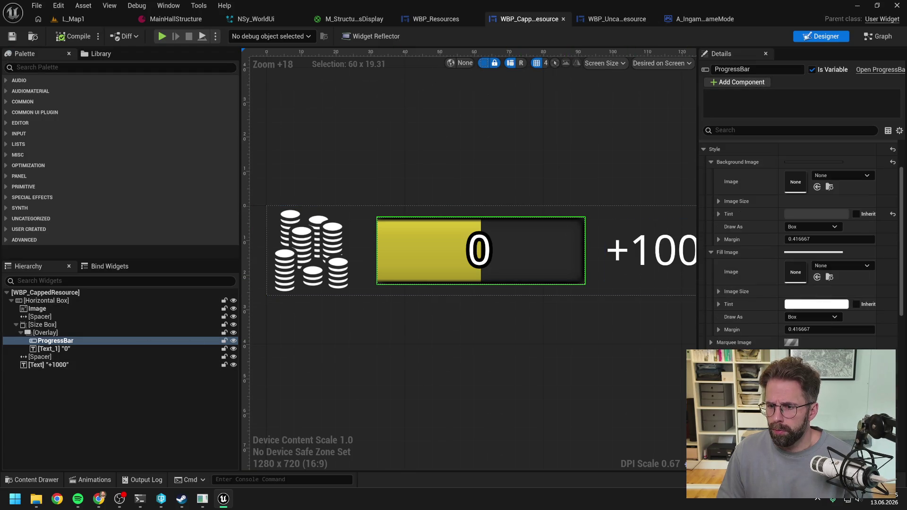
{"action": "key", "text": "ctrl+z"}
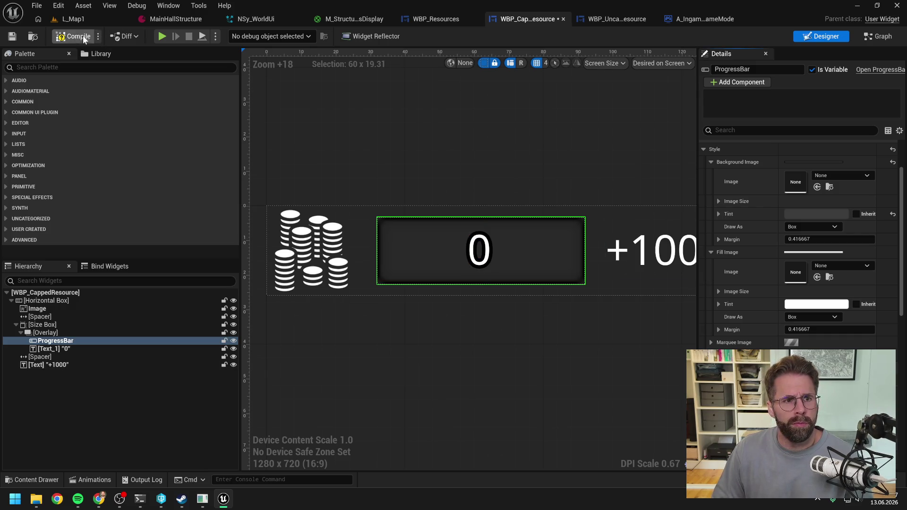
{"action": "left_click", "coordinate": [84, 19]}
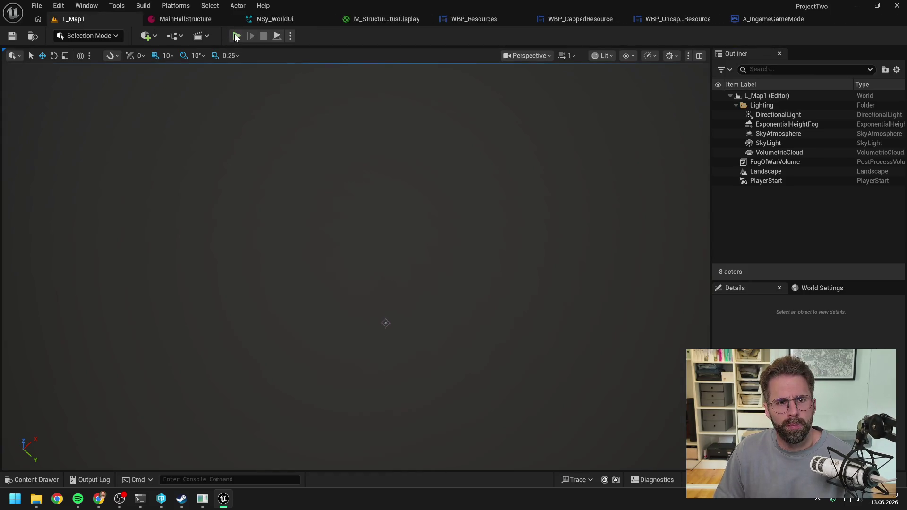
{"action": "left_click", "coordinate": [237, 36]}
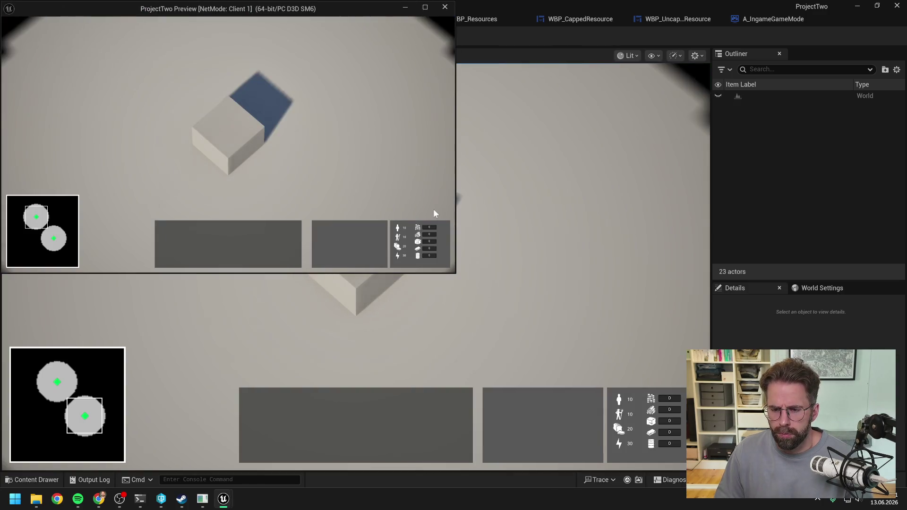
{"action": "left_click", "coordinate": [243, 142]}
{"action": "left_click", "coordinate": [372, 152]}
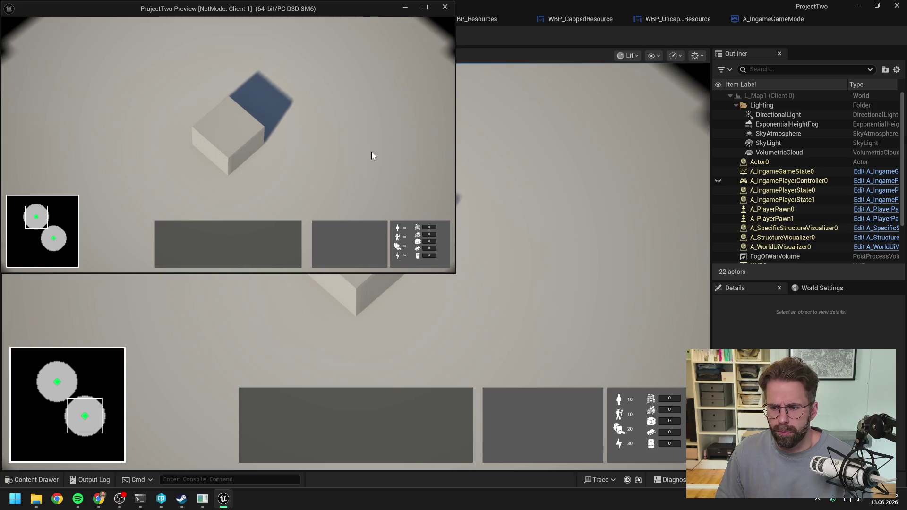
{"action": "scroll", "coordinate": [371, 156], "scroll_direction": "down", "scroll_amount": 1}
{"action": "scroll", "coordinate": [371, 156], "scroll_direction": "up", "scroll_amount": 2}
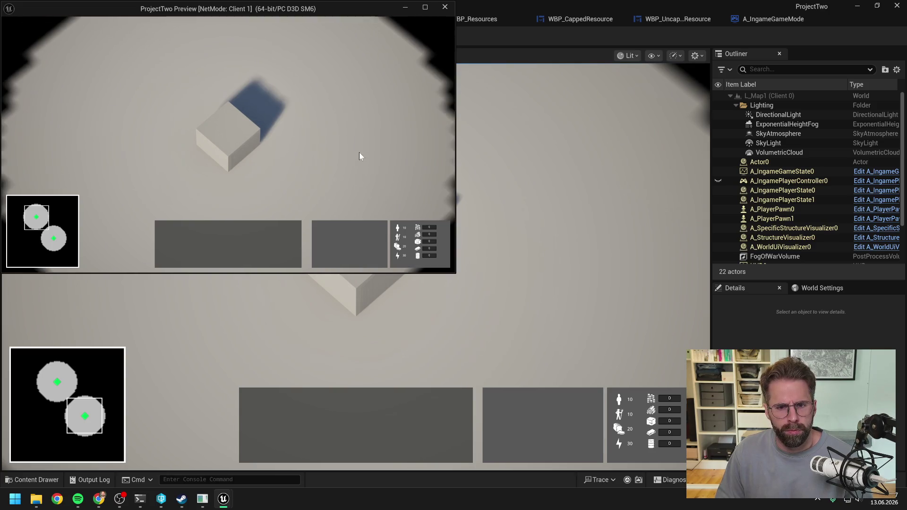
{"action": "left_click", "coordinate": [254, 146]}
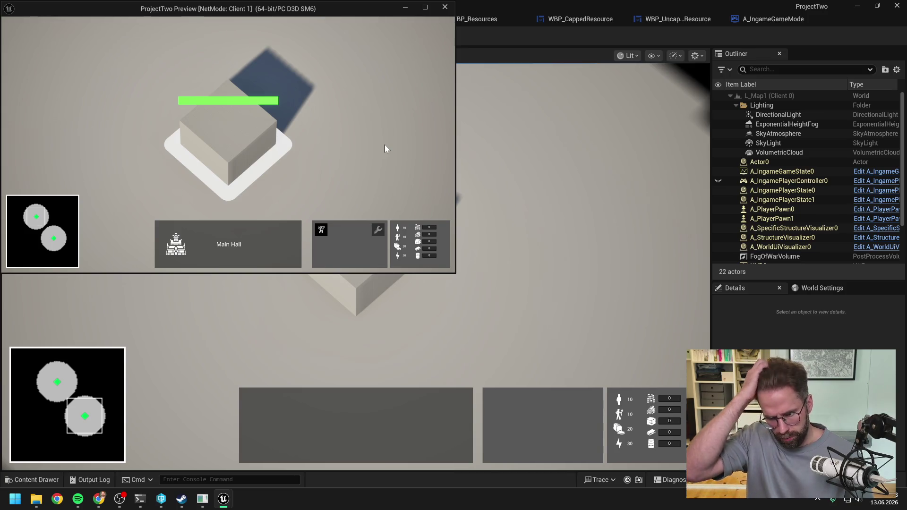
{"action": "key", "text": "Escape"}
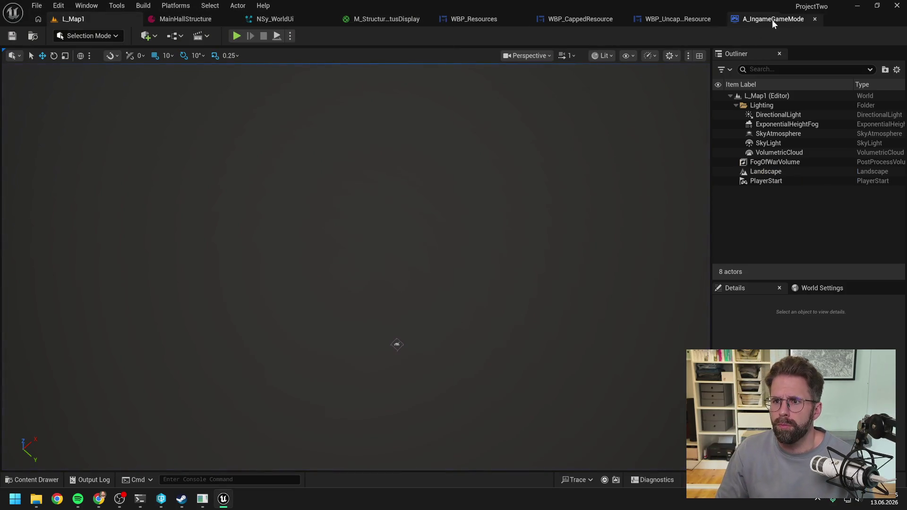
- Show WBP_UncappedResource's Graph view and bring the Claude Code terminal forward
{"action": "left_click", "coordinate": [665, 17]}
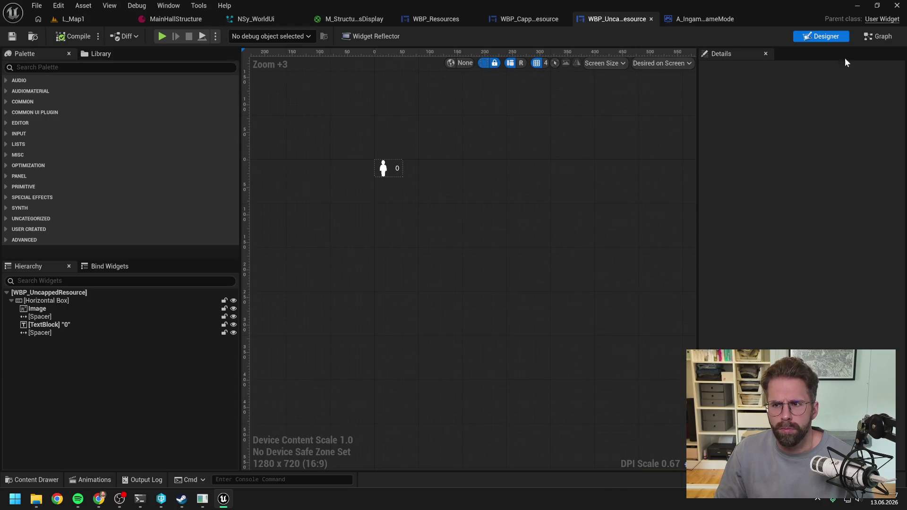
{"action": "left_click", "coordinate": [879, 36]}
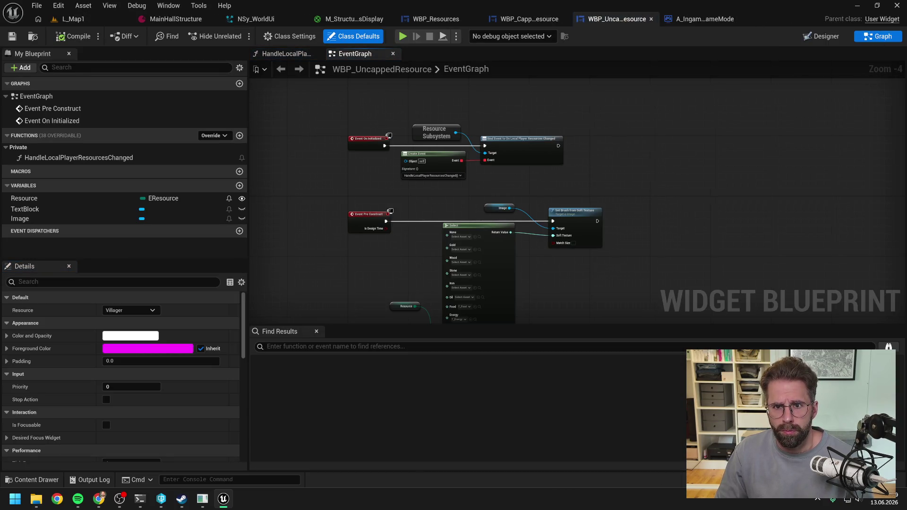
{"action": "left_click", "coordinate": [140, 499]}
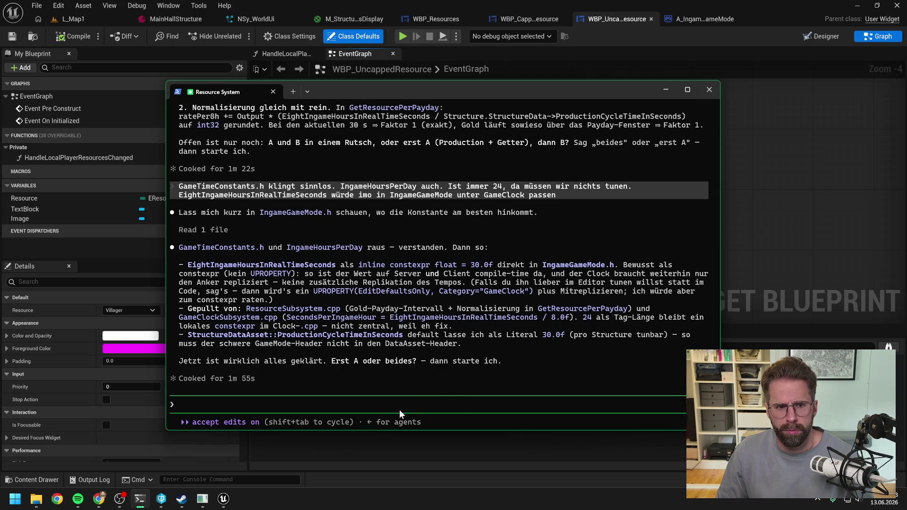
- Reply 'direkt beides' to Claude, then check A_IngameGameMode and return to WBP_UncappedResource
{"action": "type", "text": "direkt beides"}
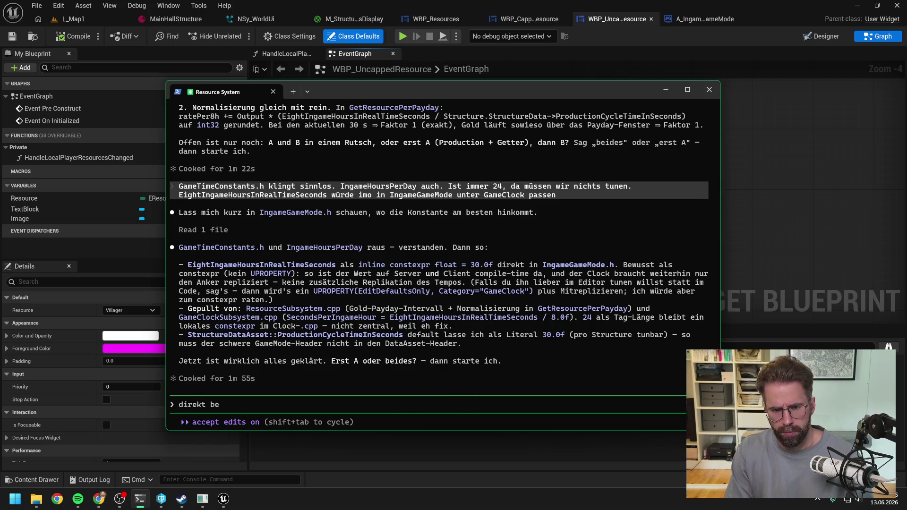
{"action": "key", "text": "Return"}
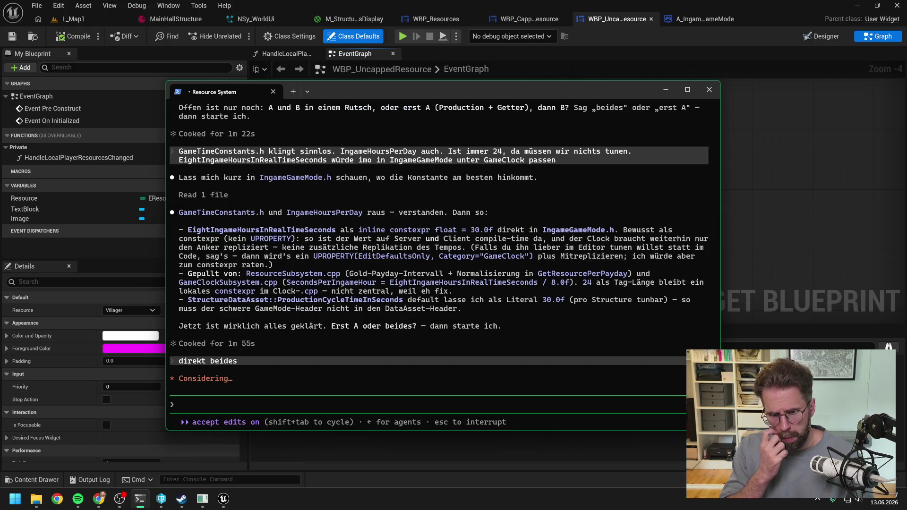
{"action": "left_click", "coordinate": [794, 195]}
{"action": "left_click", "coordinate": [704, 19]}
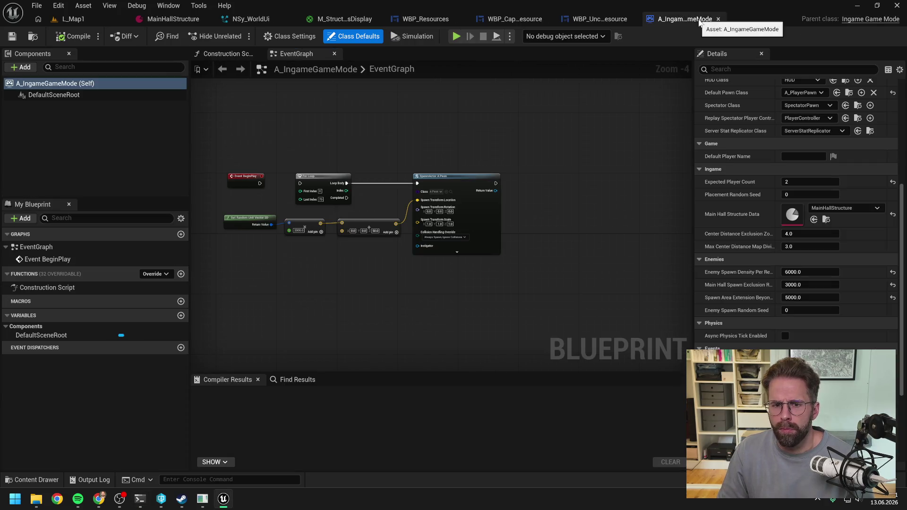
{"action": "left_click", "coordinate": [588, 20]}
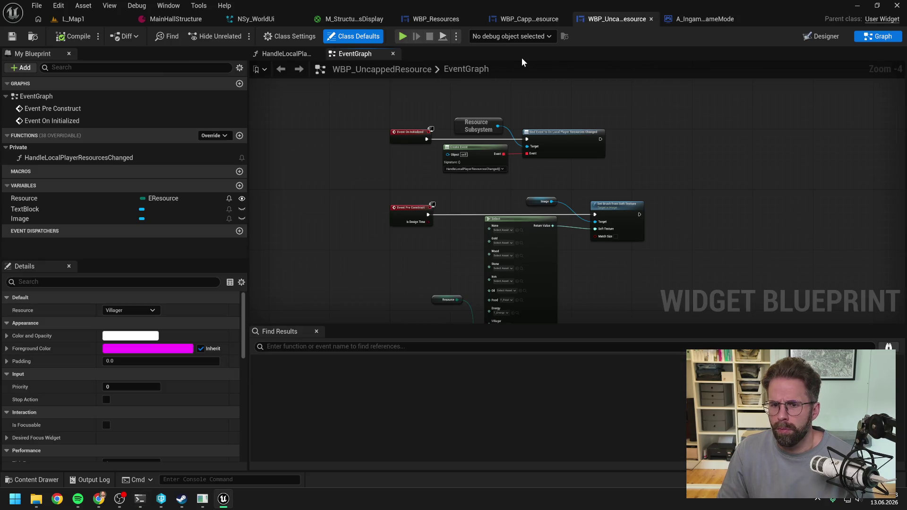
- Play-test L_Map1, selecting the Main Hall and placing two towers beside it, then stop
{"action": "left_click", "coordinate": [69, 20]}
{"action": "left_click", "coordinate": [236, 36]}
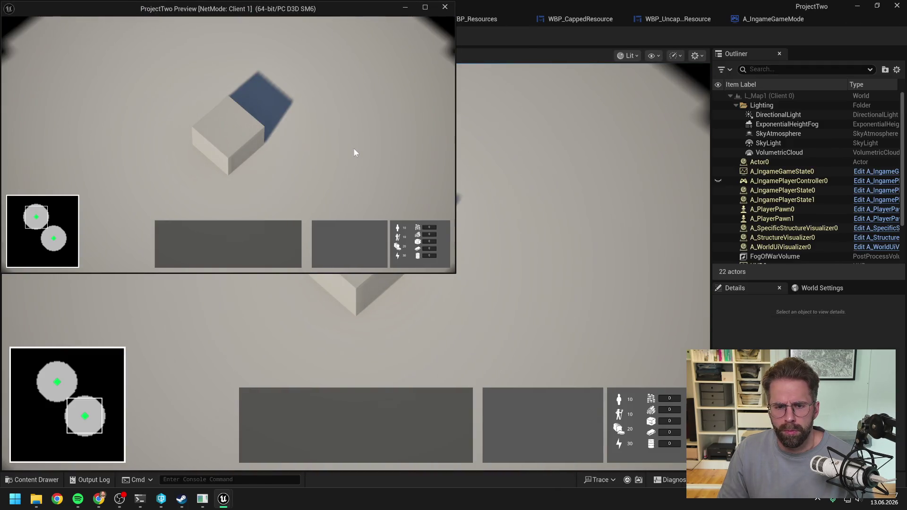
{"action": "left_click", "coordinate": [242, 147]}
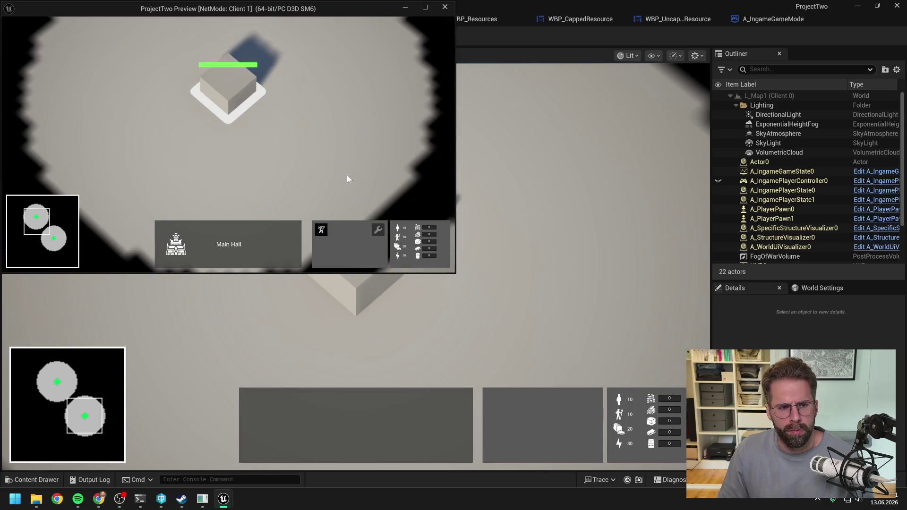
{"action": "left_click", "coordinate": [321, 229]}
{"action": "left_click", "coordinate": [295, 202]}
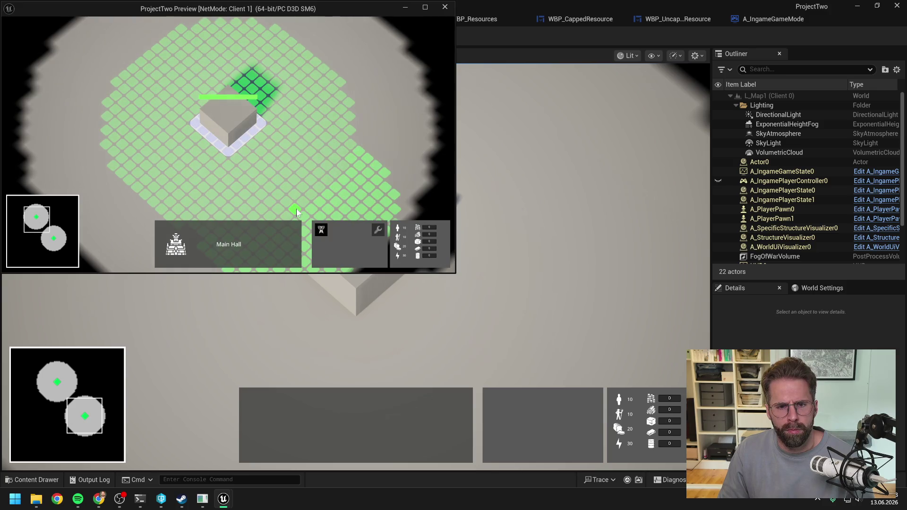
{"action": "left_click", "coordinate": [343, 158]}
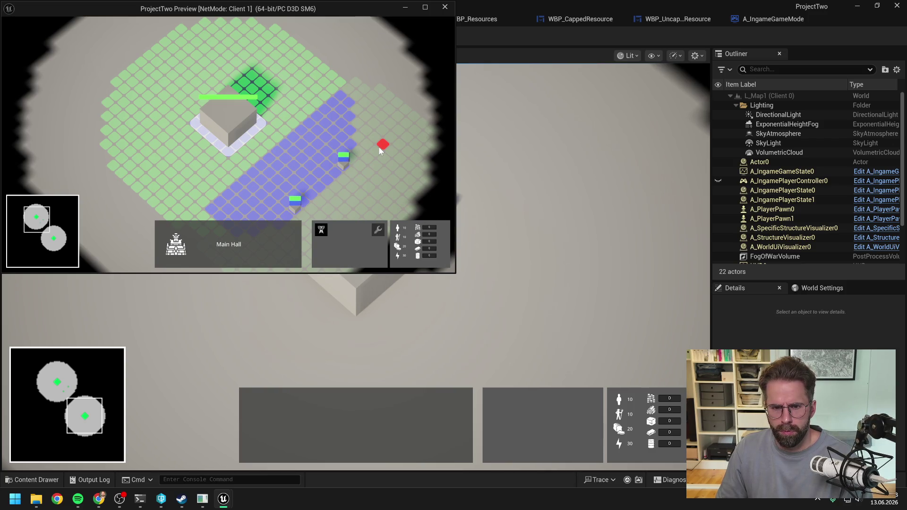
{"action": "key", "text": "Escape"}
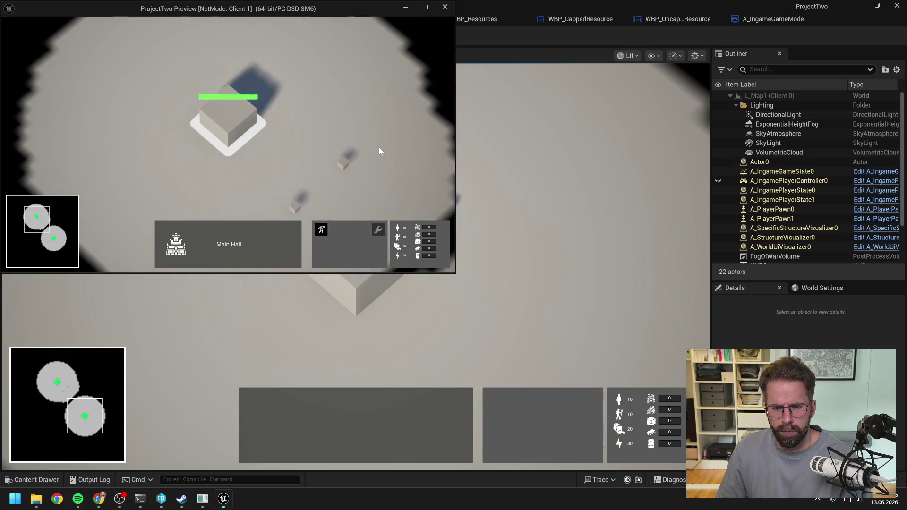
- Inspect WBP_UncappedResource's HandleLocalPlayerResourcesChanged function, then show WBP_CappedResource's graph
{"action": "left_click", "coordinate": [677, 23]}
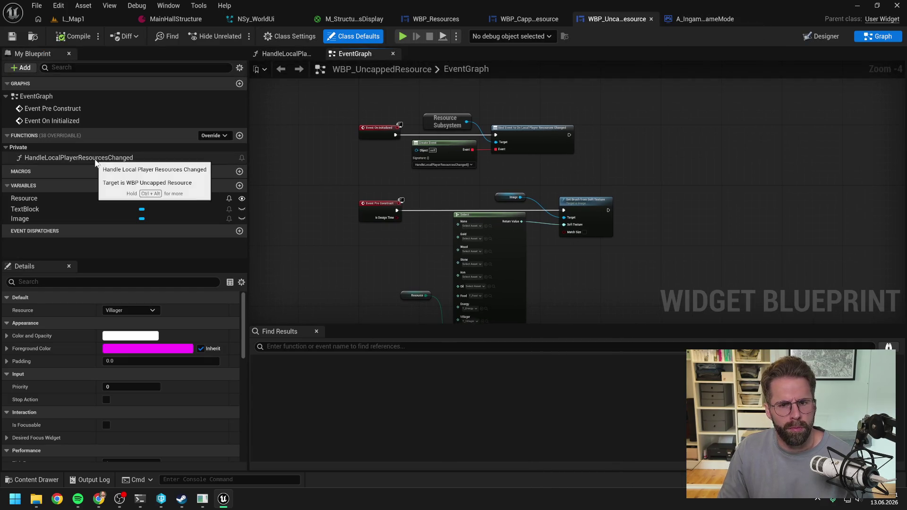
{"action": "double_click", "coordinate": [95, 157]}
{"action": "left_click_drag", "start_coordinate": [459, 149], "coordinate": [499, 139]}
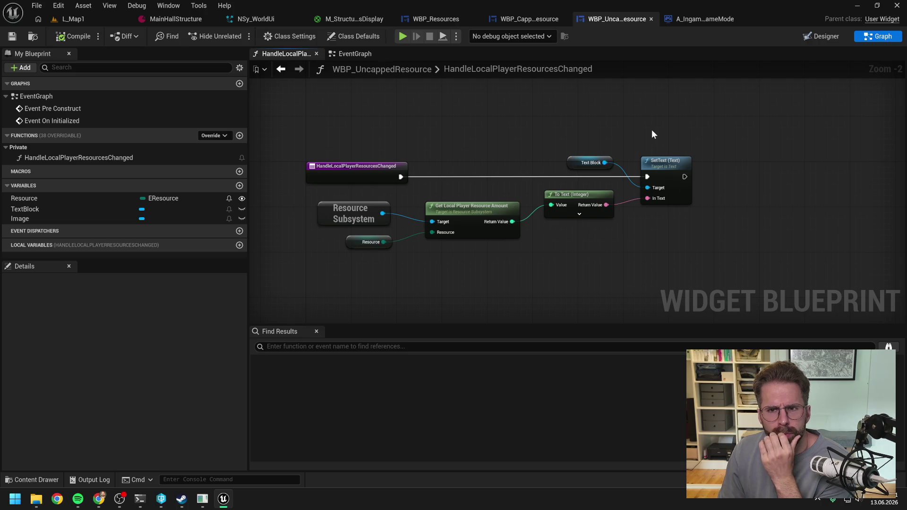
{"action": "left_click", "coordinate": [526, 20]}
{"action": "left_click", "coordinate": [878, 37]}
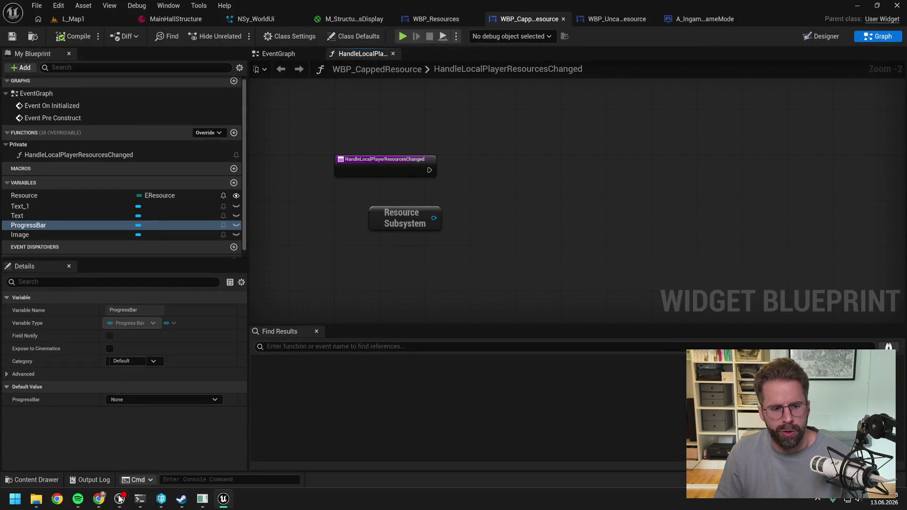
- Return to the Claude Code terminal after checking the Command Center at day 004, hour 05
{"action": "left_click", "coordinate": [140, 499]}
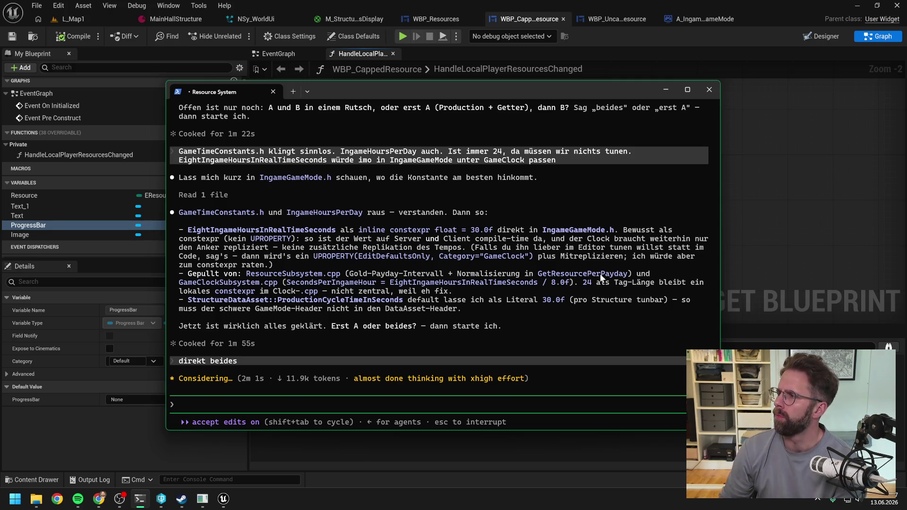
- Refocus Claude Code to review its edits to IngameGameMode.h, StructureDataAsset.h and ResourceSubsystem.cpp
{"action": "key", "text": "alt+Tab"}
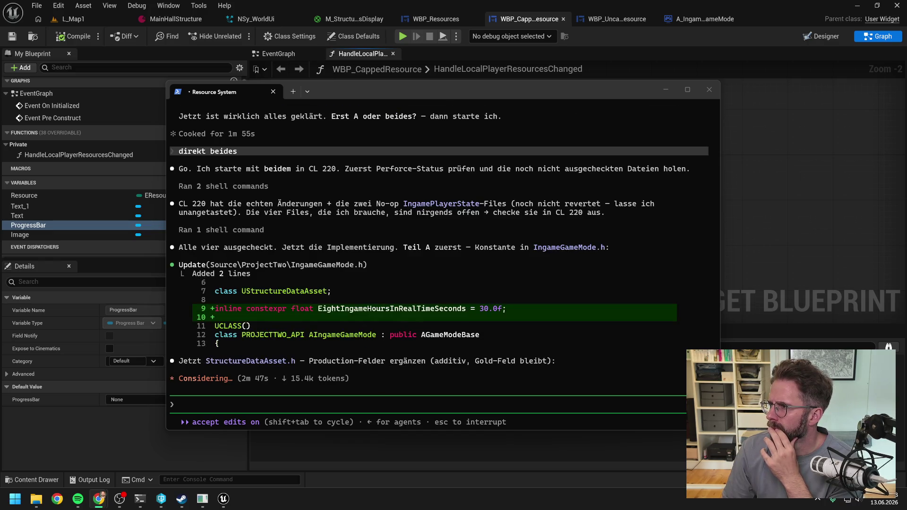
{"action": "left_click", "coordinate": [421, 252]}
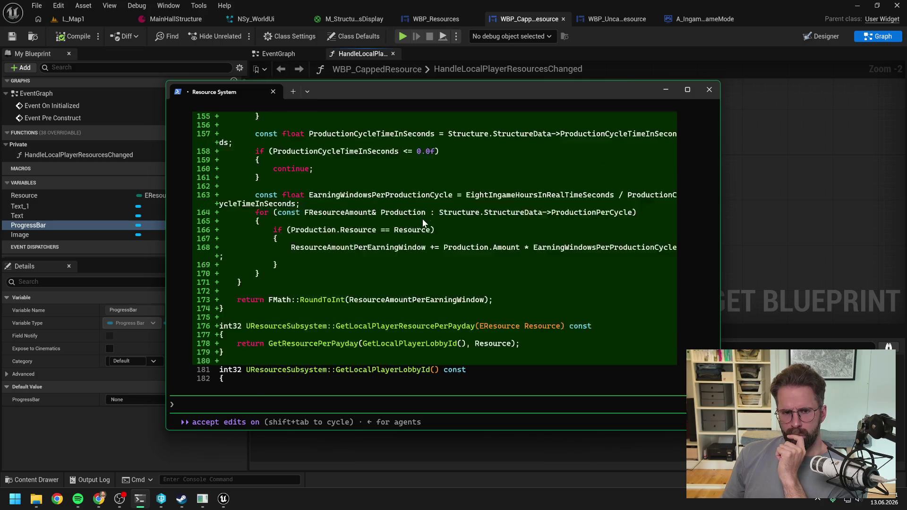
- Scroll through the ResourceSubsystem production diff, then jump back to the newest output with Ctrl+End
{"action": "scroll", "coordinate": [423, 219], "scroll_direction": "up", "scroll_amount": 5}
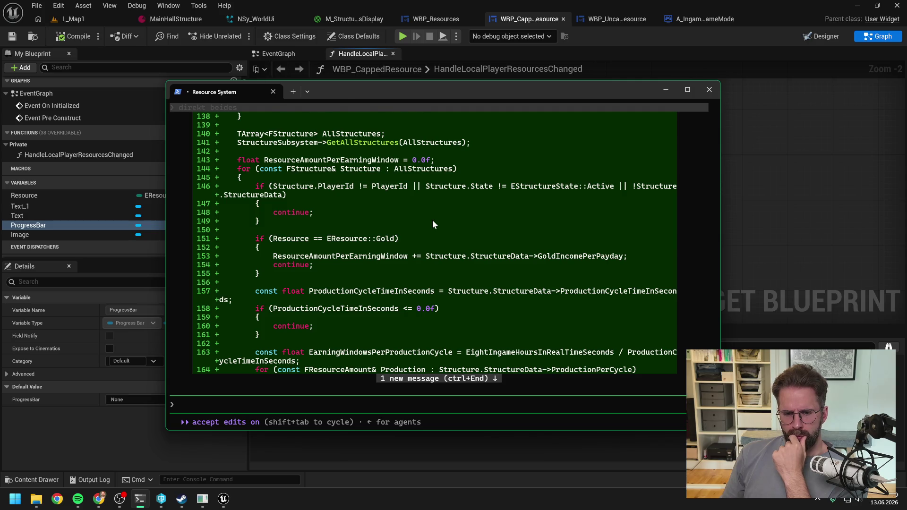
{"action": "scroll", "coordinate": [432, 220], "scroll_direction": "down", "scroll_amount": 6}
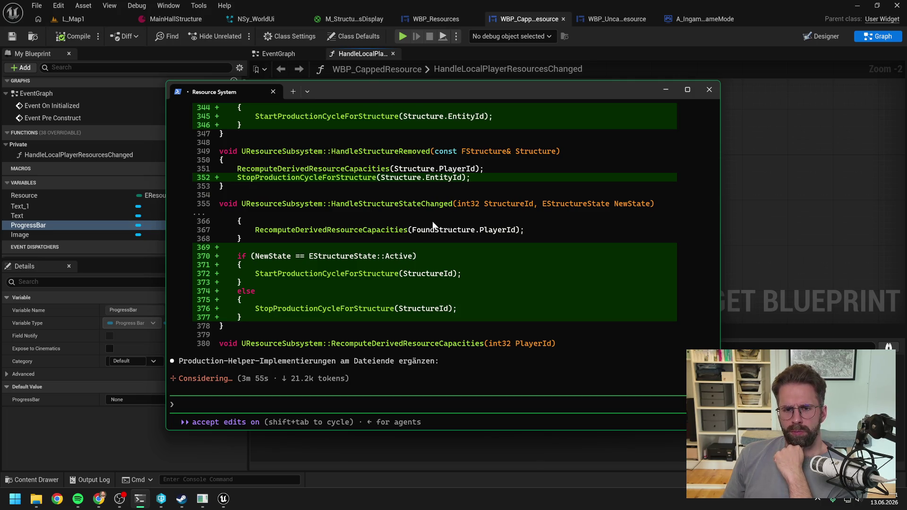
{"action": "scroll", "coordinate": [433, 225], "scroll_direction": "up", "scroll_amount": 5}
{"action": "scroll", "coordinate": [433, 225], "scroll_direction": "down", "scroll_amount": 5}
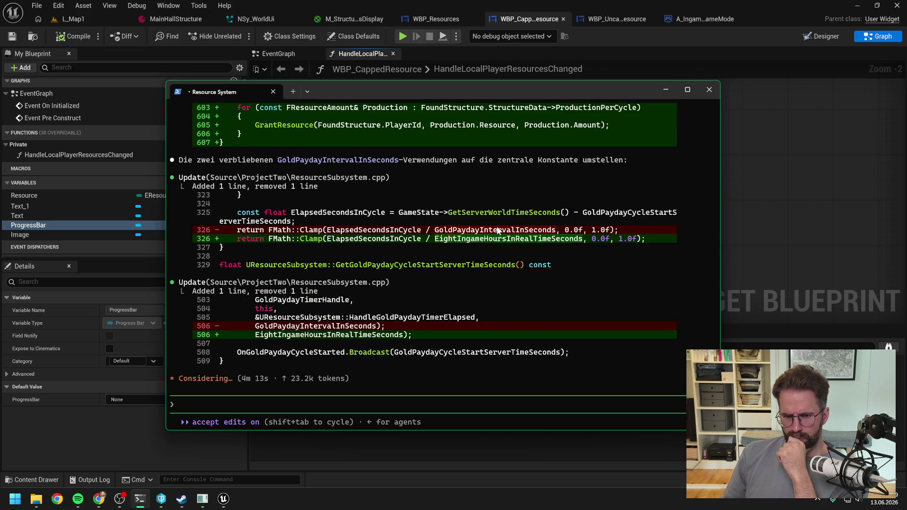
{"action": "scroll", "coordinate": [491, 232], "scroll_direction": "up", "scroll_amount": 1}
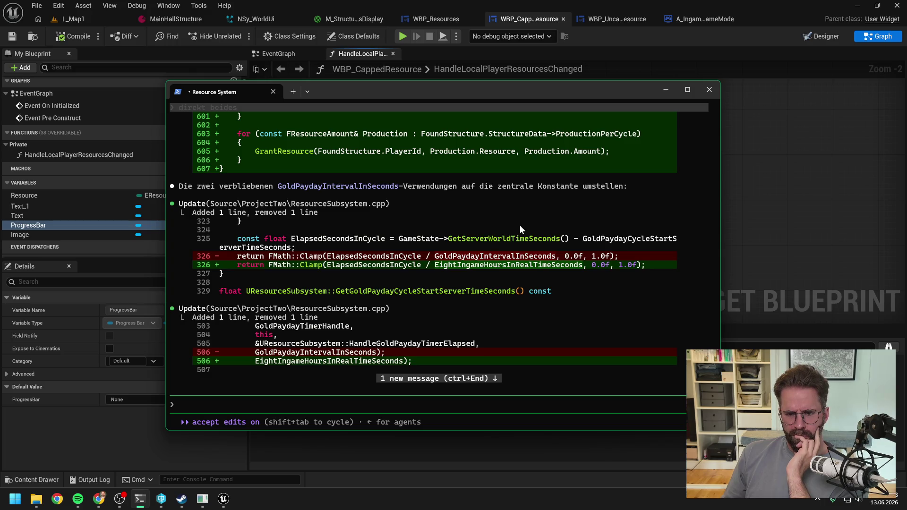
{"action": "scroll", "coordinate": [519, 225], "scroll_direction": "up", "scroll_amount": 7}
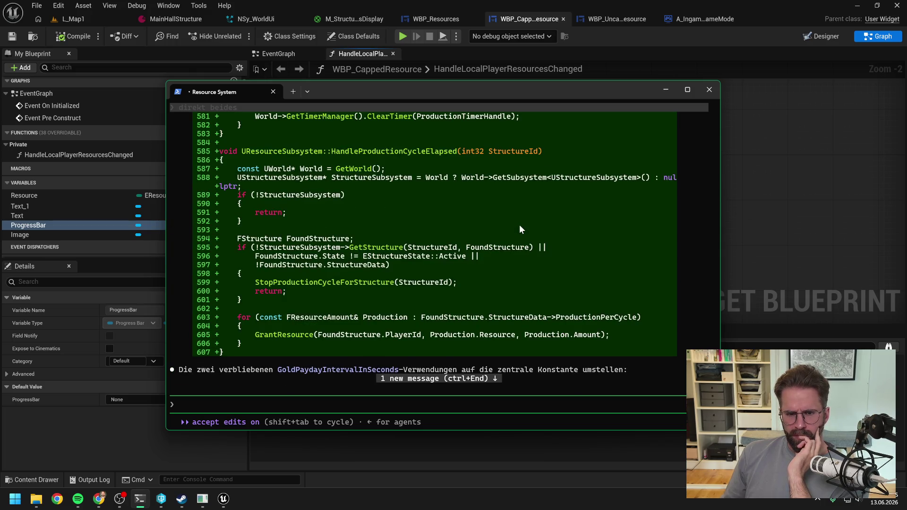
{"action": "scroll", "coordinate": [520, 225], "scroll_direction": "up", "scroll_amount": 9}
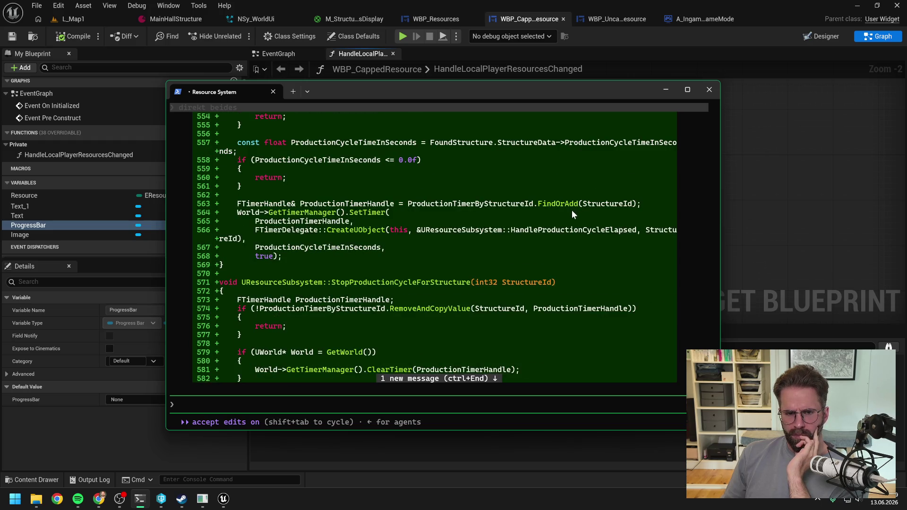
{"action": "key", "text": "ctrl+End"}
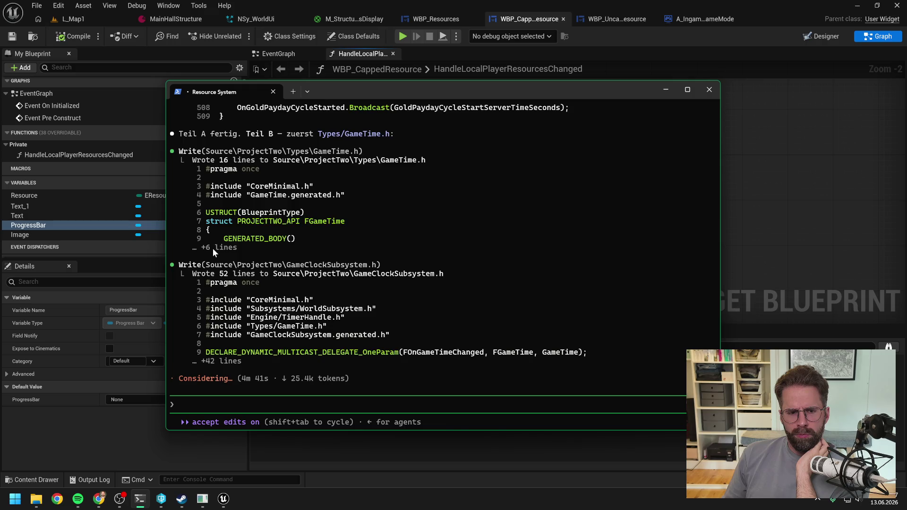
- Scroll up to review the GameClockSubsystem header, then back down to Claude's latest output
{"action": "scroll", "coordinate": [285, 259], "scroll_direction": "up", "scroll_amount": 1}
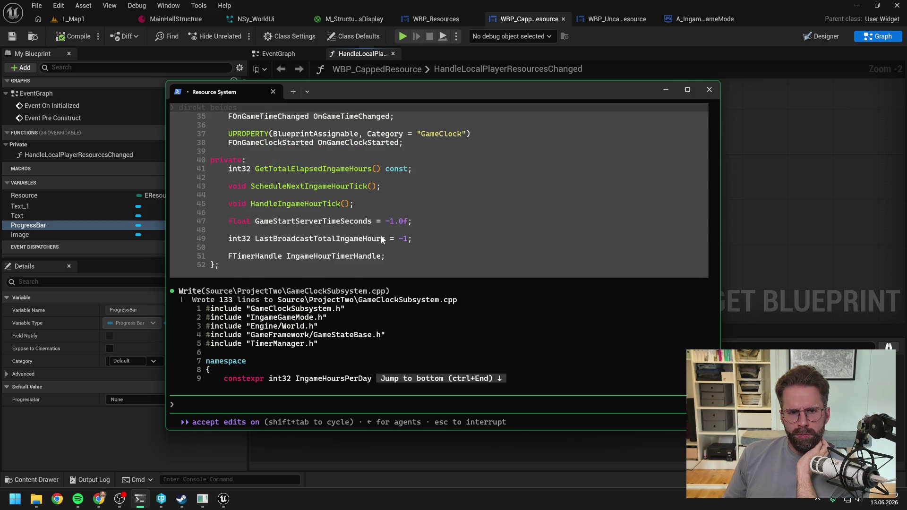
{"action": "scroll", "coordinate": [383, 239], "scroll_direction": "up", "scroll_amount": 2}
{"action": "scroll", "coordinate": [393, 243], "scroll_direction": "up", "scroll_amount": 4}
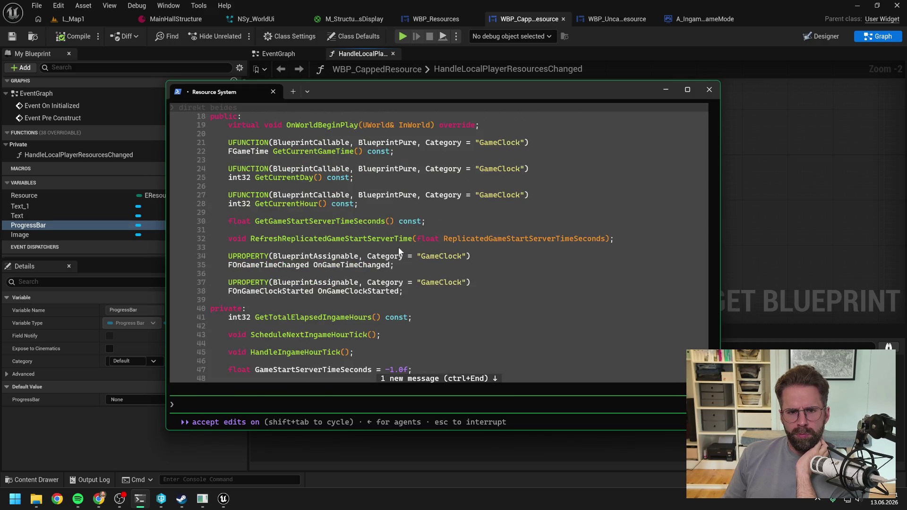
{"action": "scroll", "coordinate": [399, 247], "scroll_direction": "up", "scroll_amount": 12}
{"action": "scroll", "coordinate": [400, 247], "scroll_direction": "down", "scroll_amount": 5}
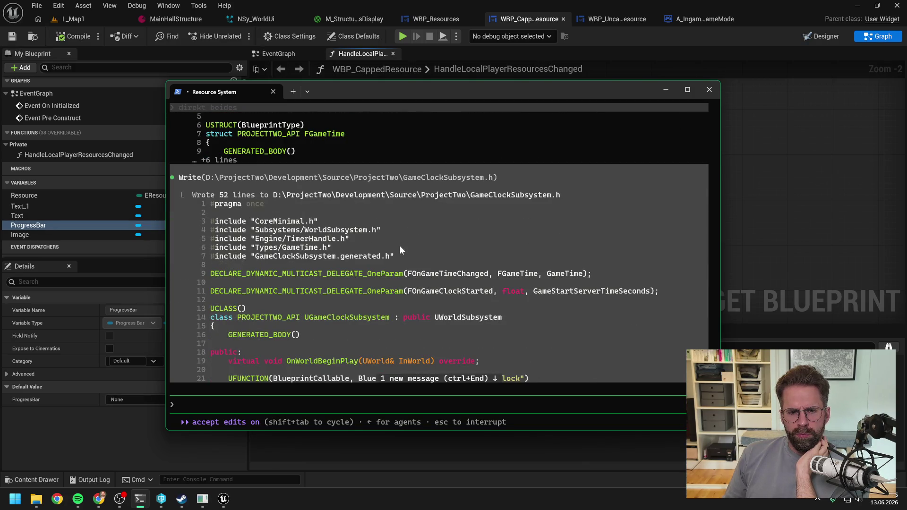
{"action": "scroll", "coordinate": [399, 246], "scroll_direction": "down", "scroll_amount": 7}
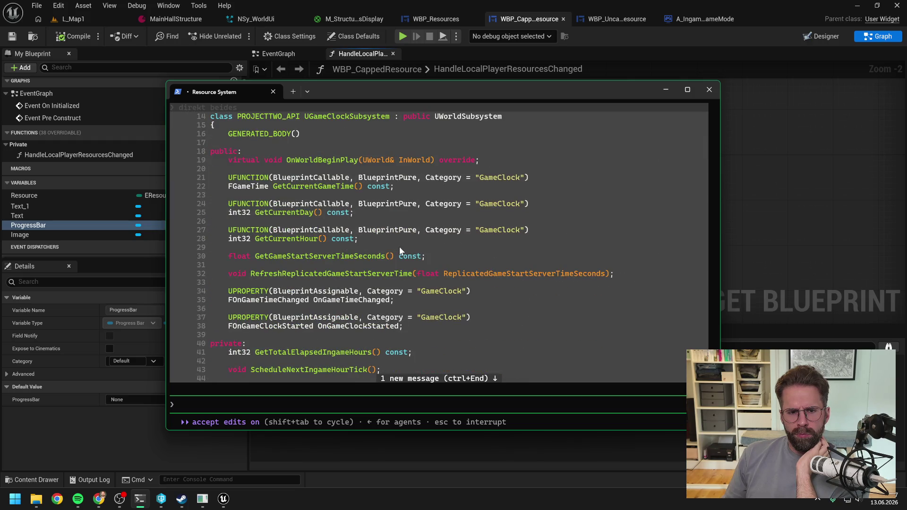
{"action": "scroll", "coordinate": [399, 247], "scroll_direction": "down", "scroll_amount": 10}
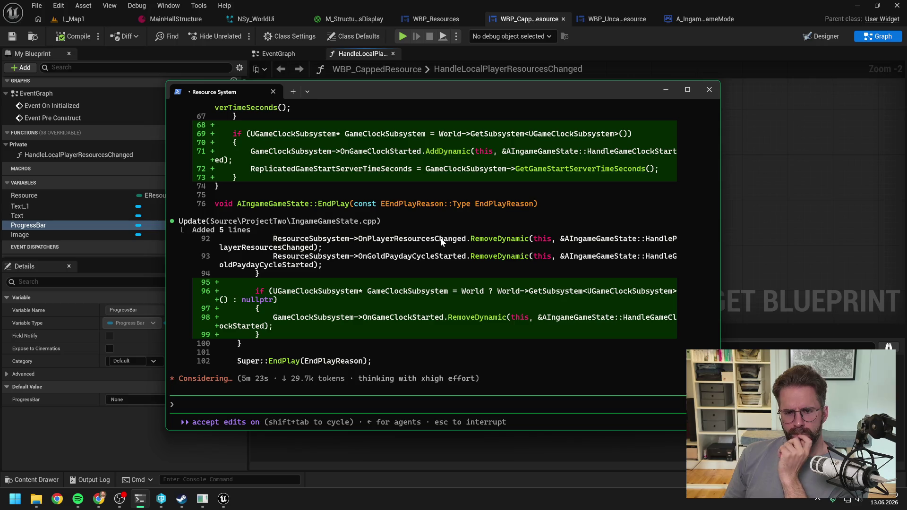
- Scroll through the IngameGameState replication diffs while Claude adds files to CL 220
{"action": "scroll", "coordinate": [444, 241], "scroll_direction": "up", "scroll_amount": 5}
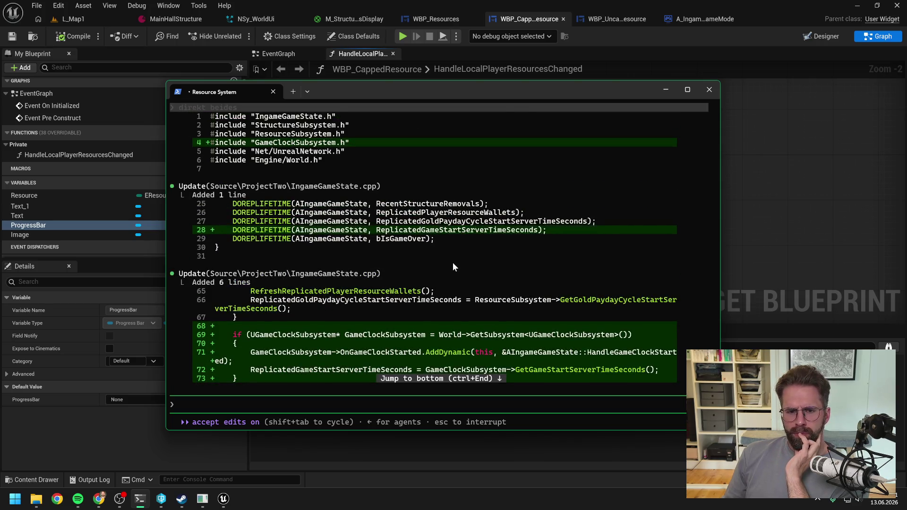
{"action": "scroll", "coordinate": [452, 262], "scroll_direction": "up", "scroll_amount": 10}
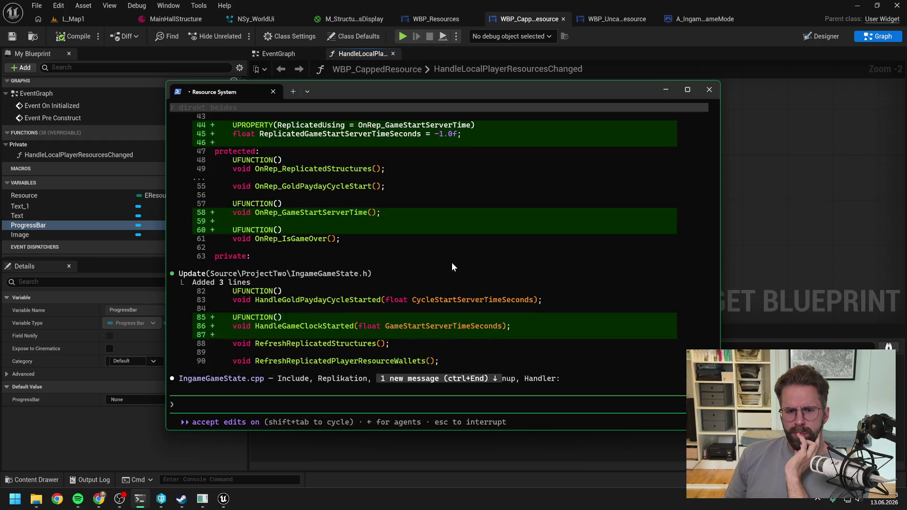
{"action": "scroll", "coordinate": [467, 249], "scroll_direction": "up", "scroll_amount": 3}
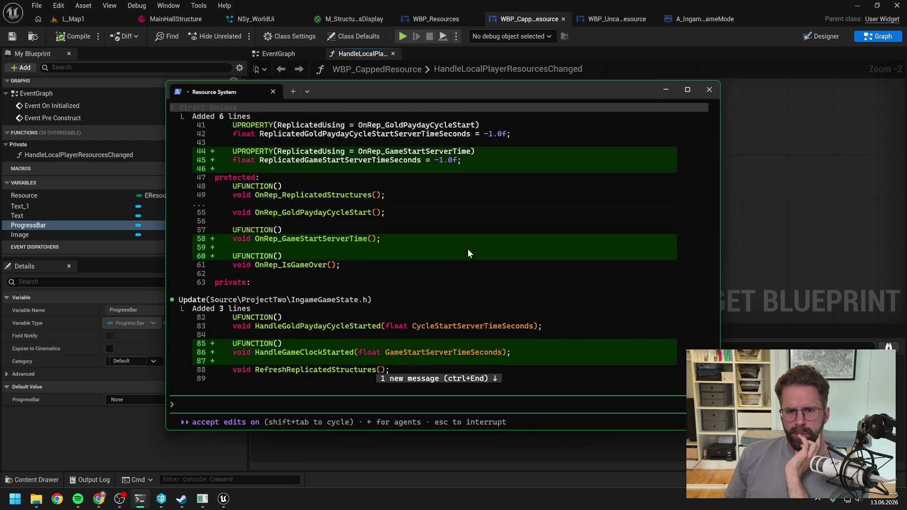
{"action": "scroll", "coordinate": [468, 252], "scroll_direction": "down", "scroll_amount": 12}
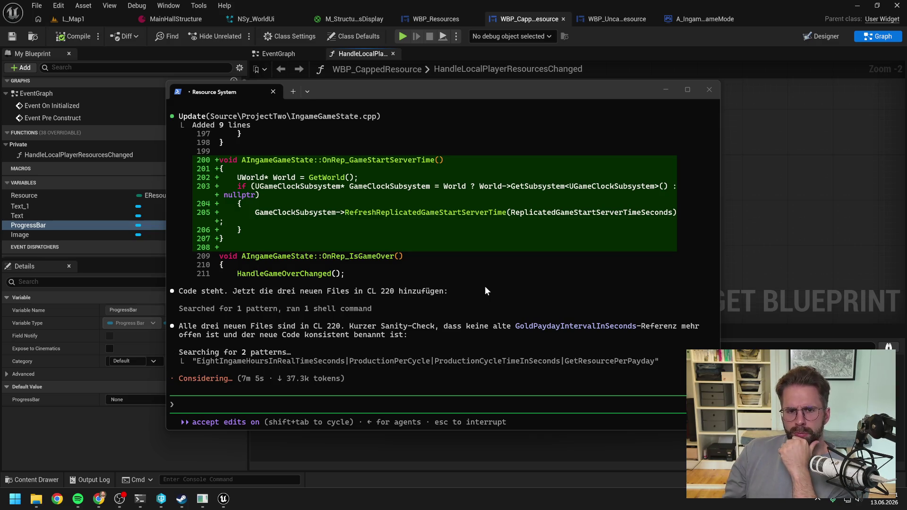
{"action": "scroll", "coordinate": [490, 292], "scroll_direction": "up", "scroll_amount": 5}
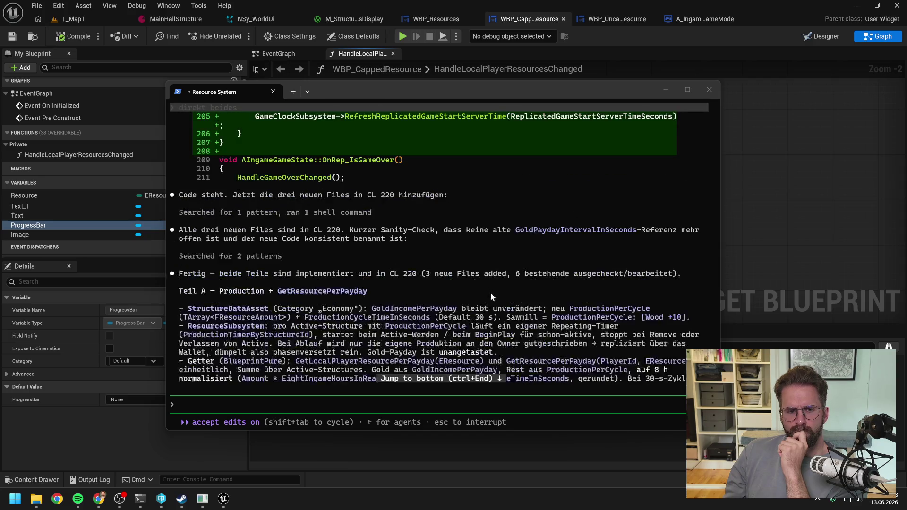
- Read Claude's summary and Hinweise noting a full rebuild is needed, then switch to Unreal
{"action": "scroll", "coordinate": [491, 295], "scroll_direction": "down", "scroll_amount": 3}
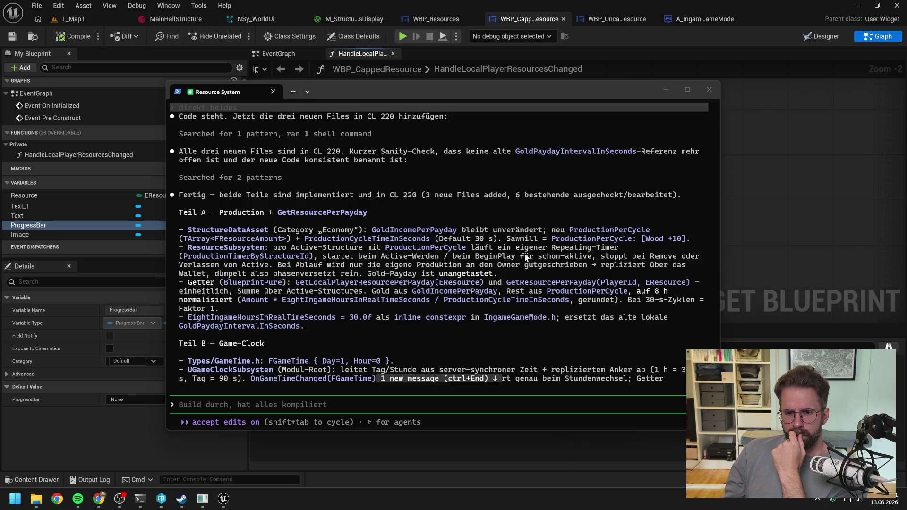
{"action": "scroll", "coordinate": [525, 254], "scroll_direction": "down", "scroll_amount": 5}
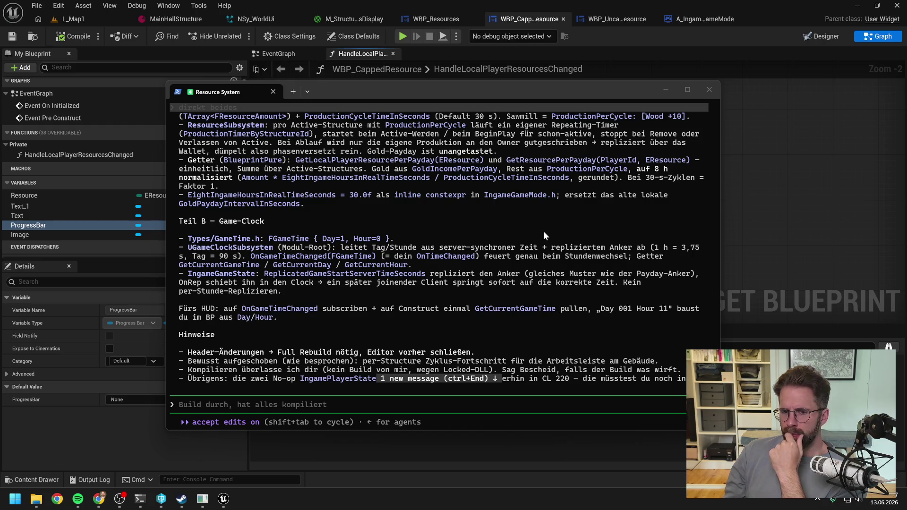
{"action": "scroll", "coordinate": [544, 234], "scroll_direction": "down", "scroll_amount": 1}
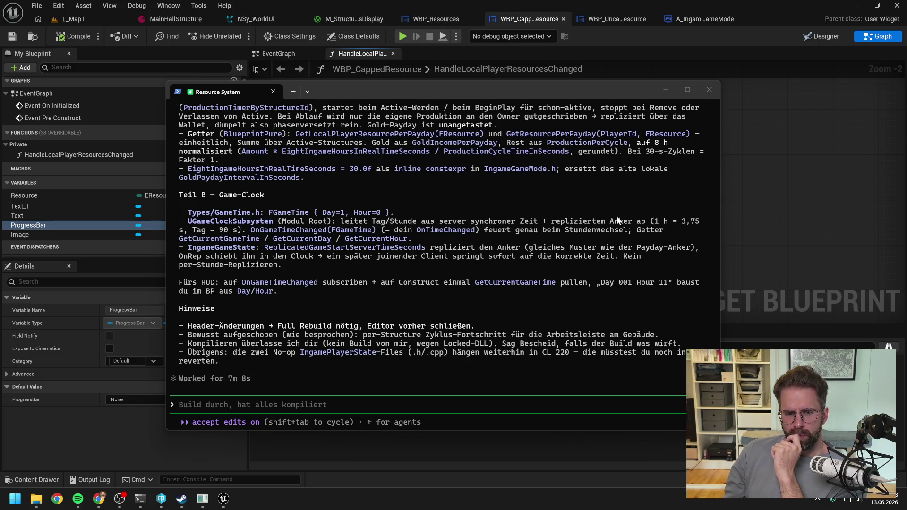
{"action": "left_click", "coordinate": [790, 168]}
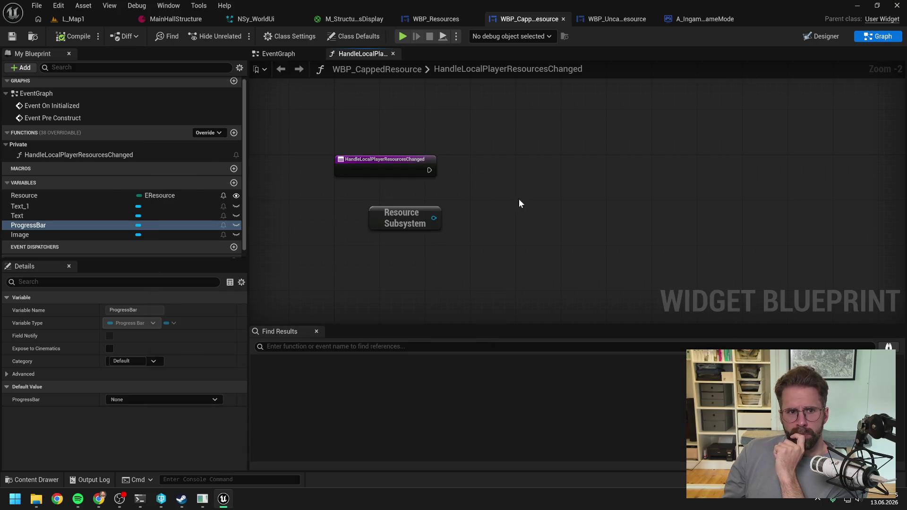
- Close the Unreal editor and open ProjectTwo.sln from the Development folder
{"action": "key", "text": "alt+F4"}
{"action": "mouse_move", "coordinate": [161, 499]}
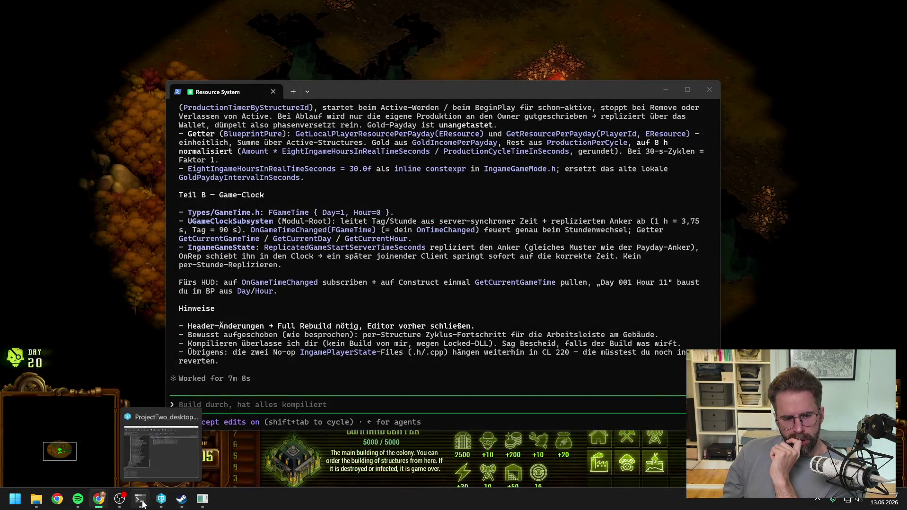
{"action": "mouse_move", "coordinate": [37, 500]}
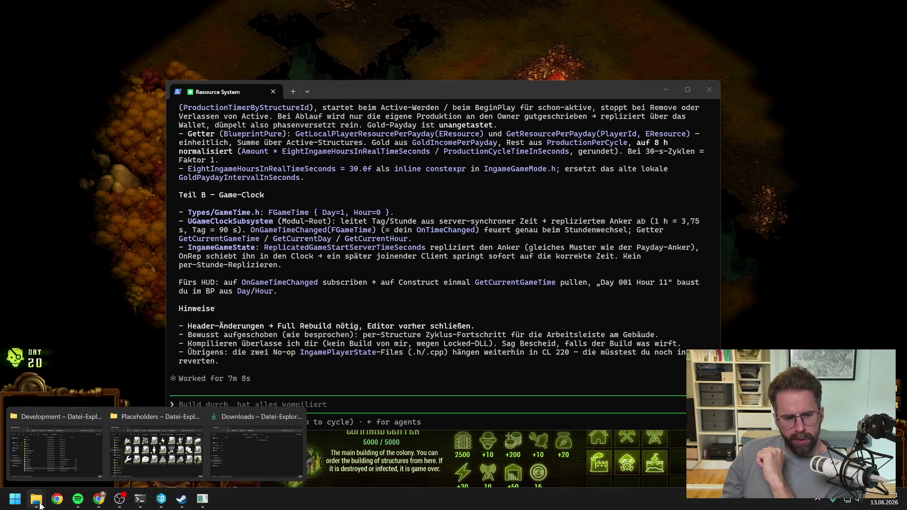
{"action": "left_click", "coordinate": [59, 447]}
{"action": "double_click", "coordinate": [339, 352]}
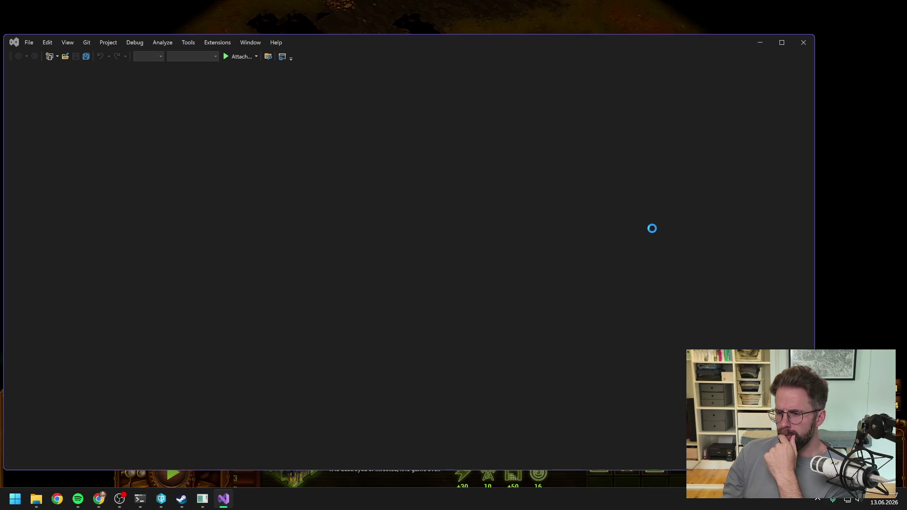
- Start a full Rebuild of the ProjectTwo project from Solution Explorer
{"action": "left_click", "coordinate": [694, 146]}
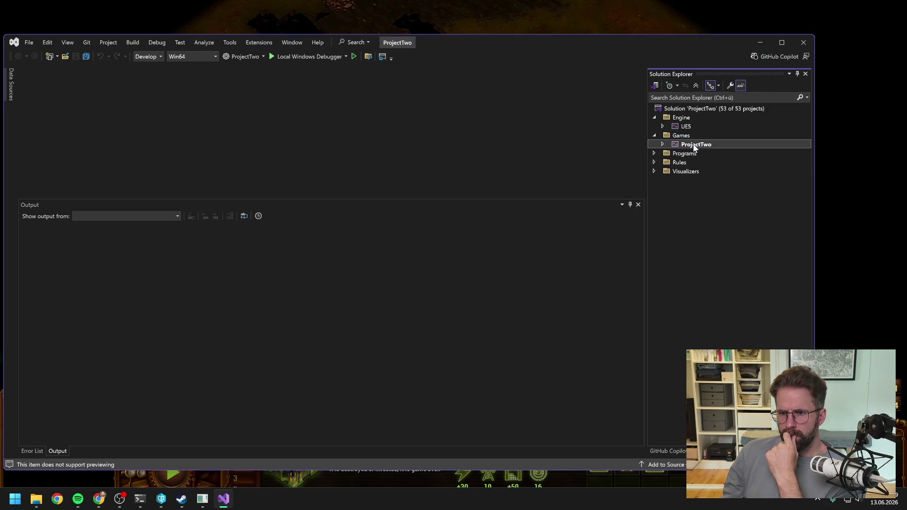
{"action": "right_click", "coordinate": [694, 146]}
{"action": "left_click", "coordinate": [719, 120]}
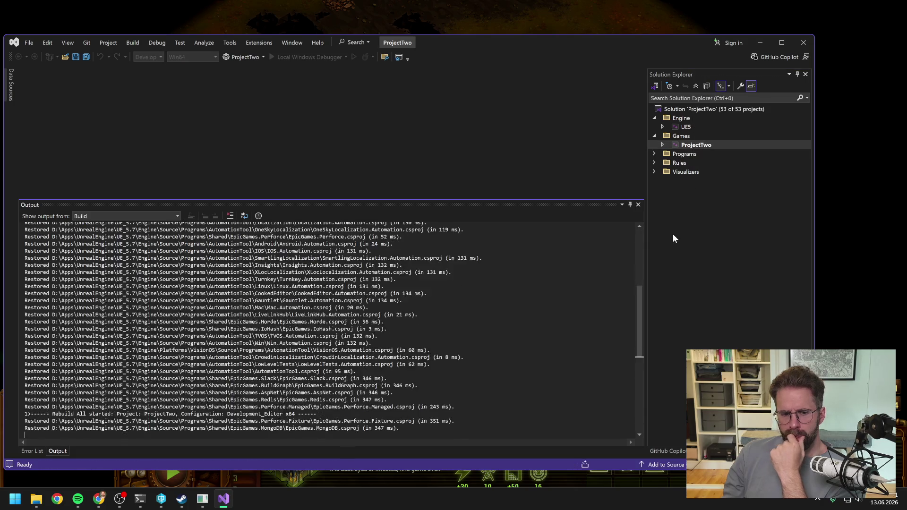